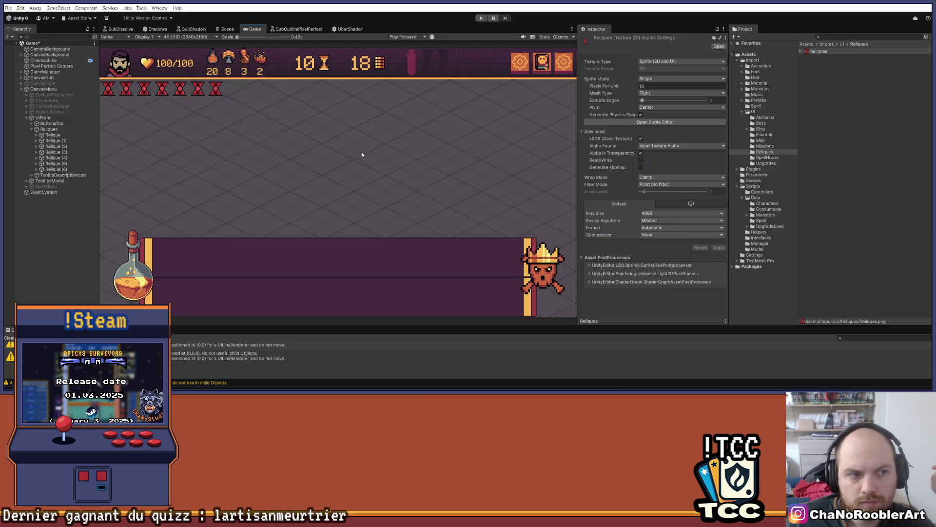
Widen the Game view and enter Play mode to reach the game's main menu
drag(578, 115, 689, 116)
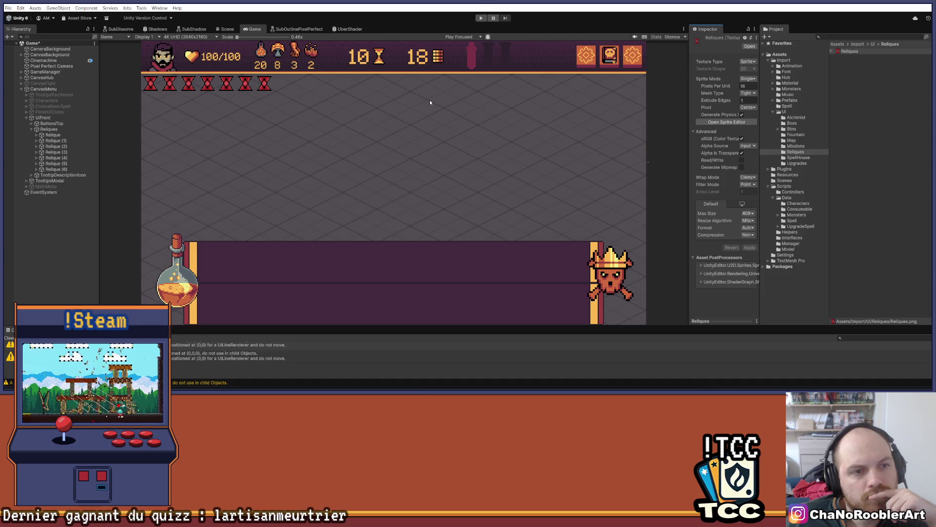
key(ctrl+p)
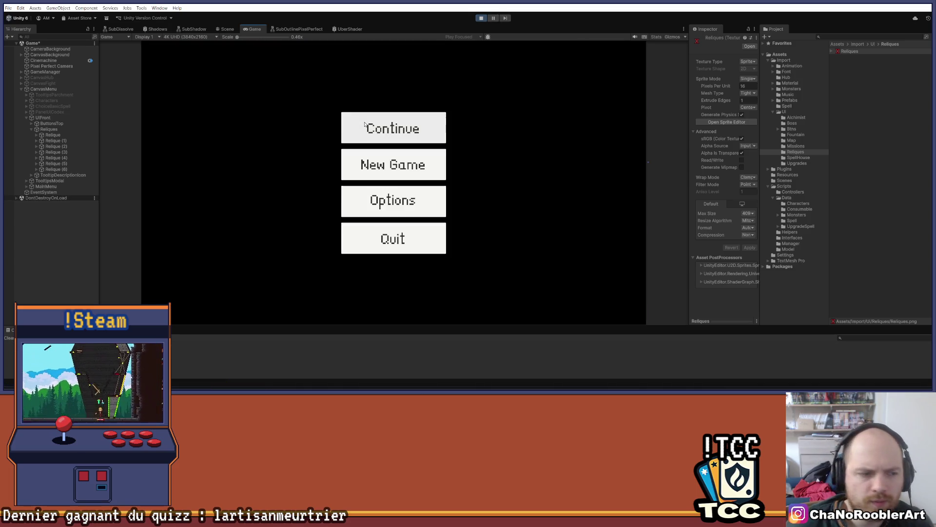
Continue the saved game, inspect the middle enemy's stats, and select a relic slot object
click(387, 139)
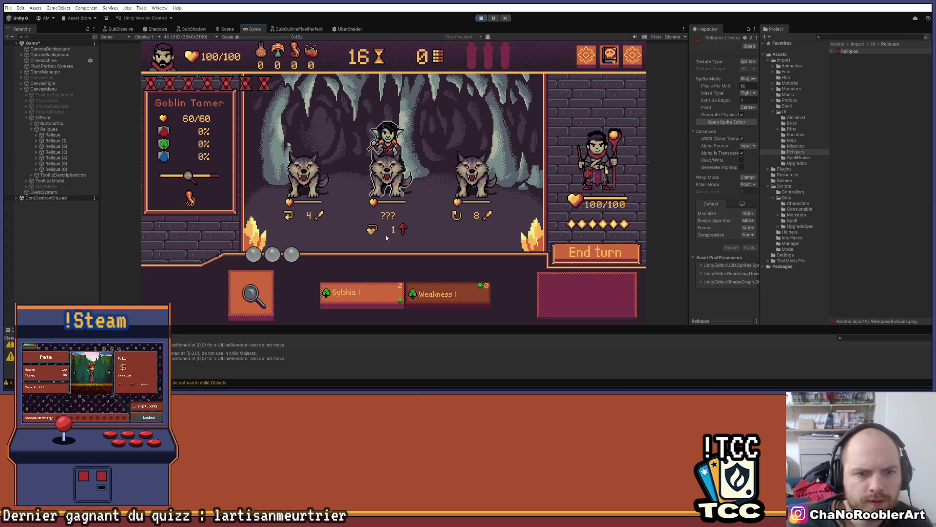
click(377, 168)
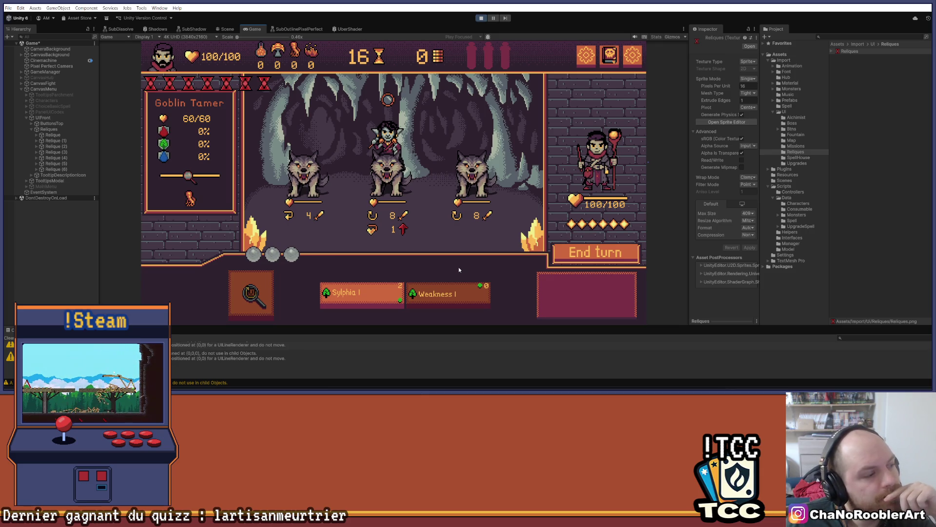
click(54, 169)
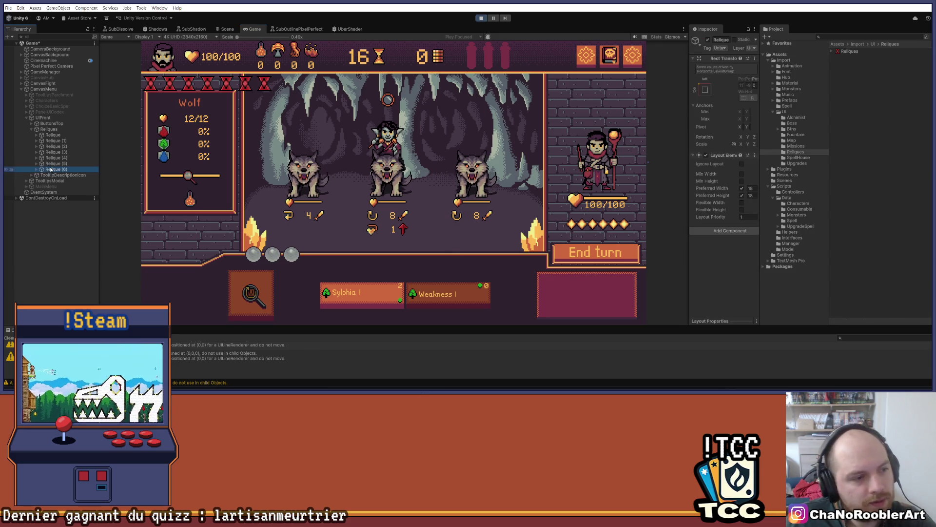
Duplicate the relic slot with Ctrl+D up to Relique (25), deleting the two surplus copies
key(ctrl+d)
key(ctrl+d)
key(ctrl+d)
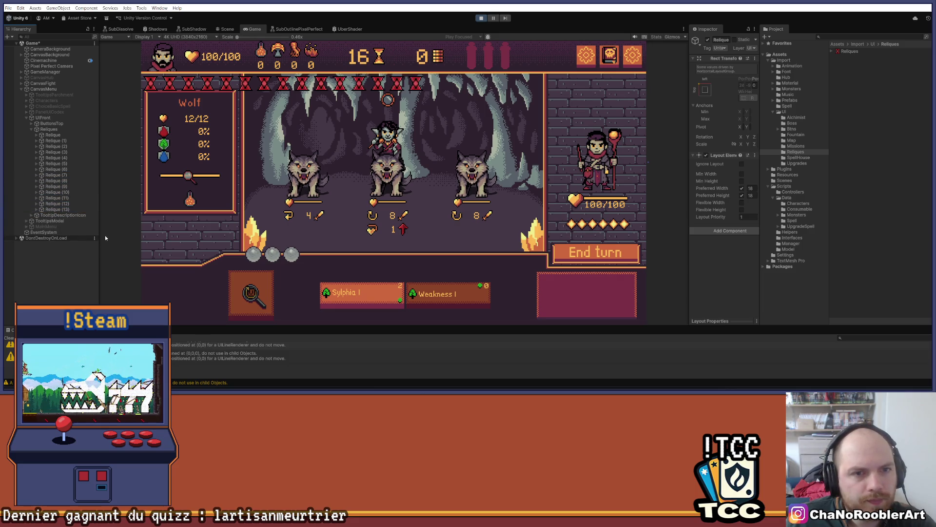
key(ctrl+d)
key(ctrl+d)
key(ctrl+d)
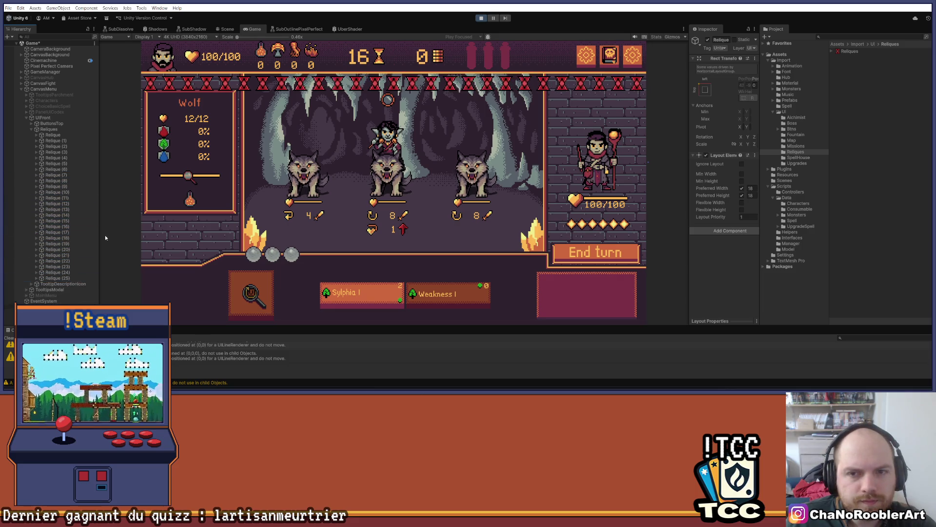
key(Delete)
key(Delete)
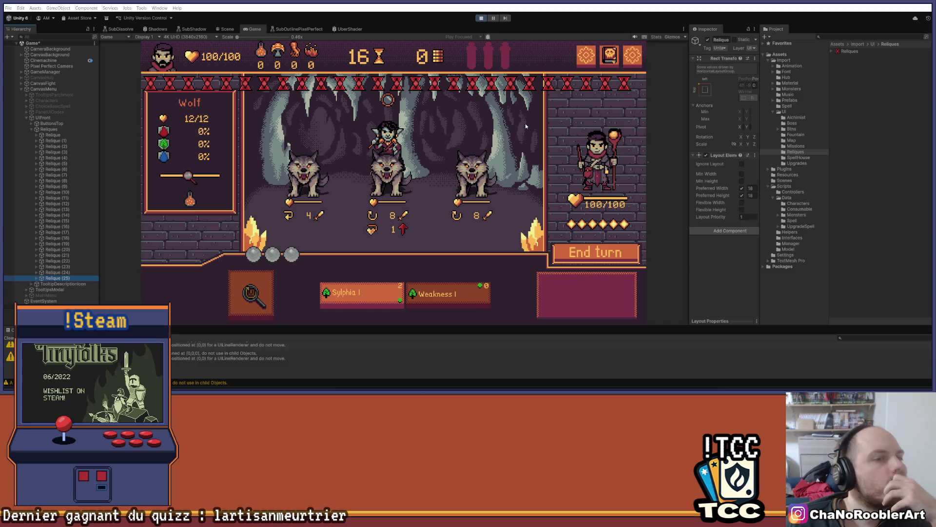
On Reliques, replace the Horizontal Layout Group with a Grid Layout Group
click(9, 128)
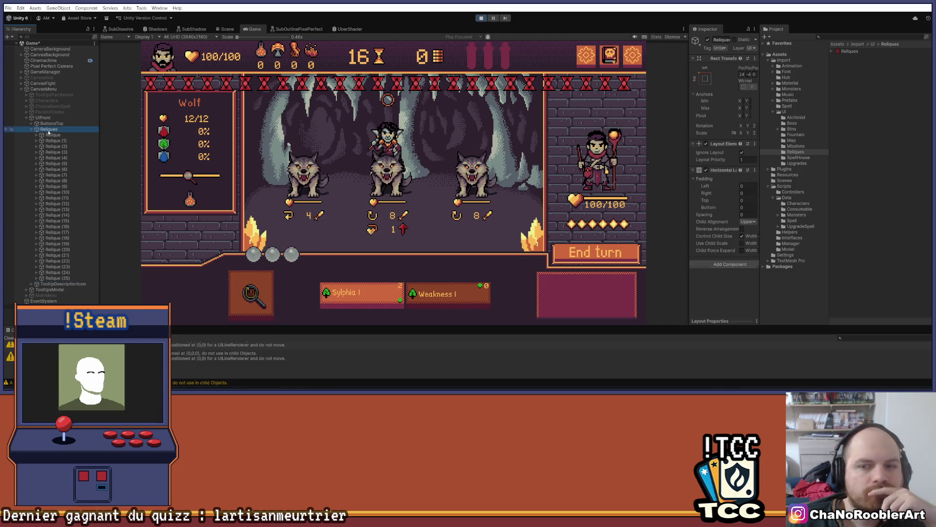
drag(688, 131, 544, 147)
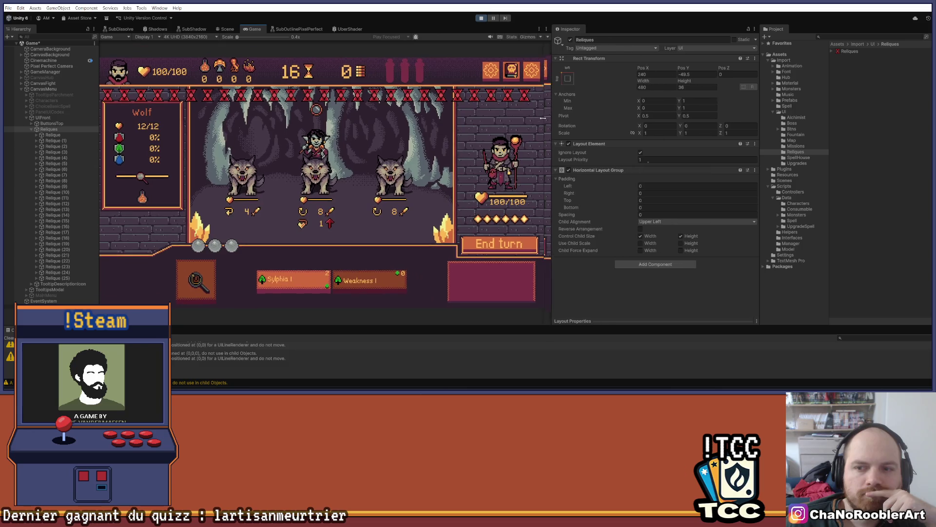
right_click(581, 170)
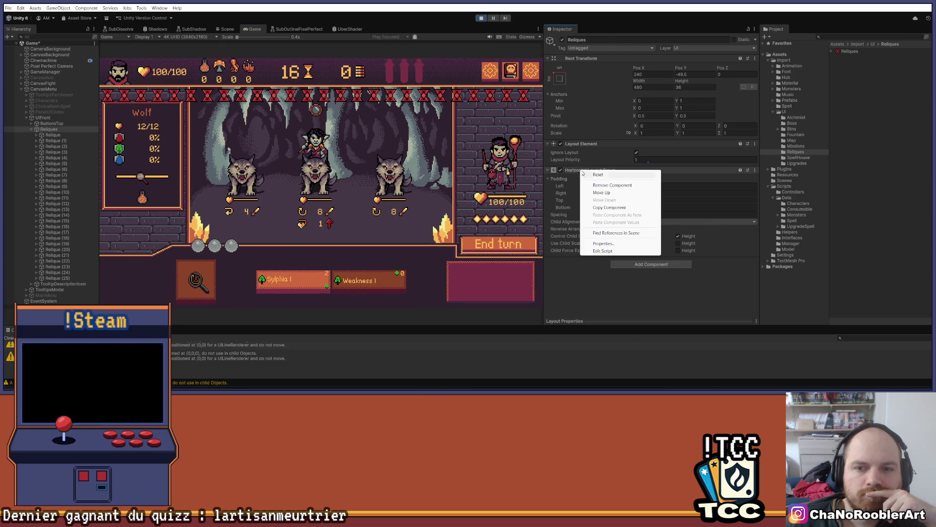
click(598, 184)
click(632, 175)
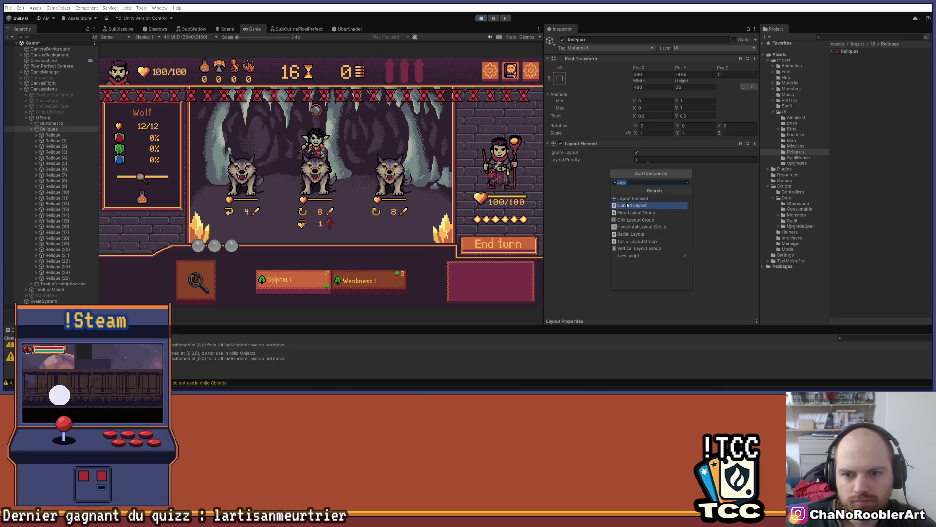
text(grid)
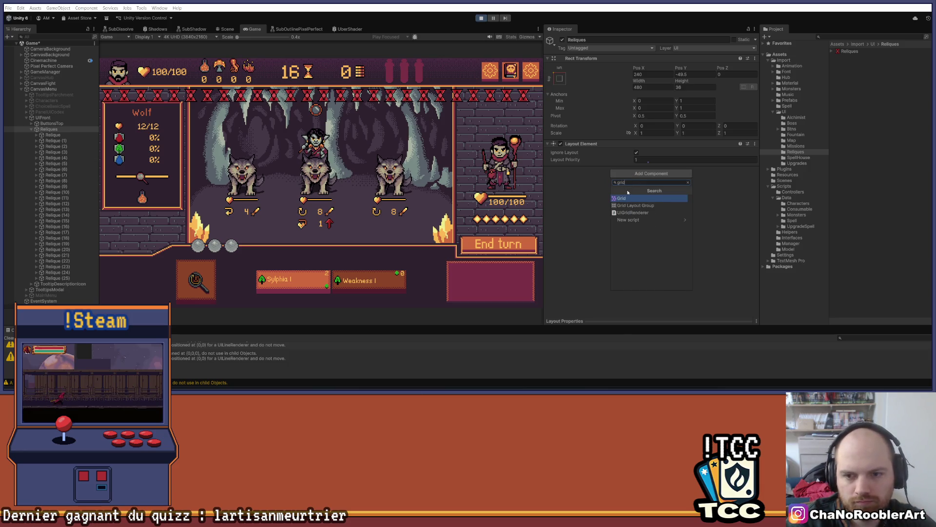
click(629, 205)
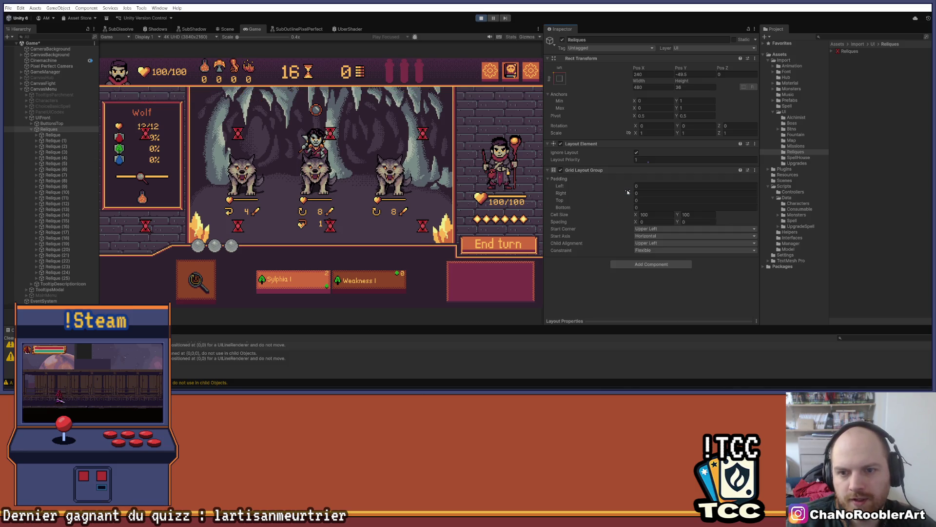
Set the grid cell size to 18 by 18, keeping Upper Left start corner and Horizontal axis
click(604, 215)
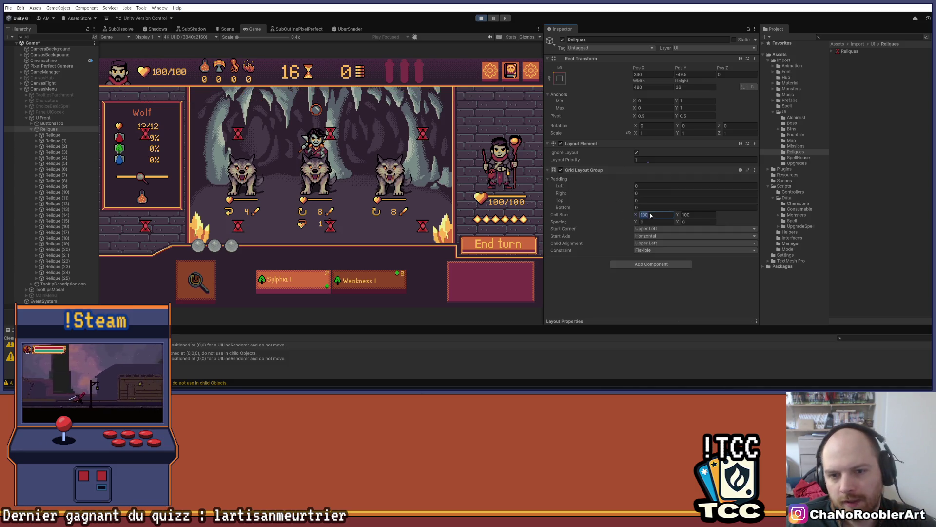
text(18)
key(Tab)
text(11)
key(BackSpace)
text(8)
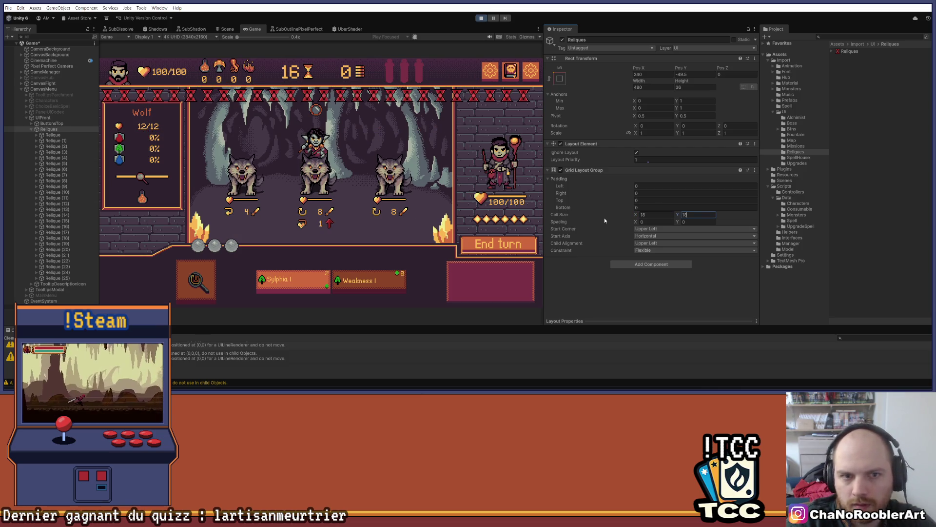
click(654, 229)
click(667, 238)
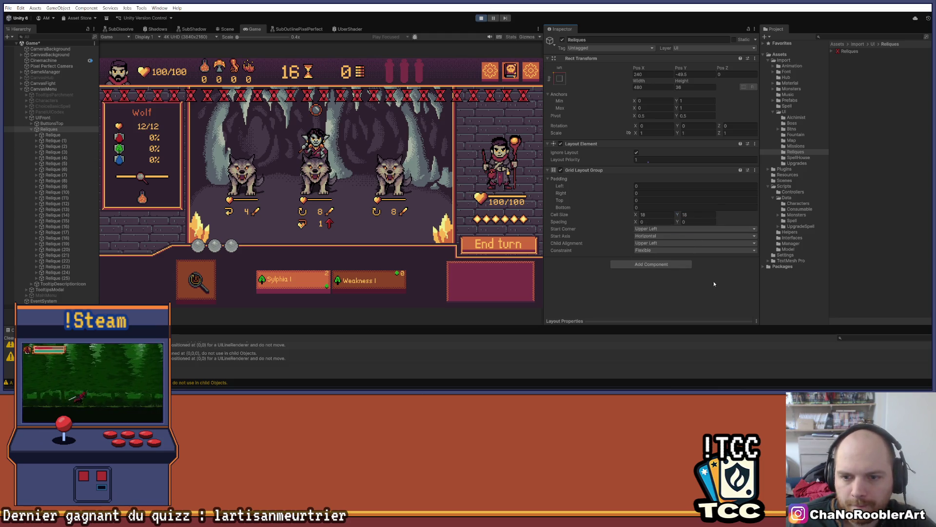
click(657, 236)
click(719, 270)
Duplicate Relique (25) up to Relique (51), then reselect the Reliques container
click(57, 278)
key(ctrl+d)
key(ctrl+d)
key(ctrl+d)
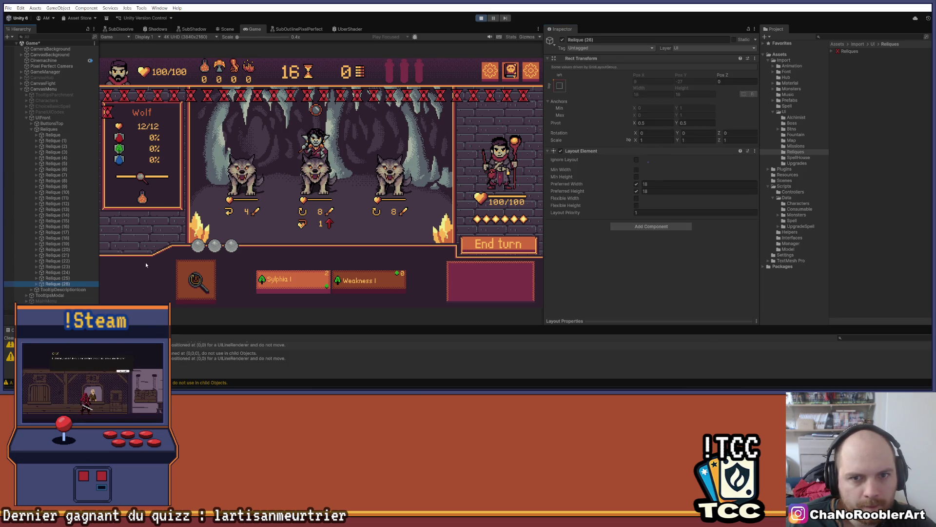
key(ctrl+d)
key(ctrl+d)
key(ctrl+d)
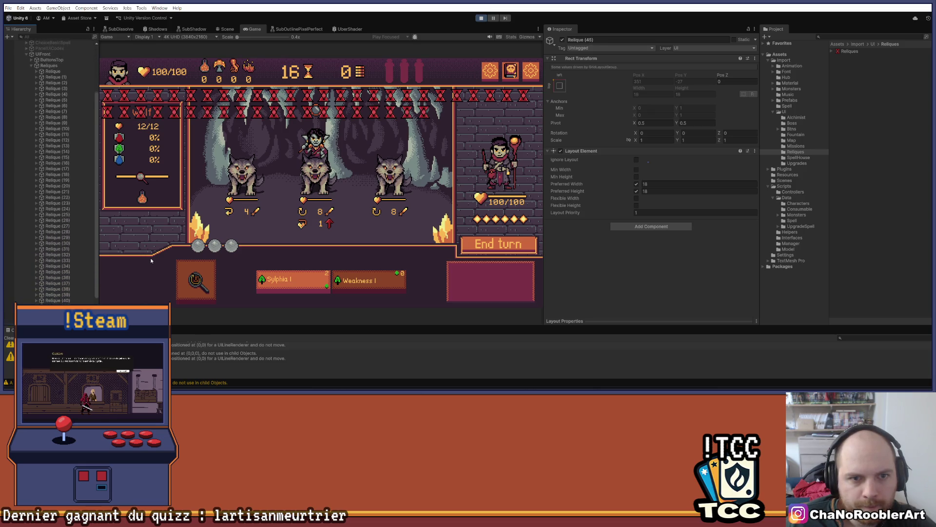
key(ctrl+d)
key(ctrl+d)
key(ctrl+d)
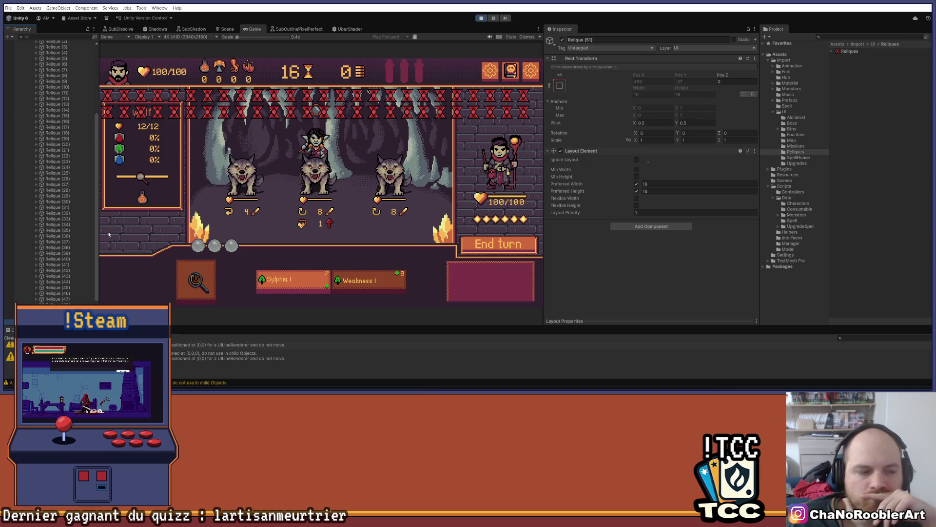
scroll(47, 138, up, 5)
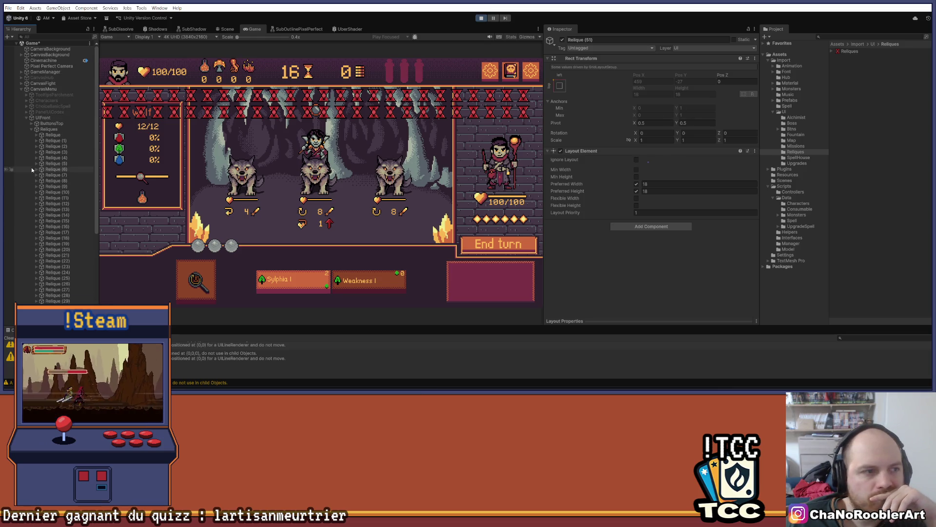
click(49, 129)
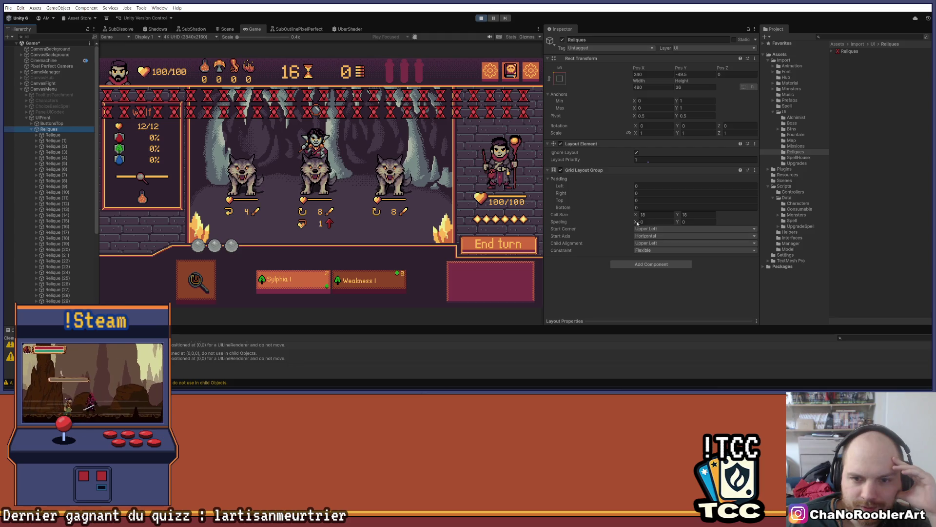
In the Scene view, try centred child alignment on the grid, then undo back to Upper Left
click(228, 30)
scroll(331, 143, up, 2)
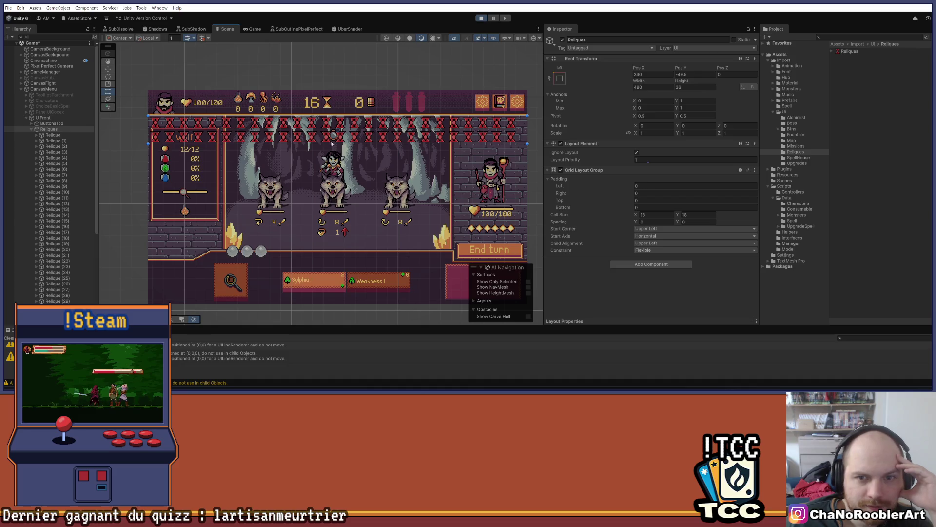
click(691, 303)
click(659, 243)
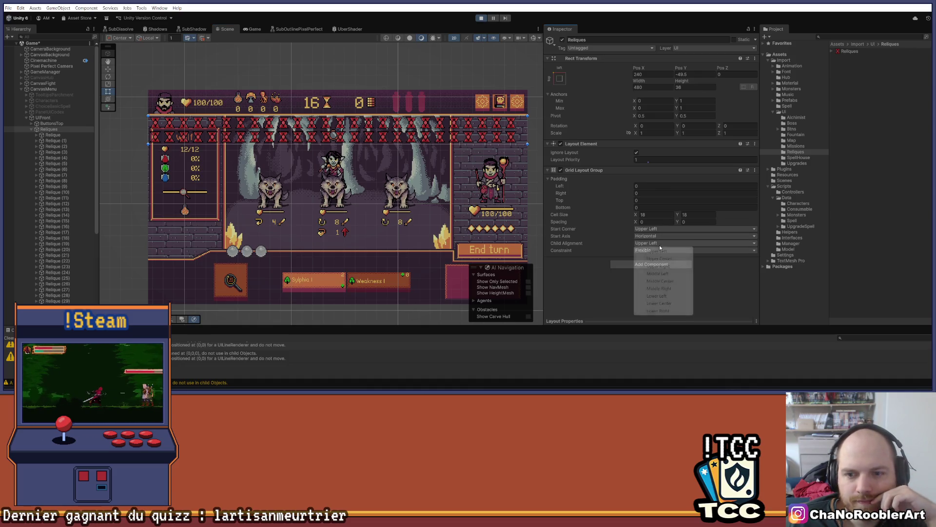
click(672, 283)
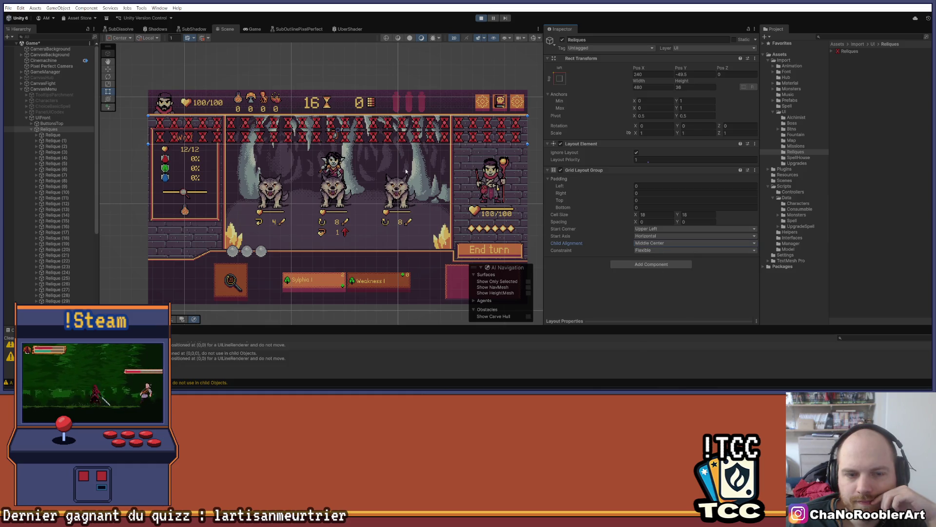
scroll(45, 171, down, 8)
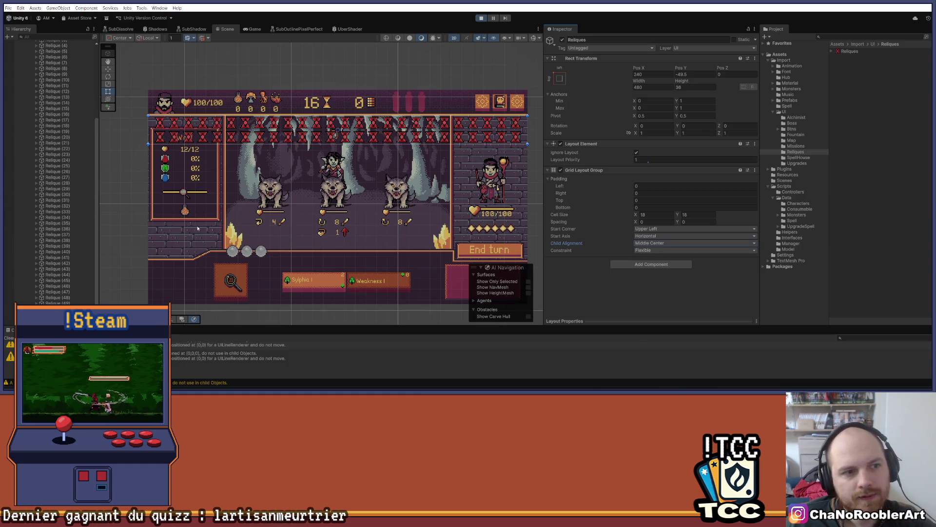
key(ctrl+z)
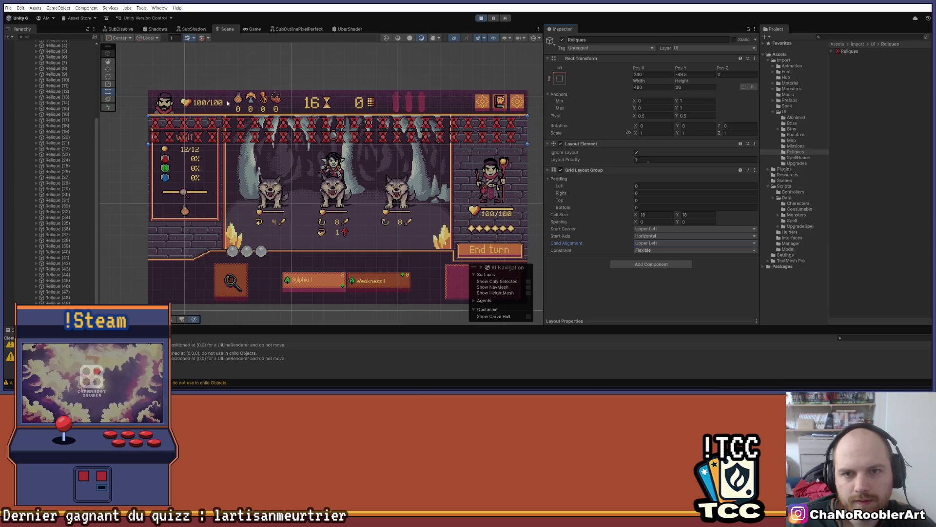
Set the grid's Padding Left to 5, attempt a save, and select Relique (51)
click(628, 184)
text(1)
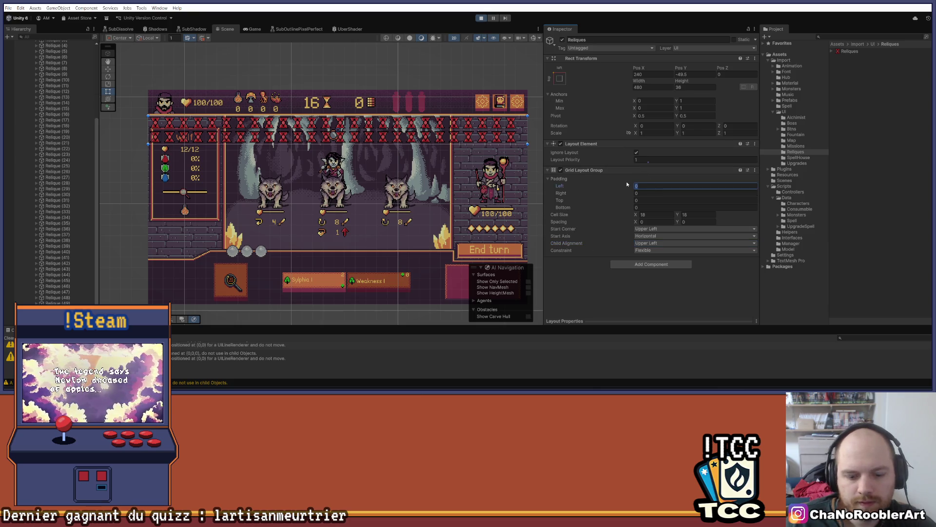
key(BackSpace)
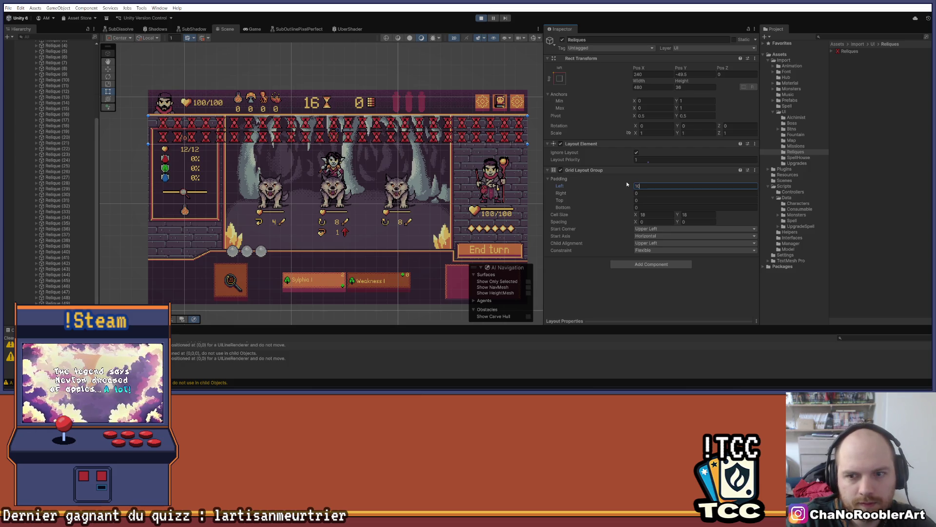
text(5)
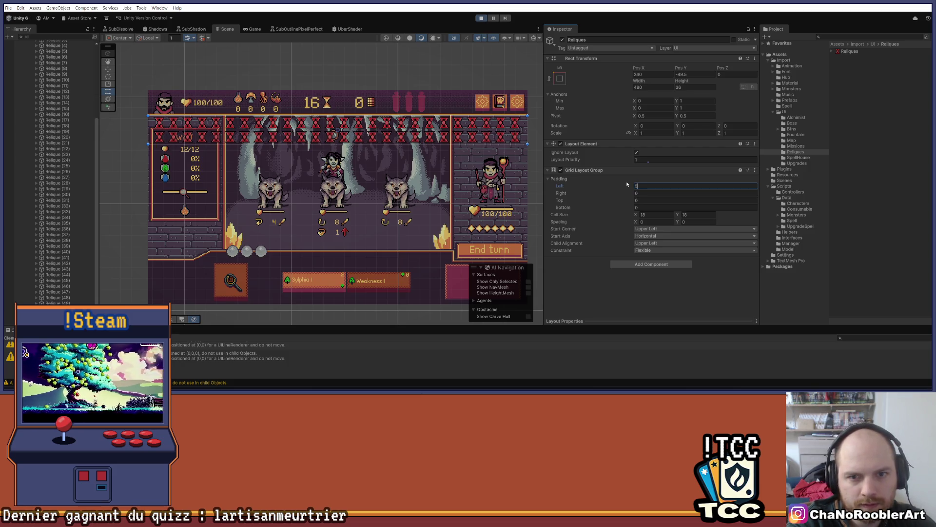
key(Return)
key(ctrl+s)
click(57, 293)
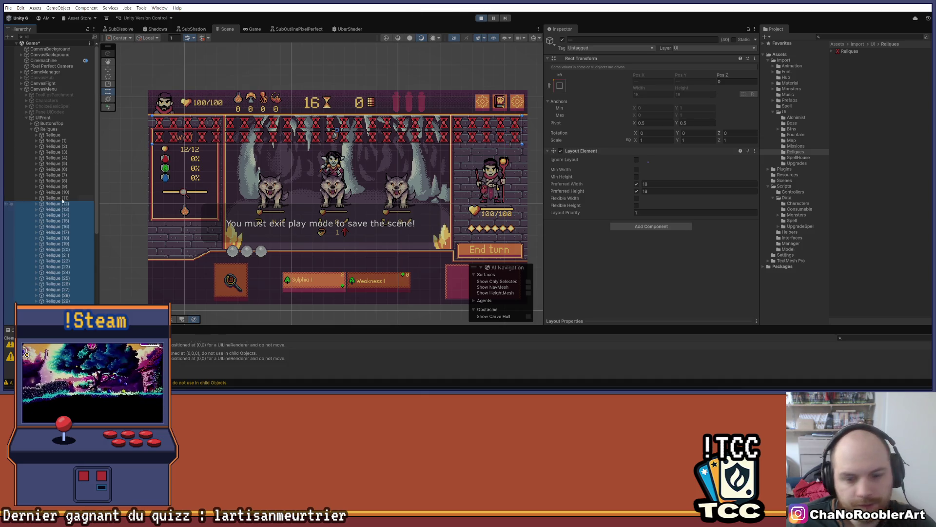
Widen the Game view, select Reliques, and stop Play mode
click(254, 28)
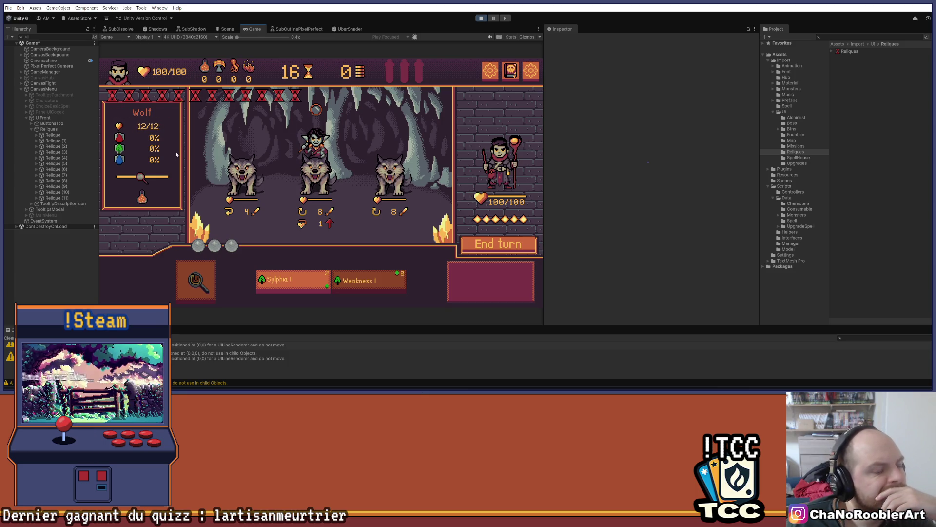
drag(544, 147, 653, 143)
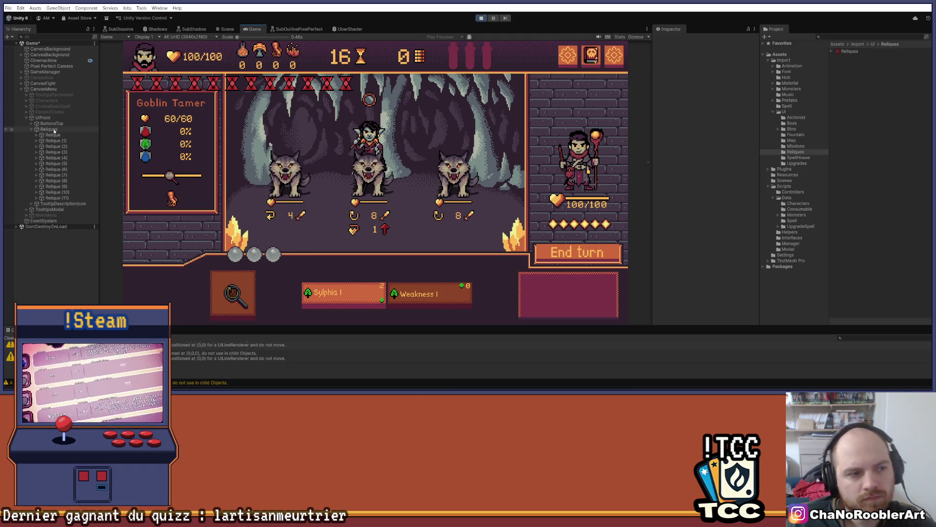
click(19, 128)
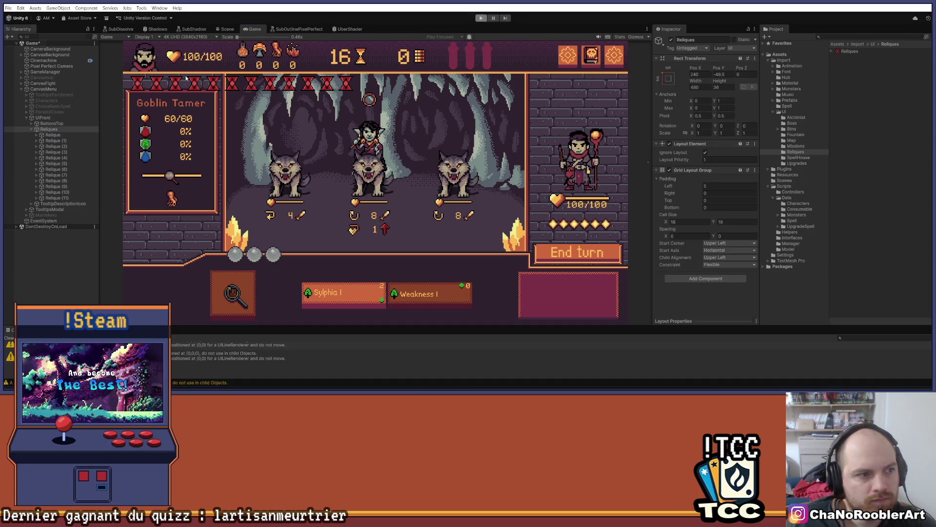
key(ctrl+p)
On Reliques, remove the Horizontal Layout Group and add a Grid Layout Group
click(49, 130)
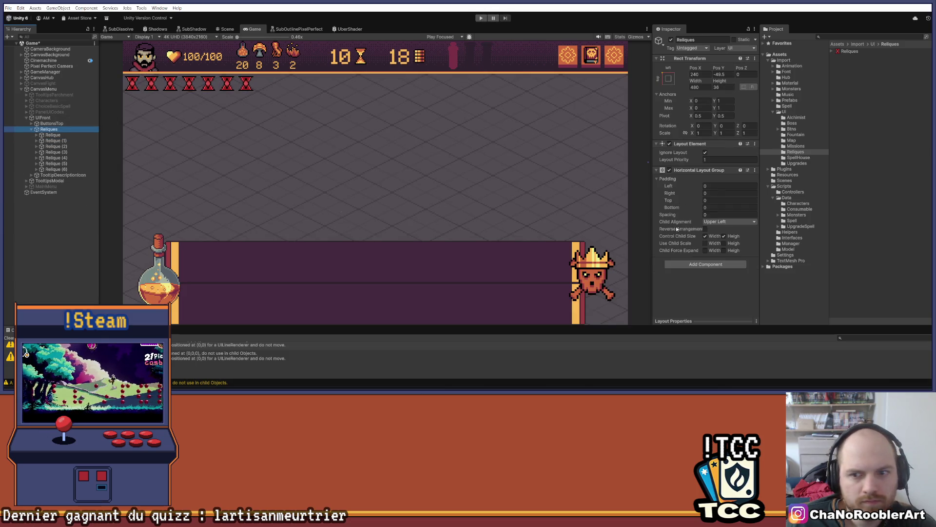
right_click(699, 170)
click(712, 185)
click(711, 173)
key(Return)
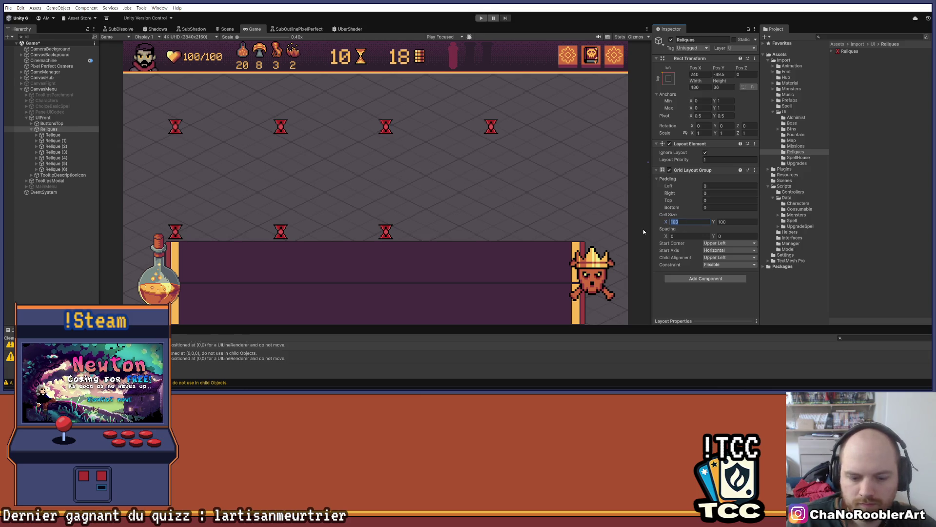
Set the grid cell size to 18 by 18 and select the first Relique object
text(1818)
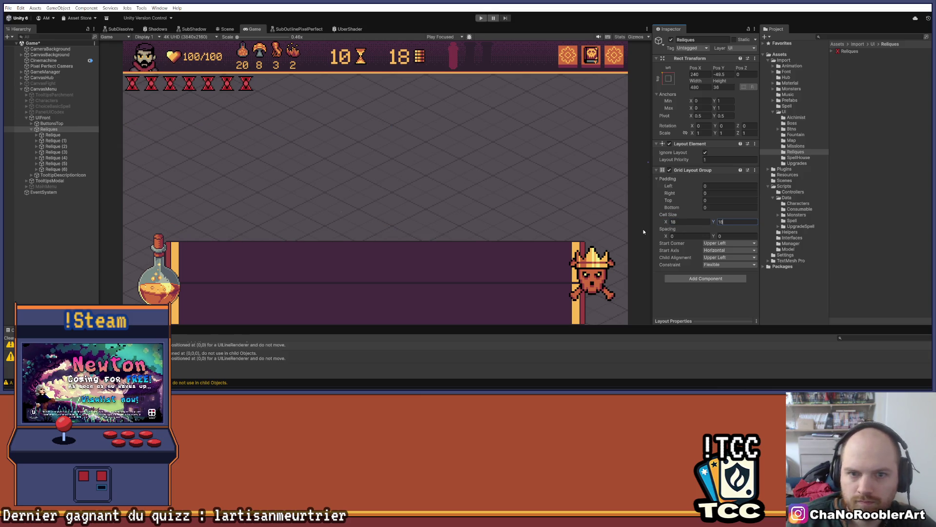
text(5)
click(45, 273)
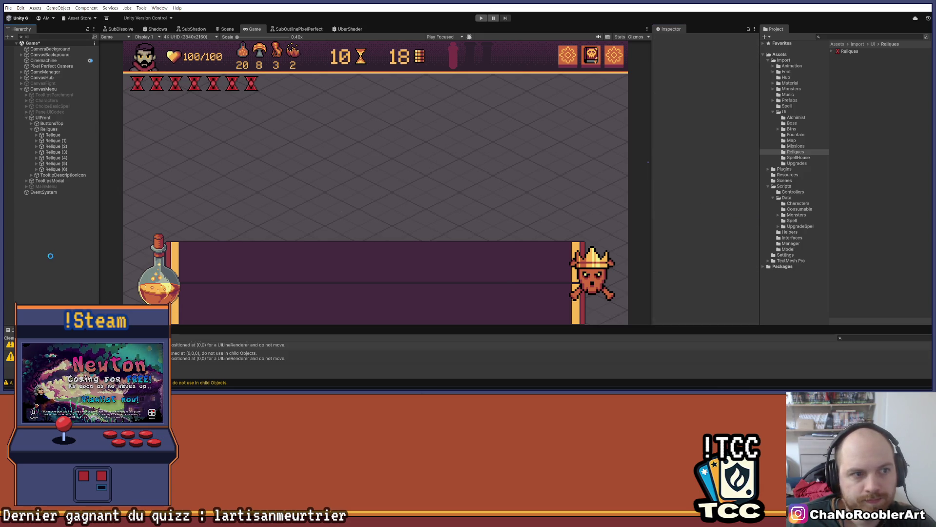
click(52, 135)
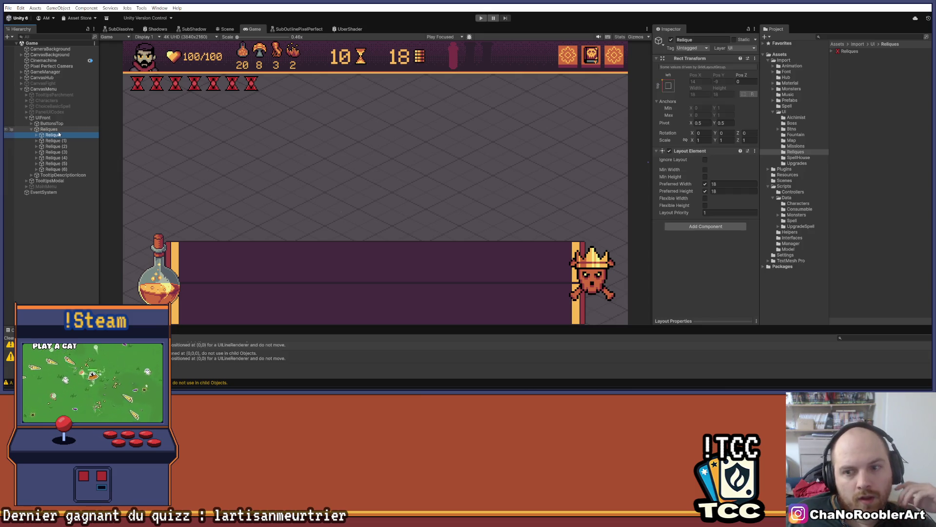
click(9, 10)
key(Escape)
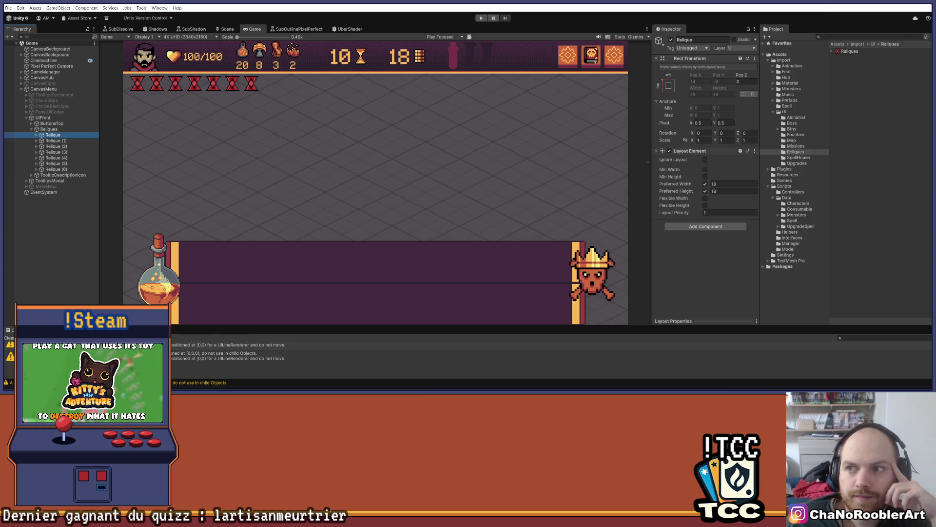
Switch over to Aseprite showing the Reliques.aseprite hourglass relic sprite
key(alt+Tab)
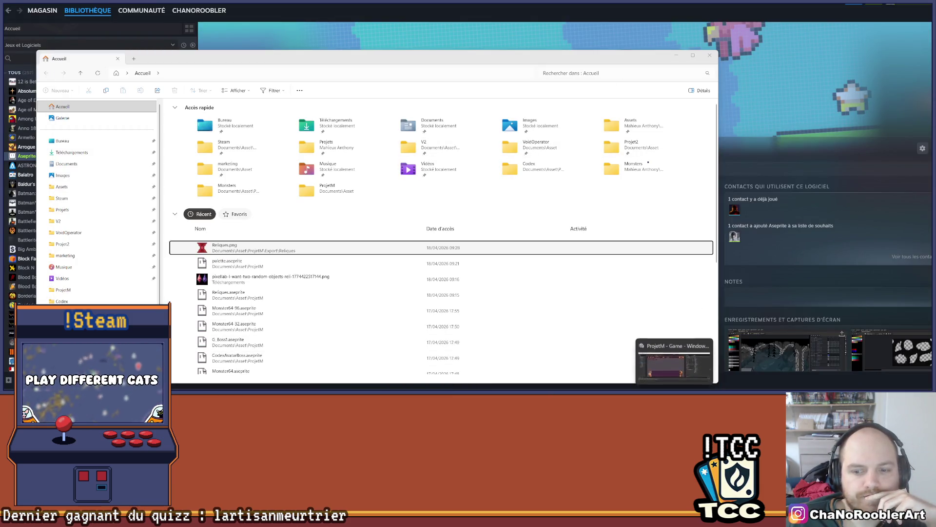
key(alt+Tab)
mouse_move(426, 199)
mouse_down()
mouse_move(558, 168)
mouse_move(533, 181)
mouse_up()
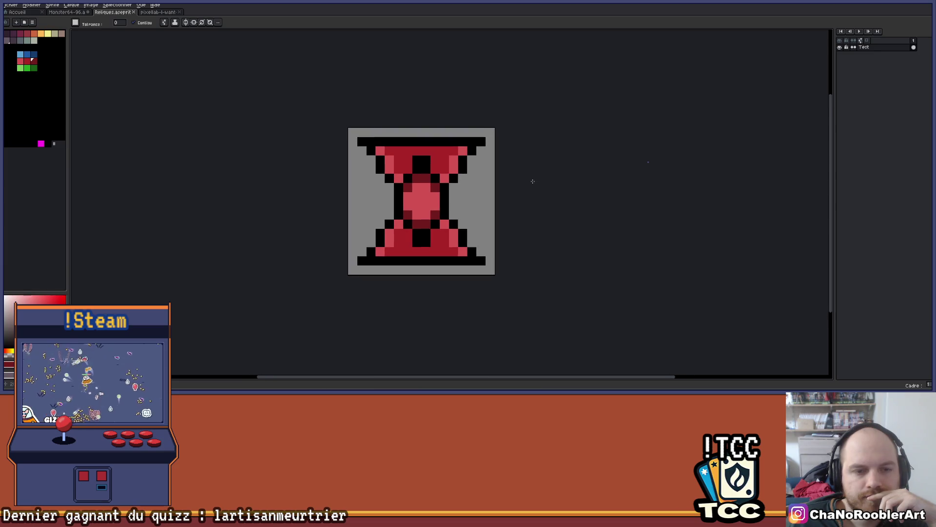
mouse_move(501, 389)
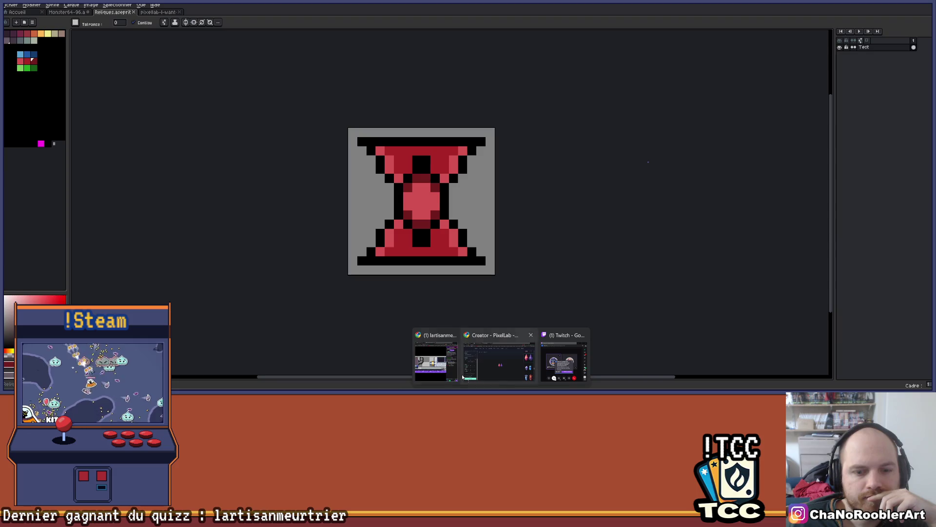
mouse_move(486, 363)
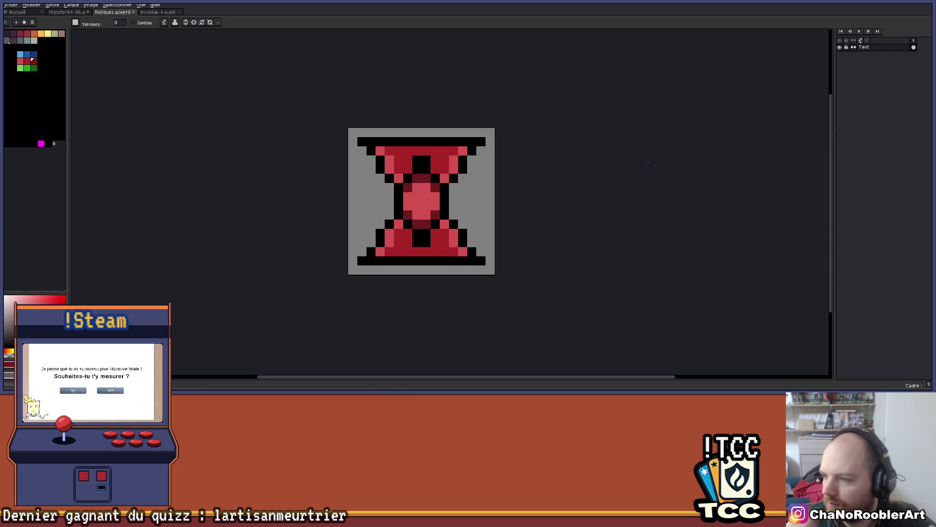
scroll(447, 185, up, 2)
scroll(401, 190, down, 3)
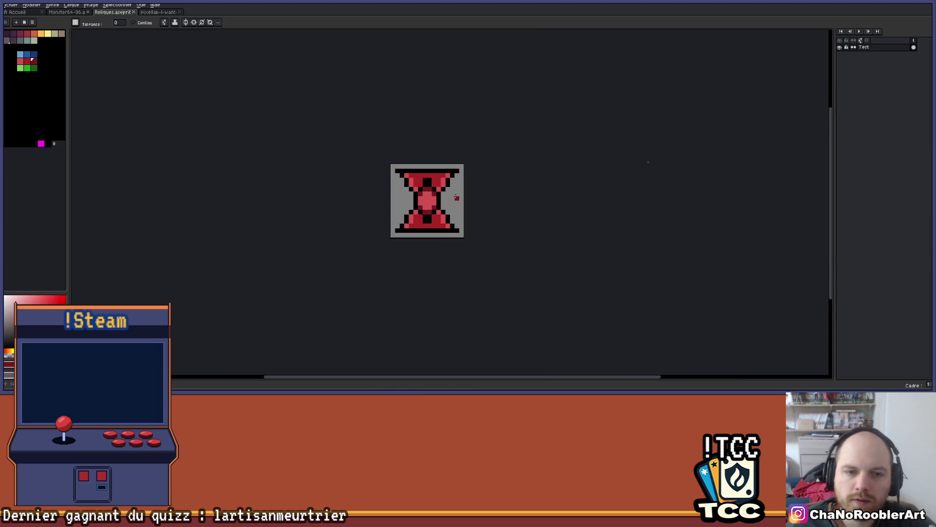
scroll(447, 200, up, 3)
mouse_move(533, 209)
mouse_down()
mouse_move(469, 215)
mouse_move(480, 186)
mouse_up()
click(481, 188)
scroll(480, 189, down, 1)
scroll(480, 189, up, 1)
scroll(492, 188, up, 1)
key(ctrl+z)
click(10, 5)
click(20, 27)
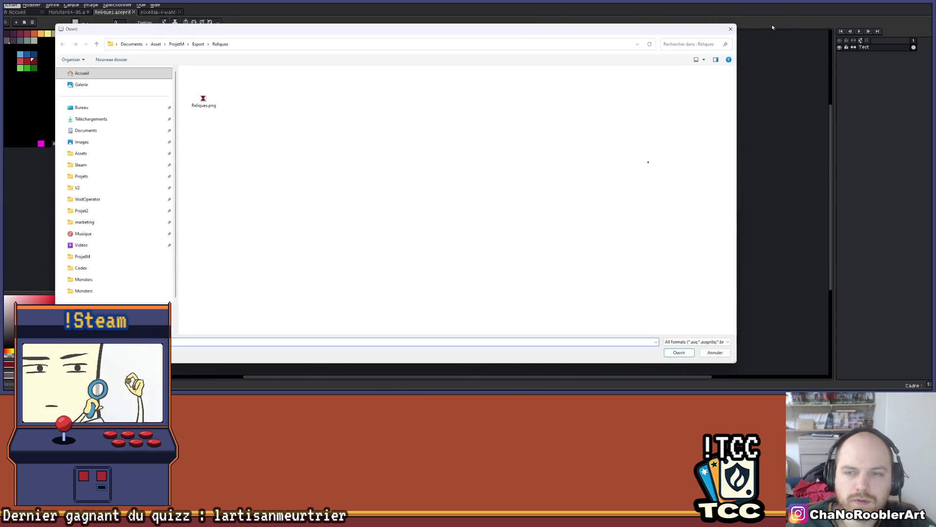
click(730, 28)
double_click(865, 46)
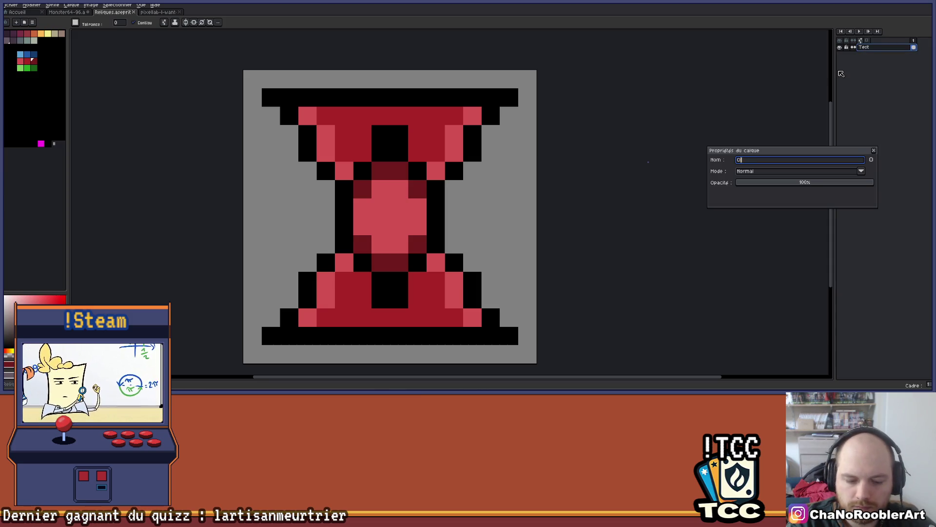
Enter OrbFireDebut as the new layer name in place of Test and confirm it
text(OrbFire)
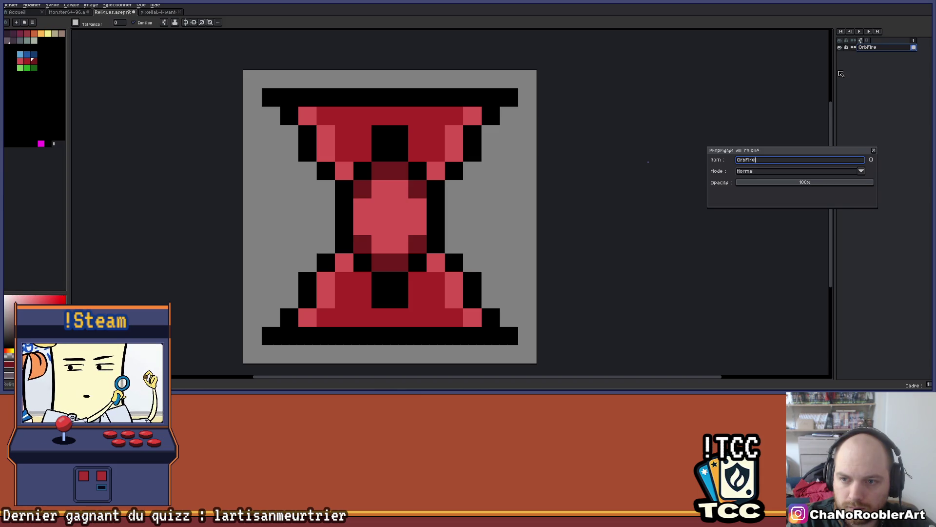
text(FeDebut)
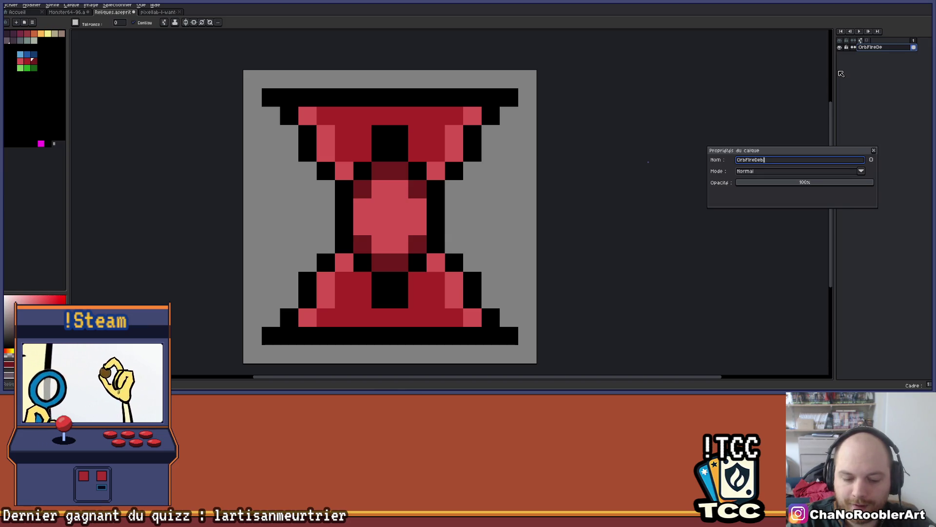
text(F)
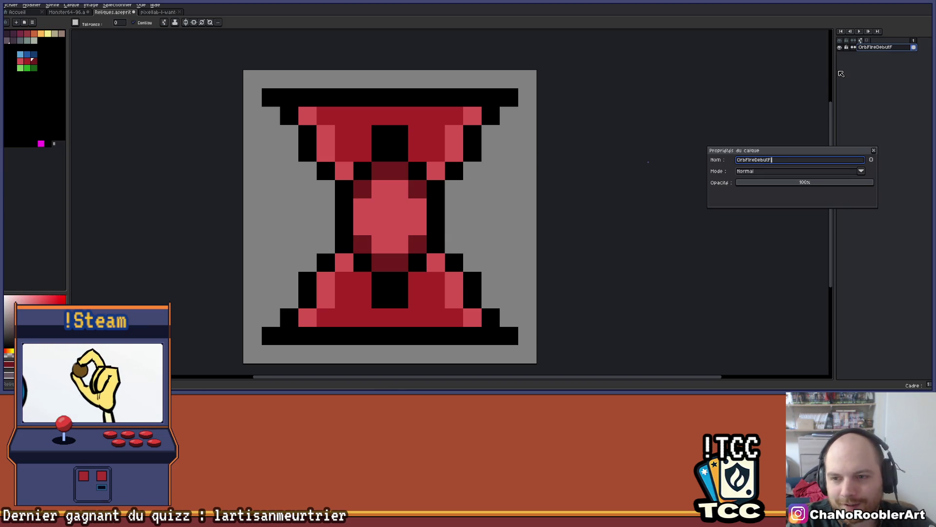
text(t)
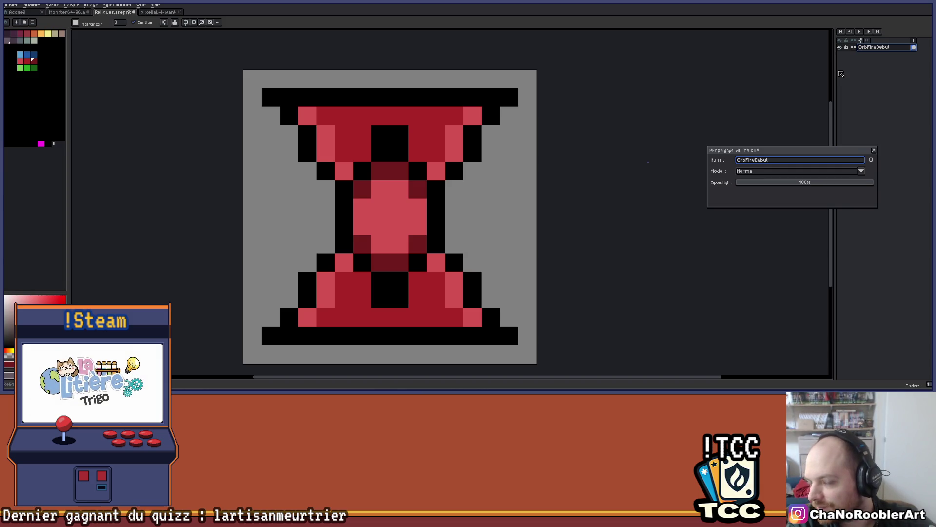
key(Return)
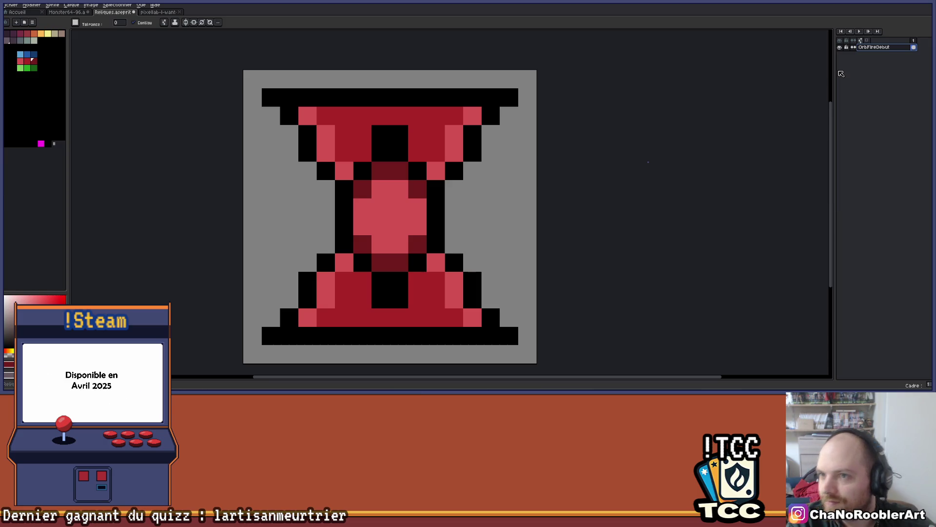
Open the file browser, go up to the ProjetM folder, then cancel back to Reliques
scroll(507, 151, down, 4)
scroll(463, 165, up, 3)
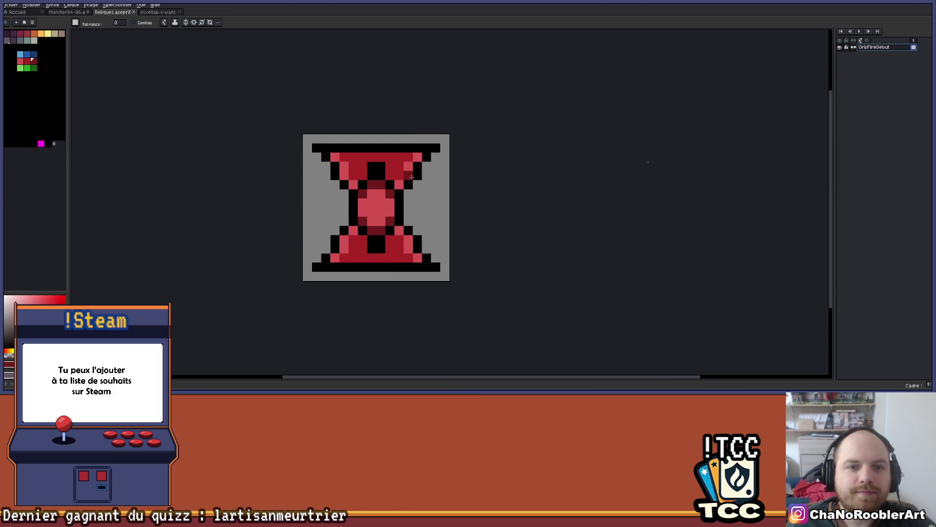
drag(376, 193, 403, 168)
click(12, 5)
click(16, 28)
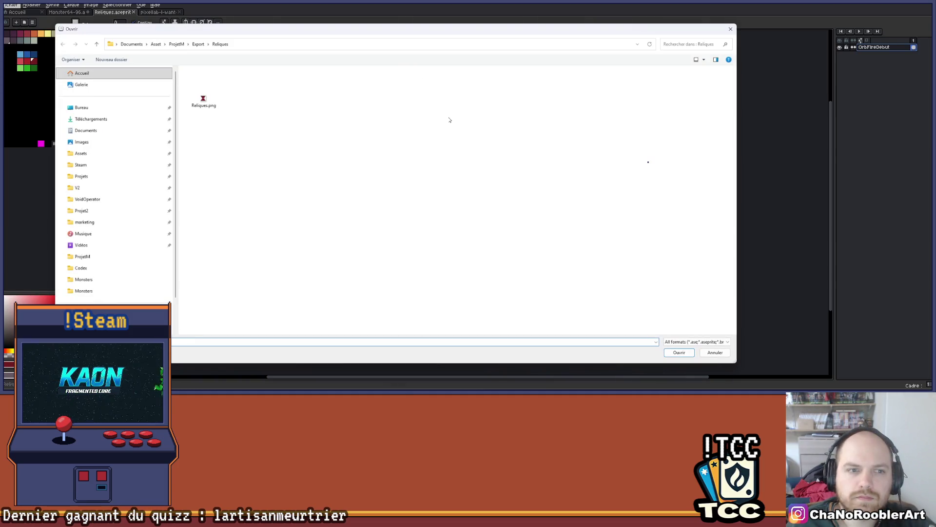
click(183, 45)
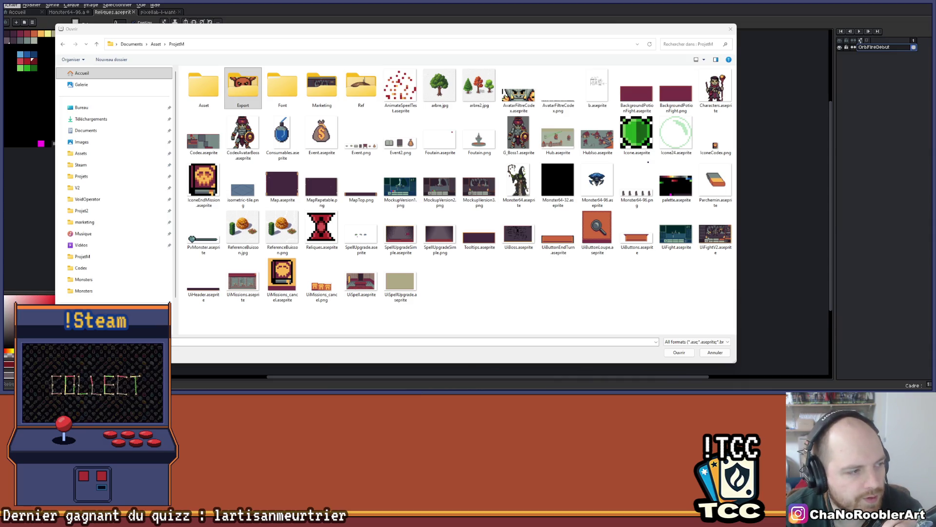
click(730, 30)
Close the extra pixellab tab and return to the Reliques.aseprite tab
scroll(443, 179, down, 3)
scroll(442, 179, up, 3)
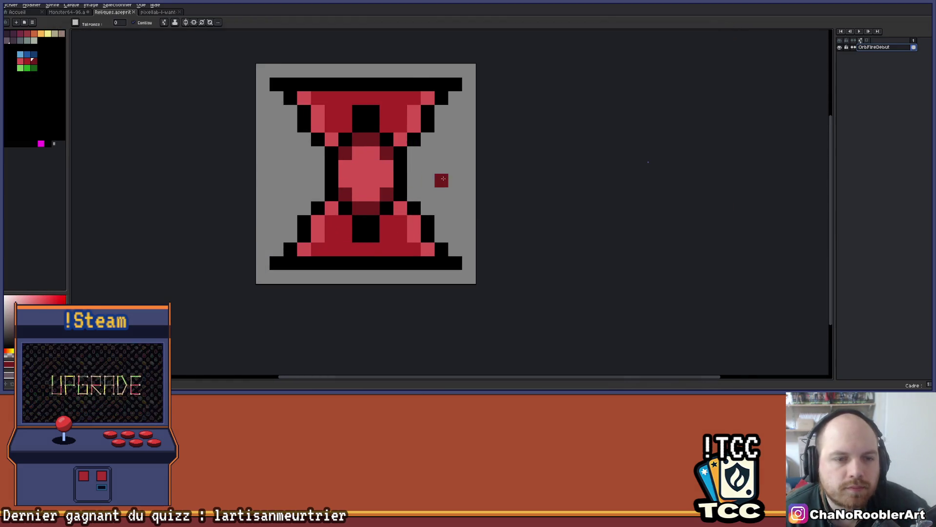
scroll(442, 179, up, 1)
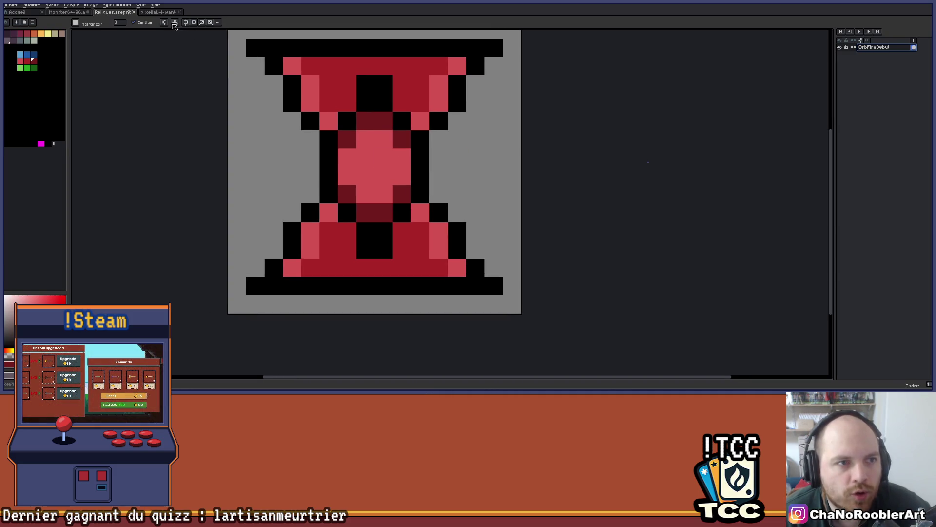
click(175, 12)
click(179, 12)
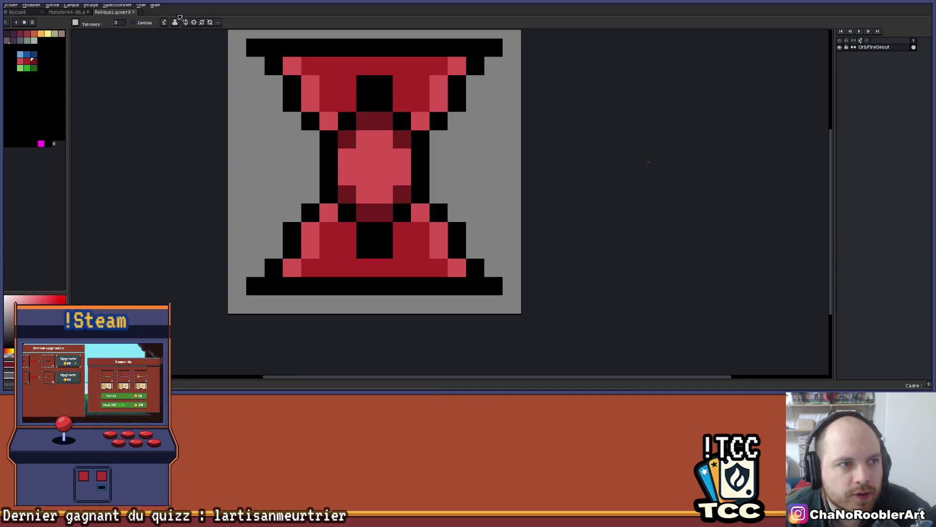
click(73, 12)
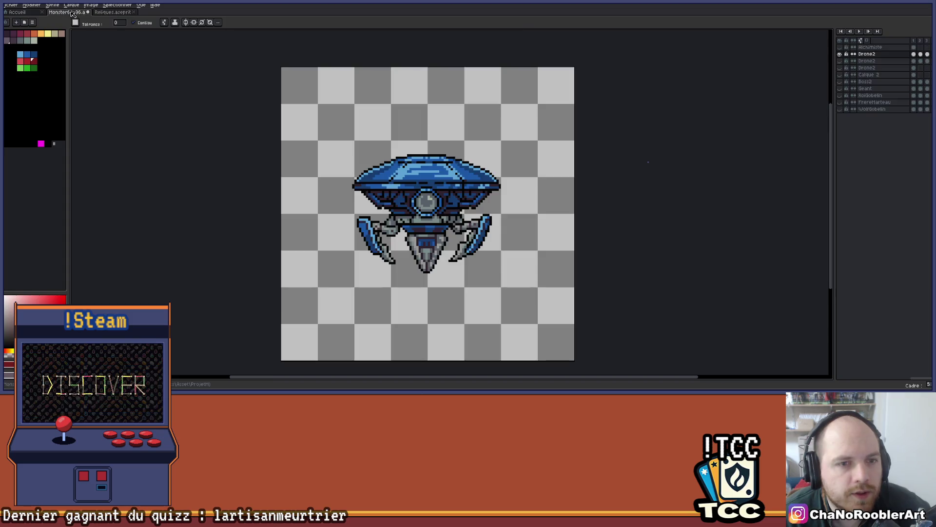
click(113, 12)
Pan and zoom to frame the hourglass, then bring up the Open file dialog
drag(365, 116, 391, 141)
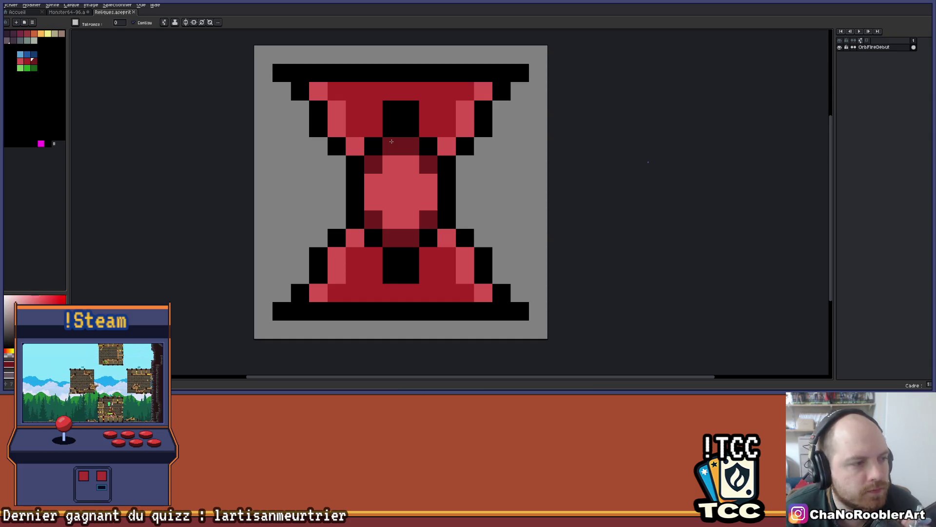
drag(392, 141, 454, 163)
scroll(447, 145, down, 4)
drag(520, 141, 441, 160)
scroll(461, 159, up, 2)
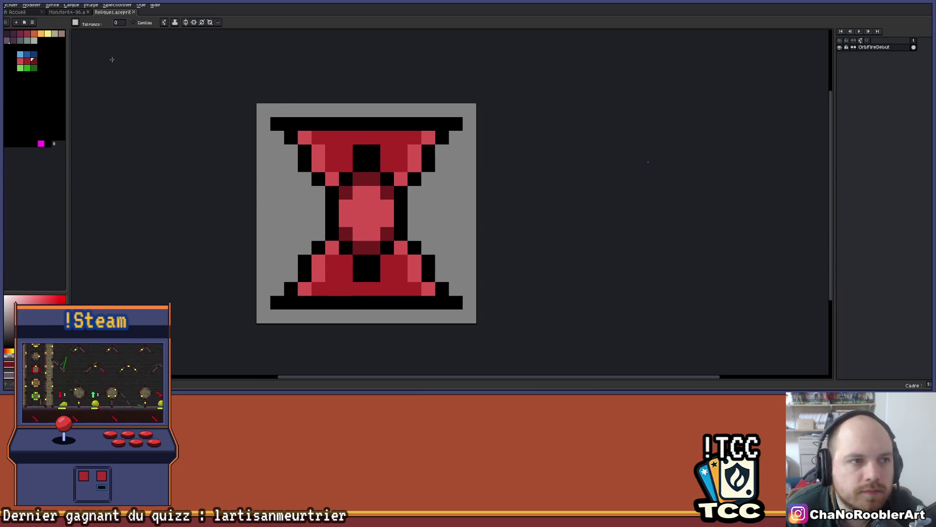
click(67, 12)
click(109, 13)
click(14, 5)
click(20, 18)
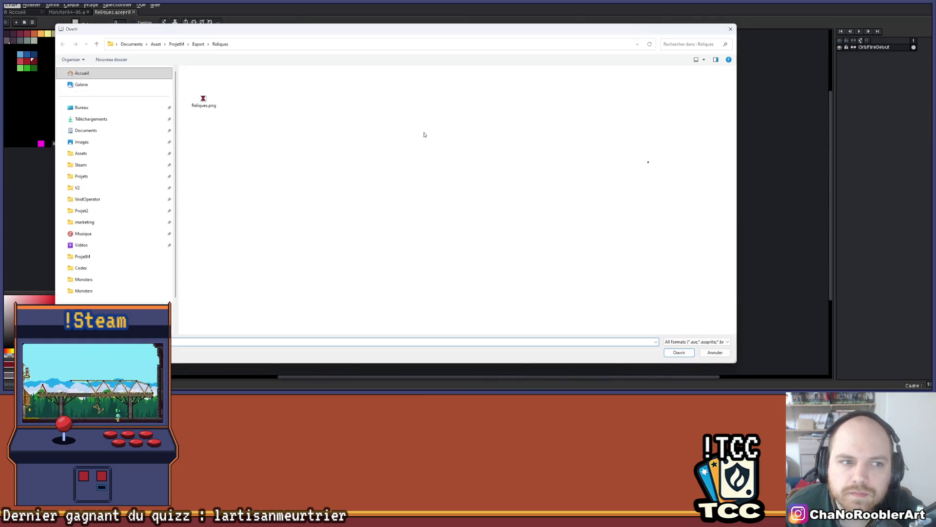
Go up through Export to ProjetM and open IconeCodex.png
click(198, 45)
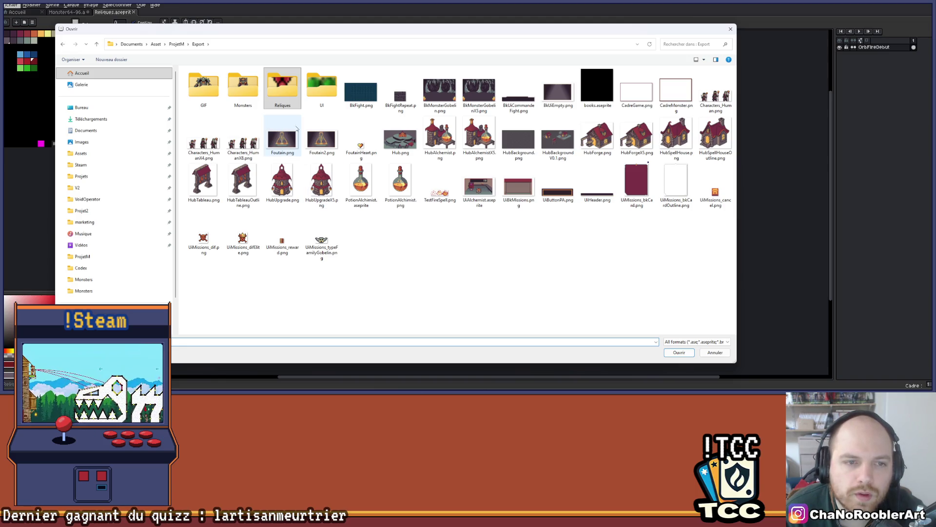
click(175, 44)
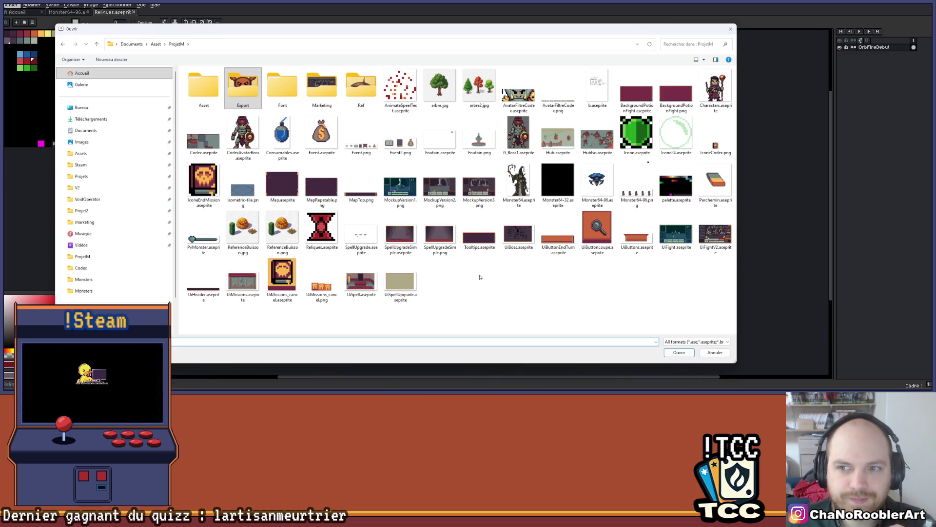
double_click(716, 139)
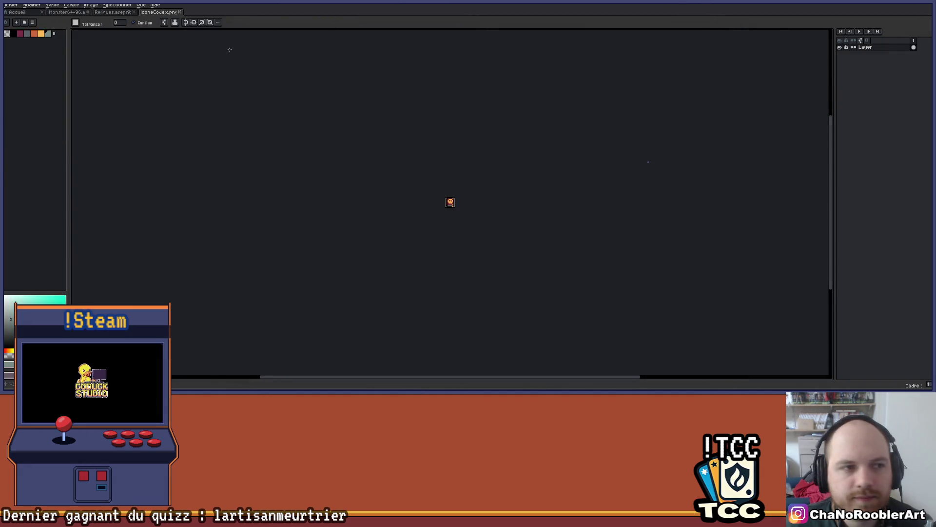
Bring up Fichier > Ouvrir again and enter the ProjetM Export folder
click(15, 5)
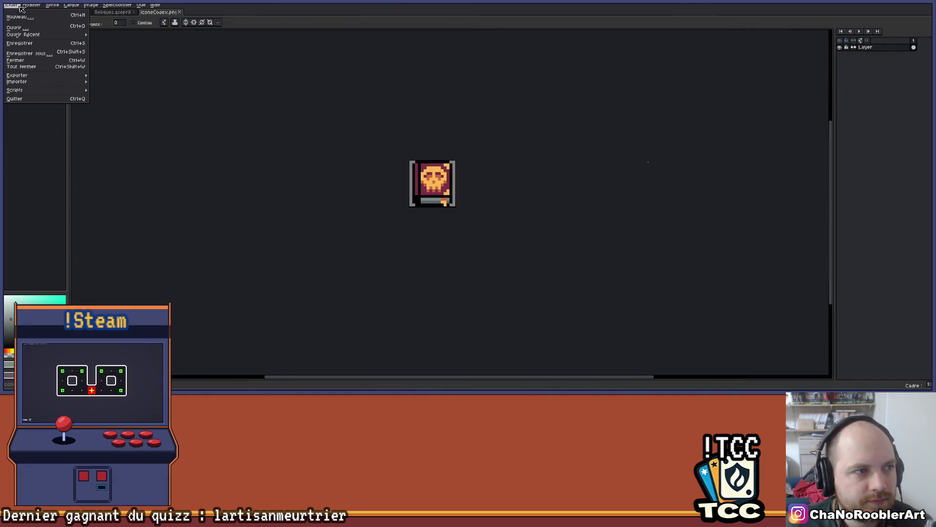
click(17, 27)
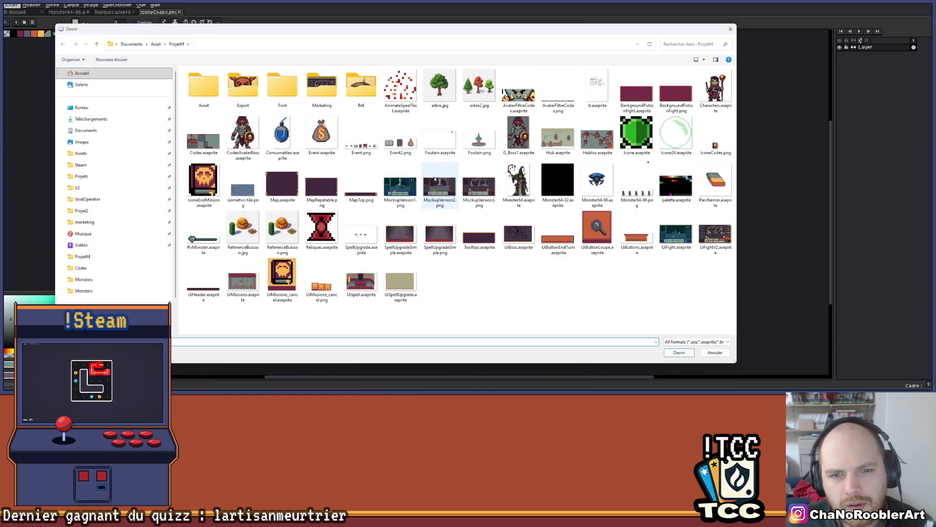
double_click(245, 74)
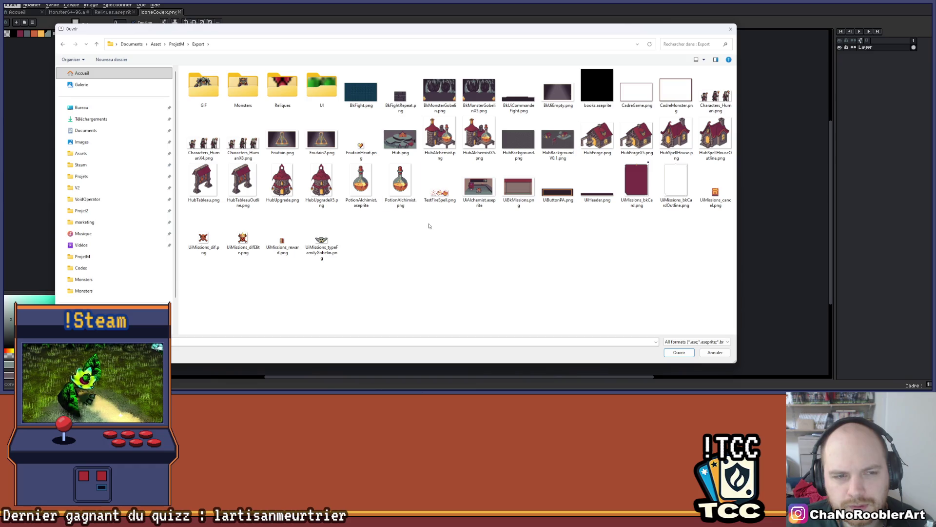
Enter the Export › UI folder, scroll the file grid, and open OrbeBk.png
double_click(321, 87)
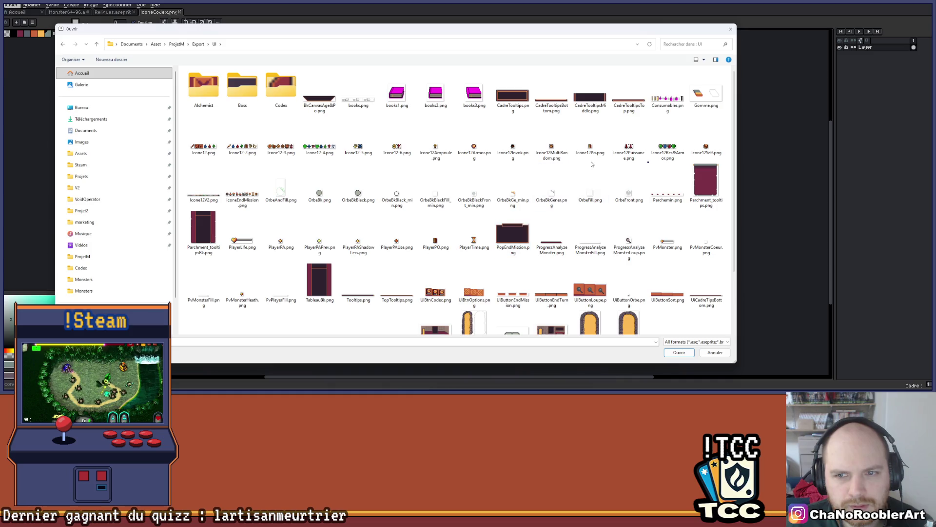
scroll(393, 218, down, 2)
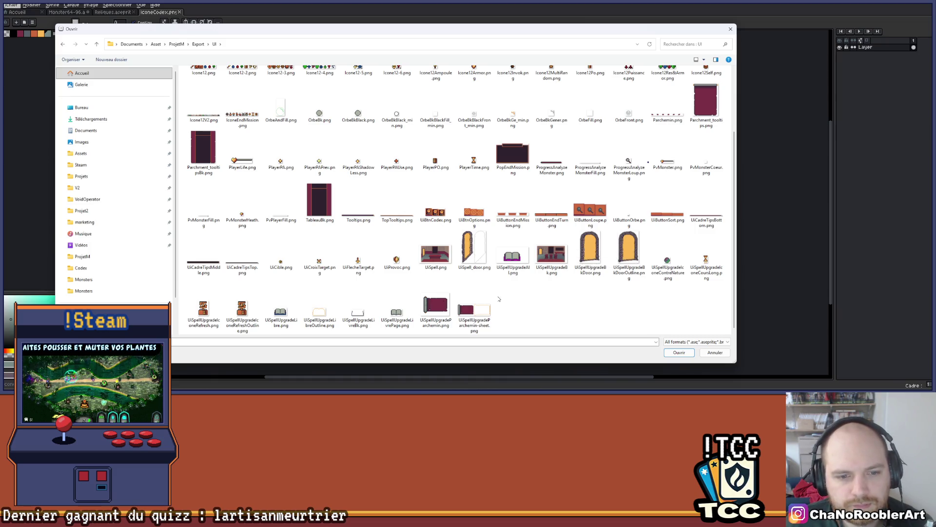
scroll(498, 298, up, 2)
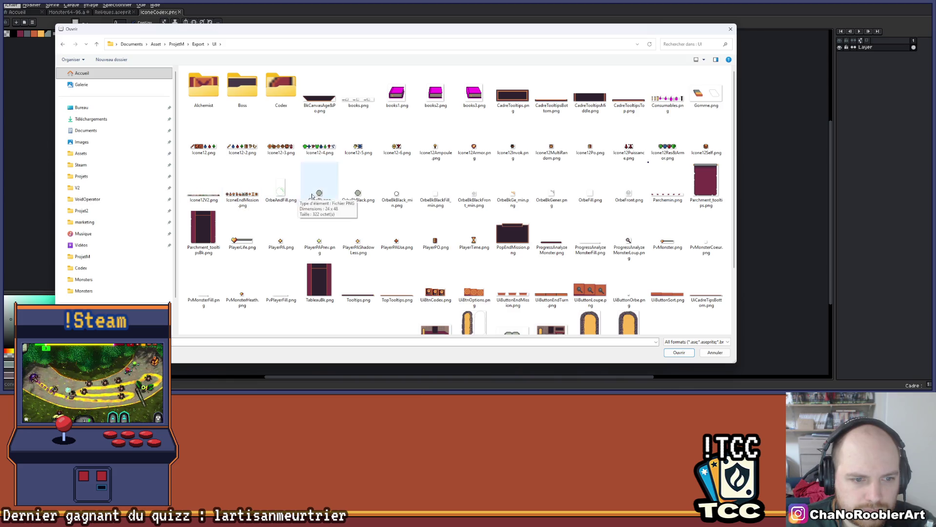
scroll(581, 216, down, 2)
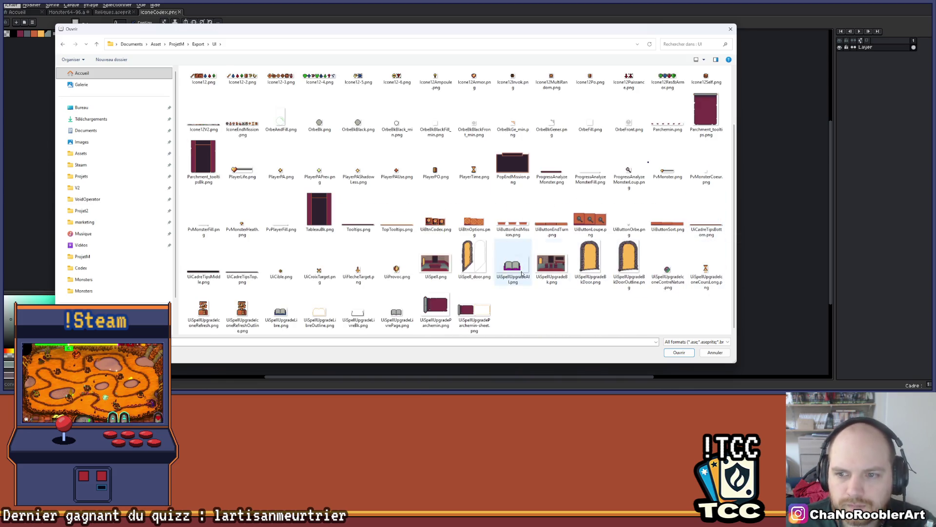
scroll(365, 268, up, 2)
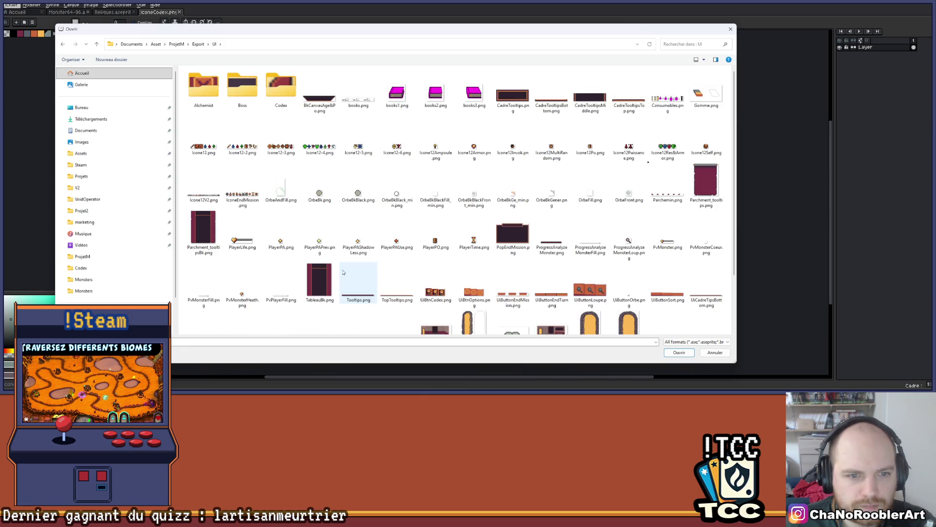
double_click(323, 199)
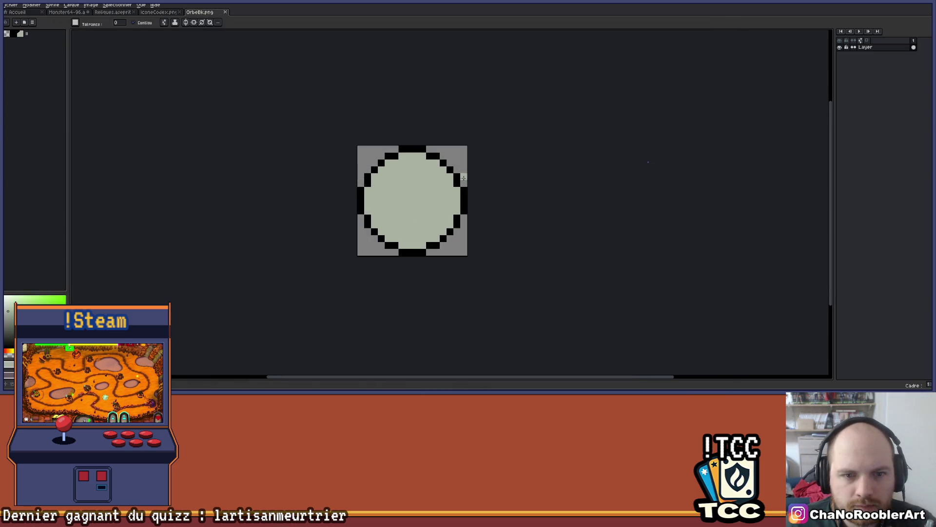
Try pasting the orb frame onto the Reliques hourglass sprite, then cancel the paste
key(w)
click(159, 12)
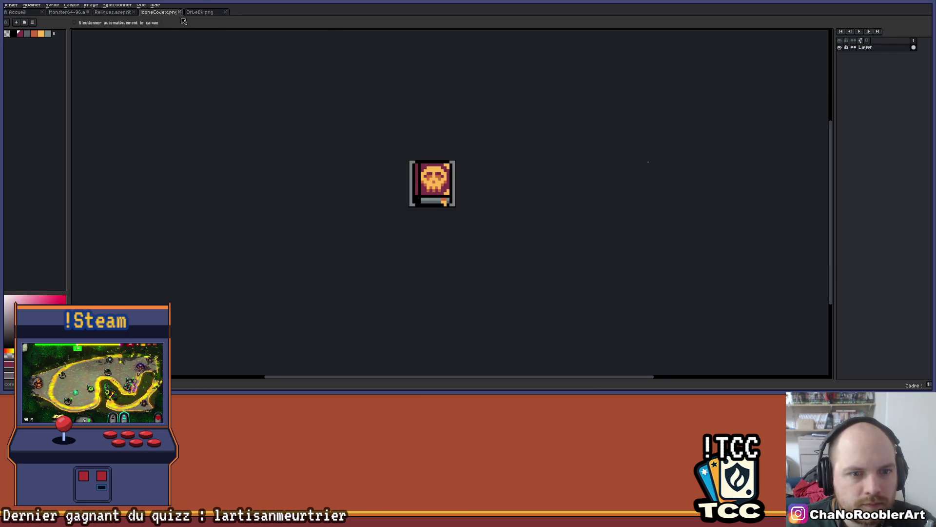
click(112, 12)
key(ctrl+v)
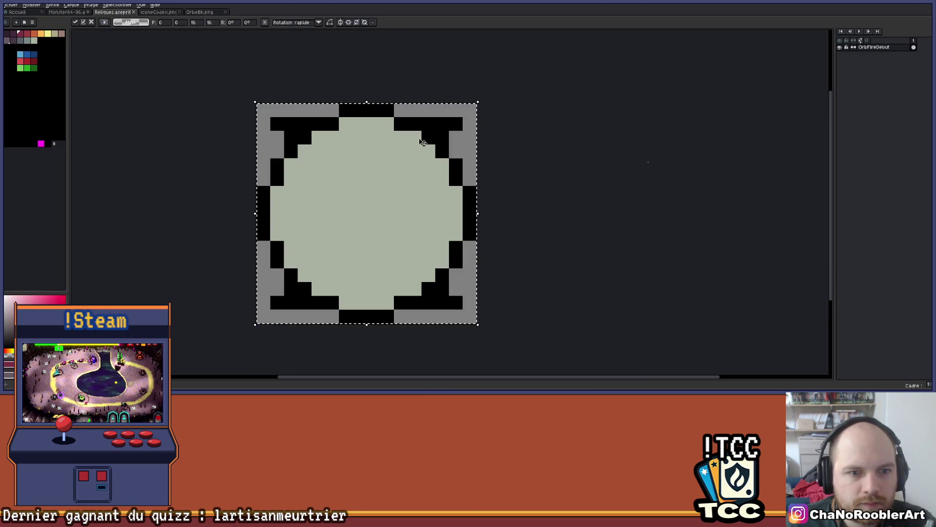
scroll(455, 178, up, 2)
scroll(454, 165, down, 3)
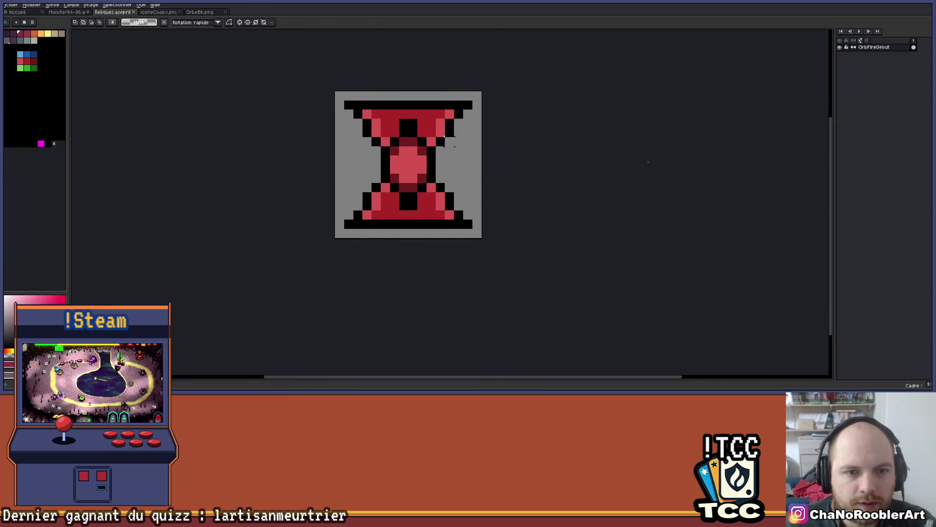
key(Escape)
Dock OrbeBk.png in a right-side split panel beside the skull book icon
scroll(417, 130, up, 1)
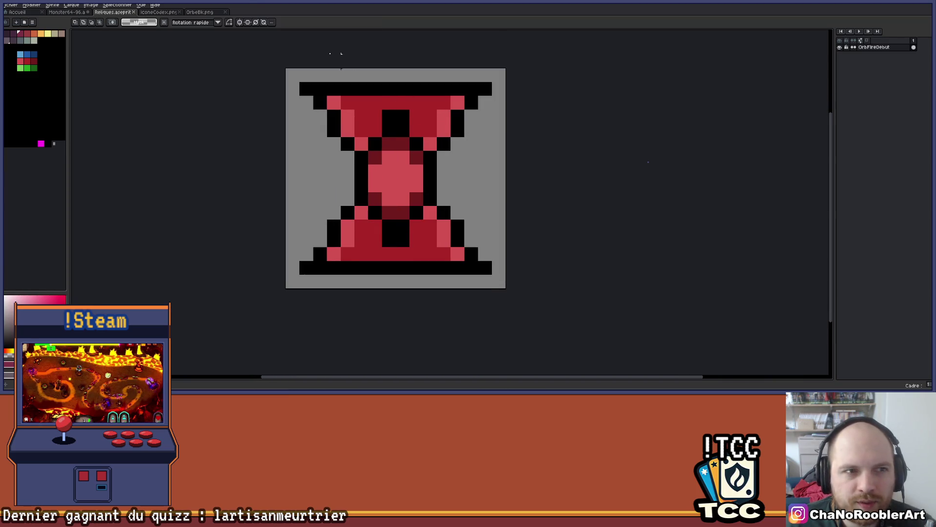
mouse_move(201, 12)
mouse_down()
mouse_move(834, 142)
mouse_move(820, 144)
mouse_up()
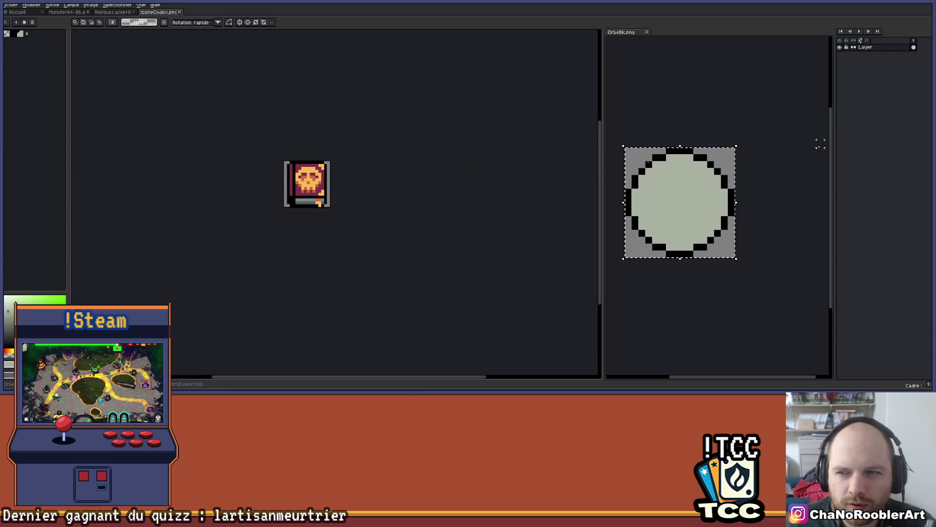
click(335, 132)
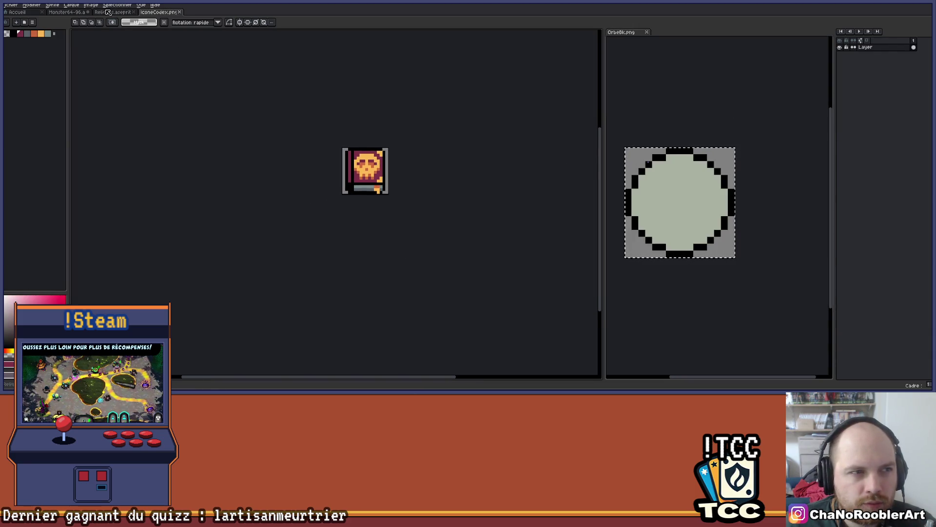
On the Reliques hourglass, pencil a few black pixels, undoing the left black column
click(108, 11)
scroll(449, 128, up, 3)
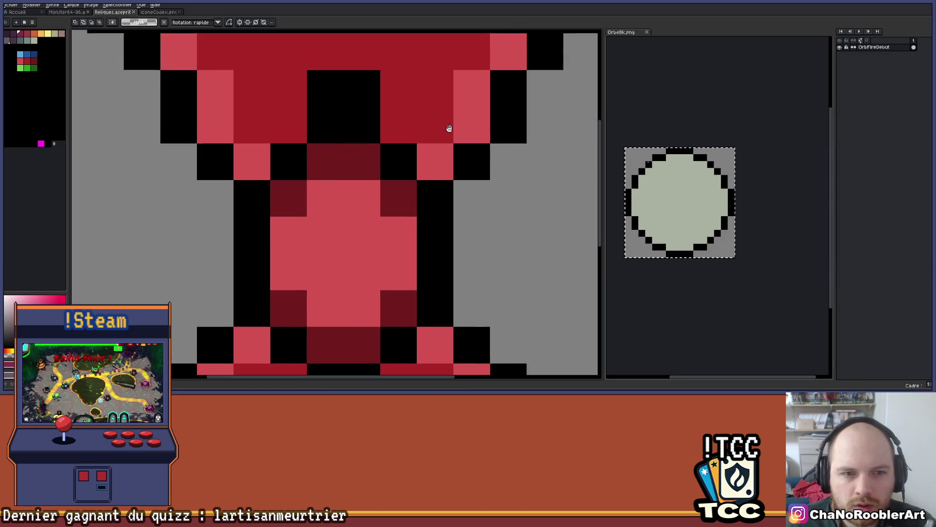
scroll(449, 128, down, 3)
scroll(397, 136, up, 2)
key(b)
scroll(354, 116, down, 2)
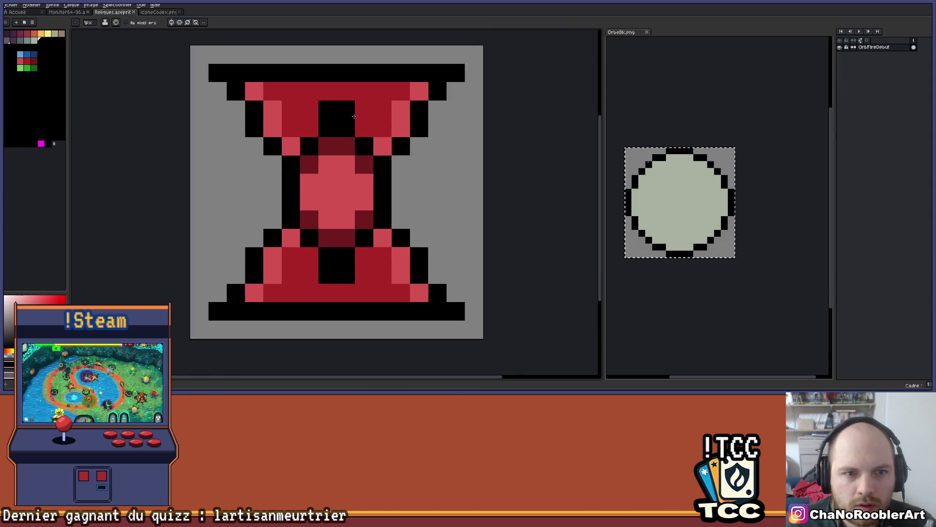
scroll(354, 117, left, 1)
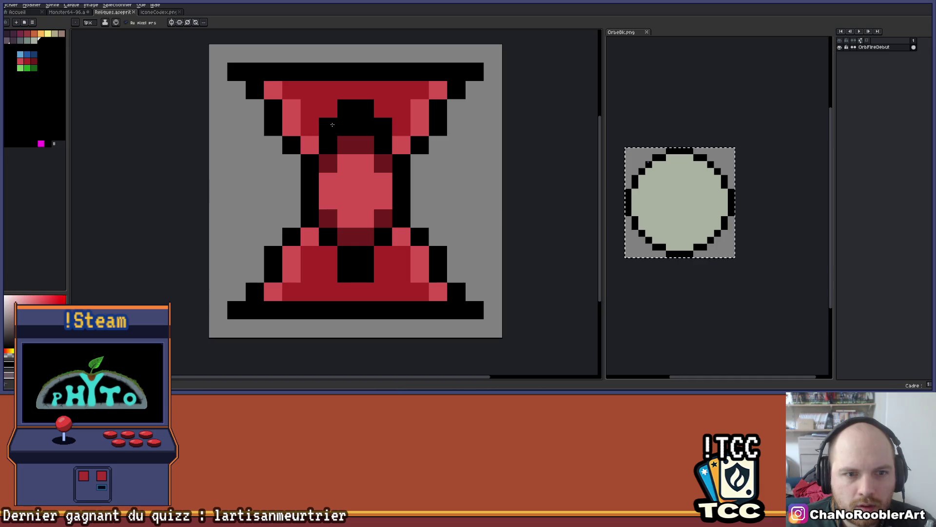
click(334, 125)
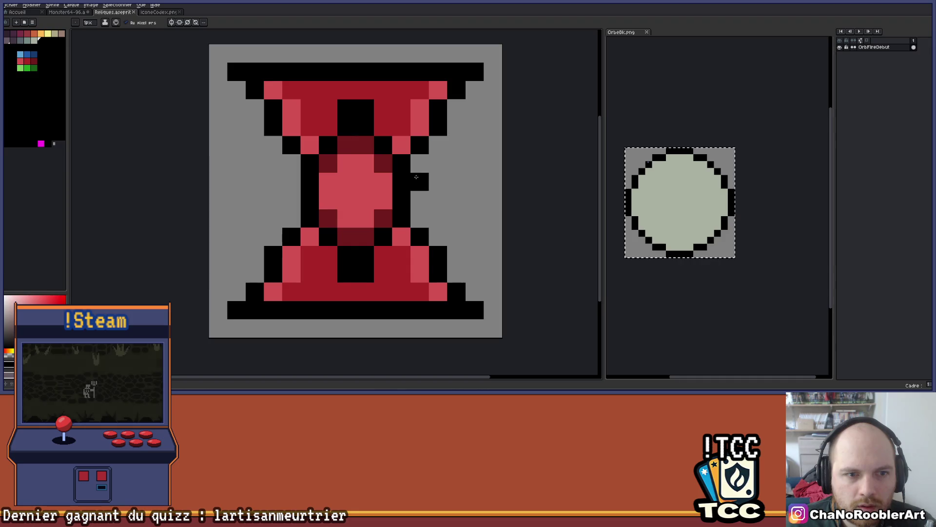
mouse_move(466, 180)
mouse_down()
mouse_move(479, 179)
mouse_move(462, 176)
mouse_up()
click(332, 279)
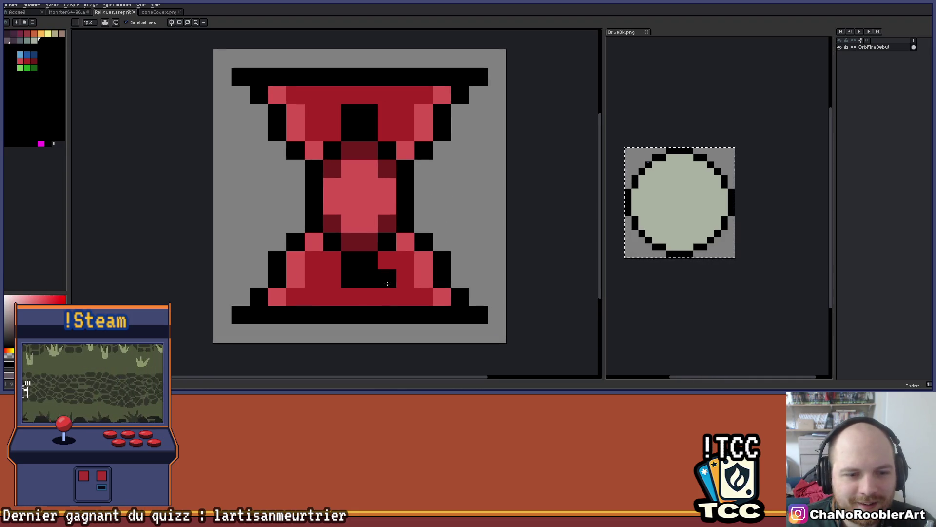
click(405, 260)
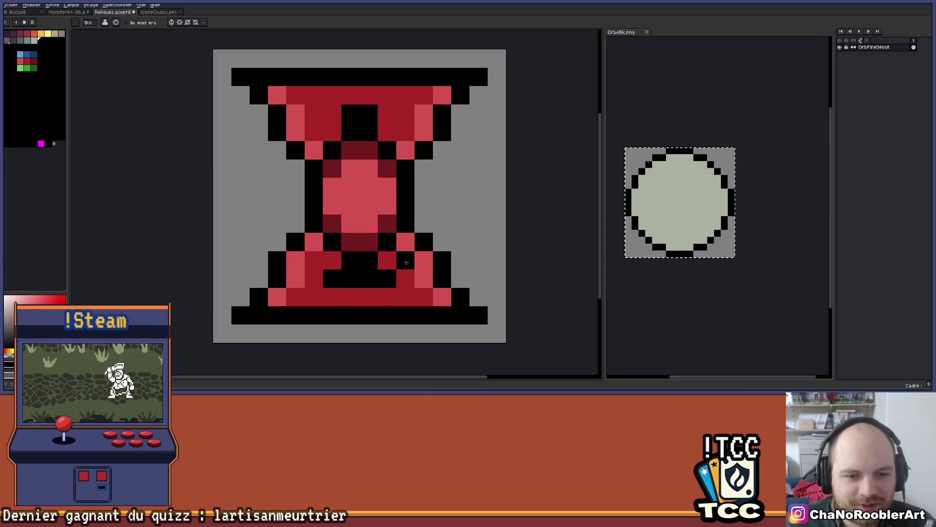
click(313, 267)
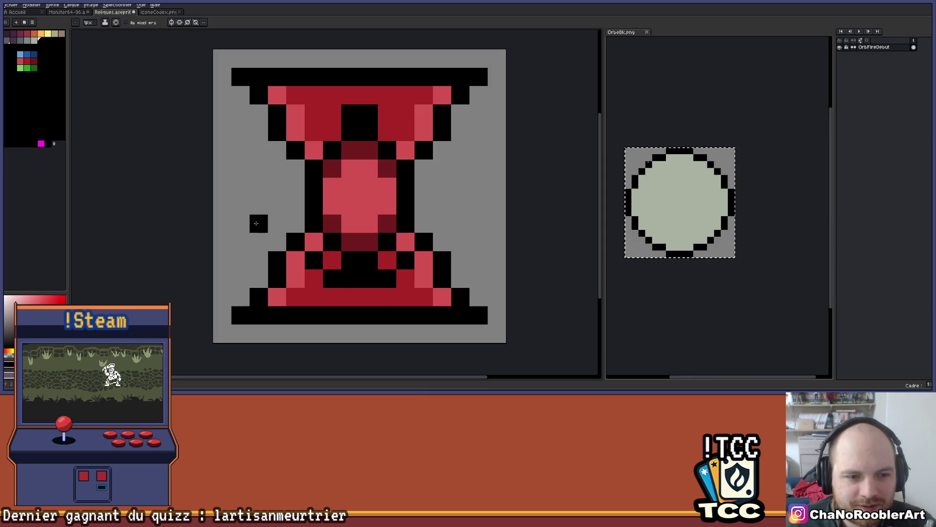
drag(277, 223, 278, 176)
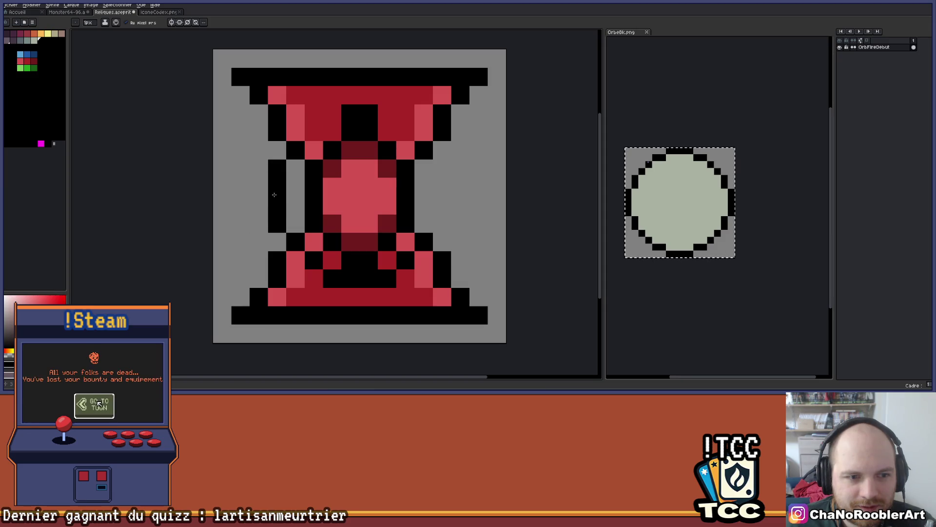
key(ctrl+z)
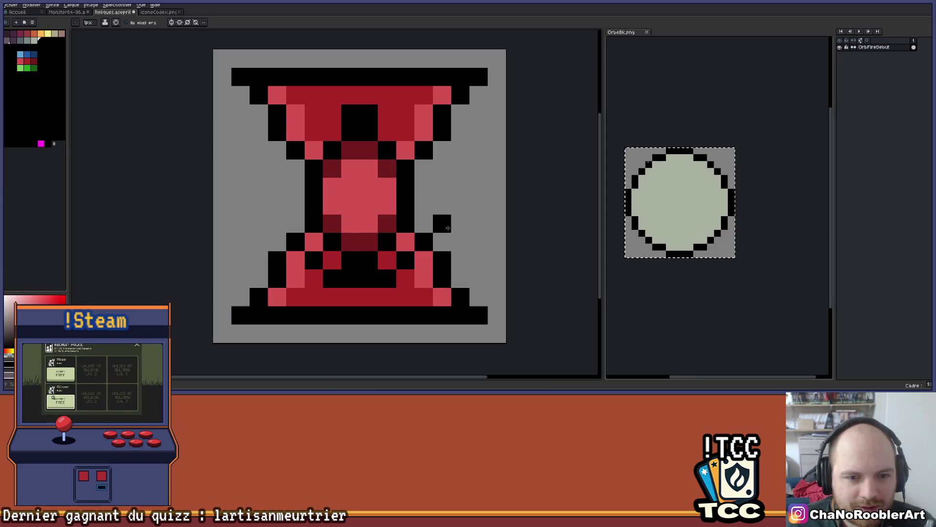
Erase the hourglass centre and the remaining middle side pixels with the Eraser
key(e)
mouse_move(387, 227)
mouse_down()
mouse_move(351, 254)
mouse_move(406, 173)
mouse_move(403, 222)
mouse_move(387, 242)
mouse_up()
mouse_move(313, 225)
mouse_down()
mouse_move(313, 169)
mouse_move(368, 223)
mouse_move(369, 187)
mouse_move(350, 186)
mouse_move(405, 169)
mouse_up()
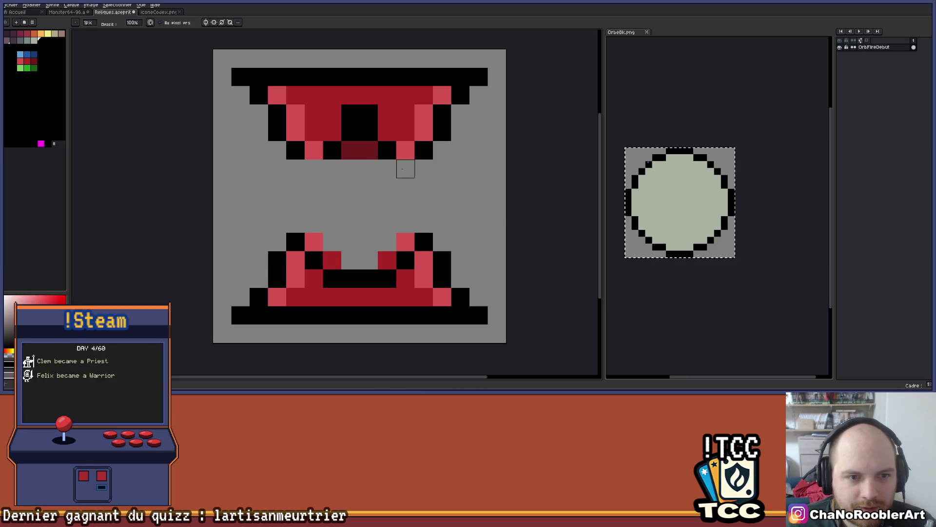
Draw black left and right walls joining the hourglass's top and bottom pieces
key(b)
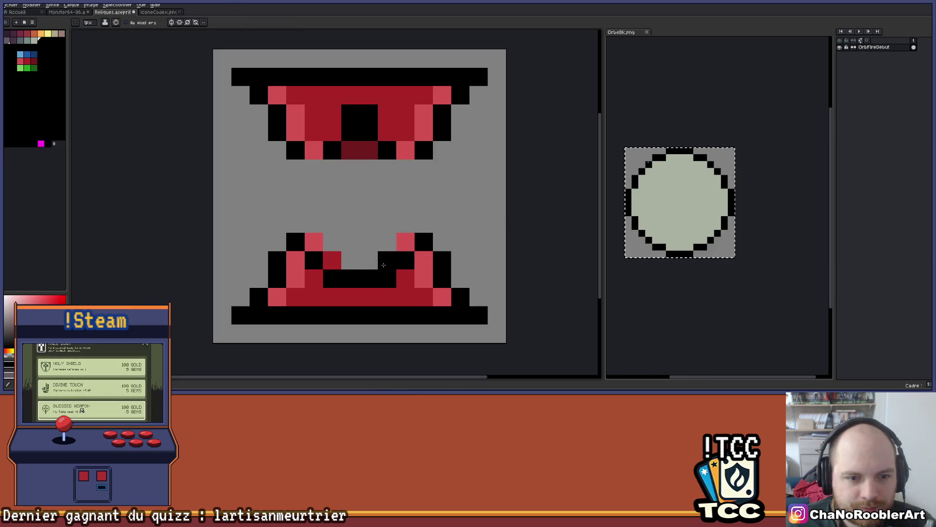
click(338, 265)
key(ctrl+z)
click(442, 223)
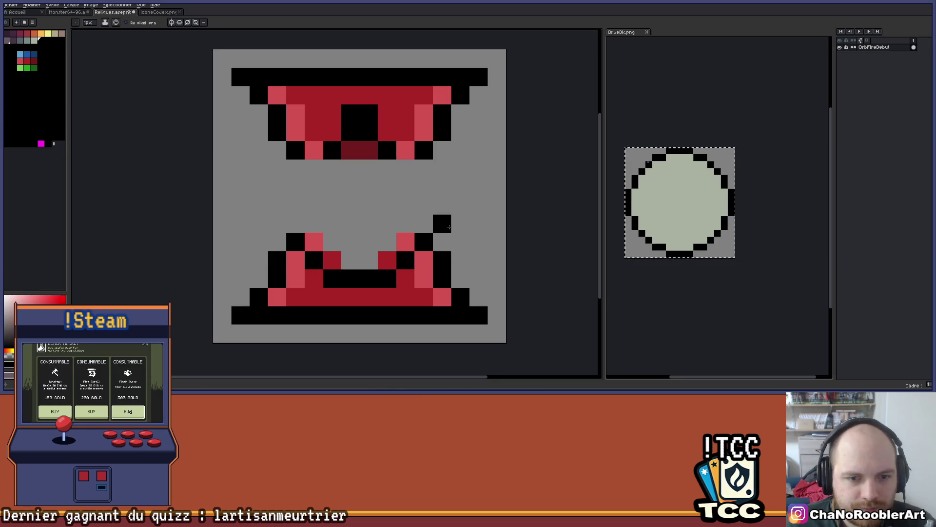
drag(441, 206, 442, 177)
drag(277, 224, 277, 166)
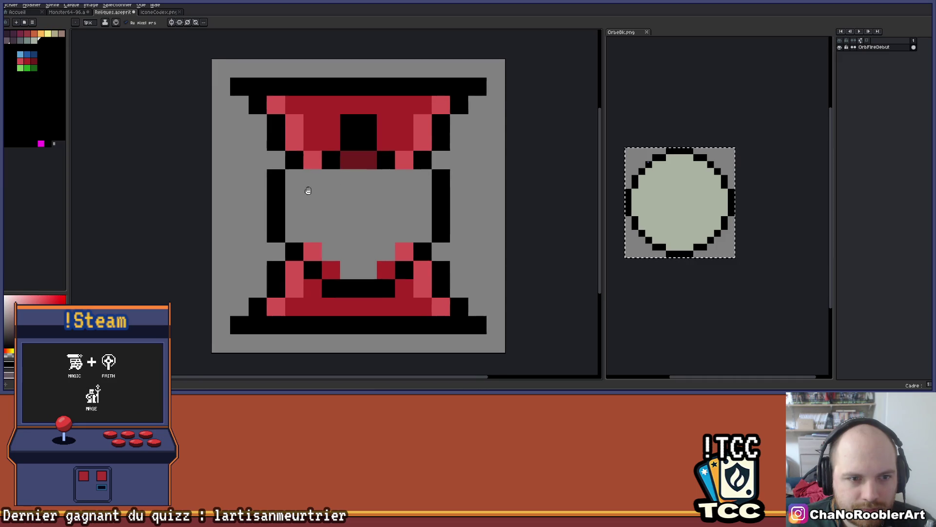
scroll(297, 200, down, 1)
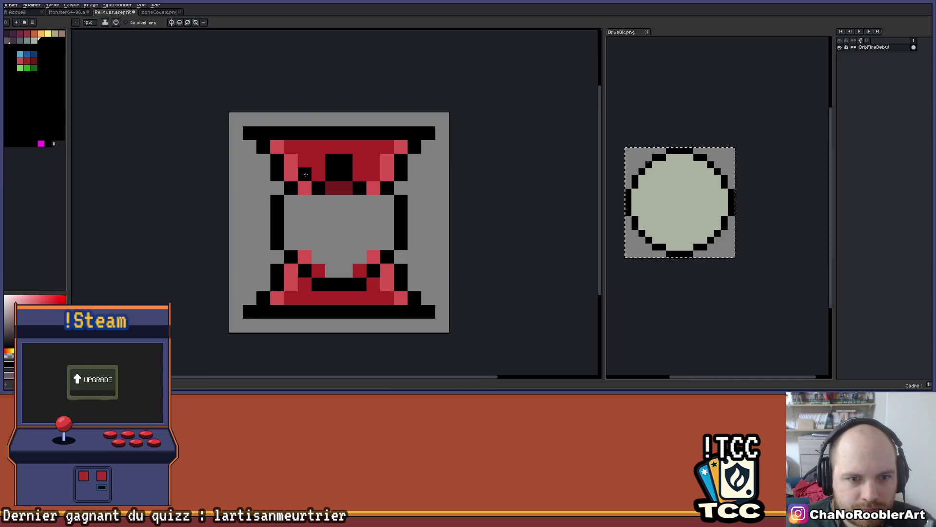
scroll(380, 176, up, 2)
scroll(384, 154, down, 1)
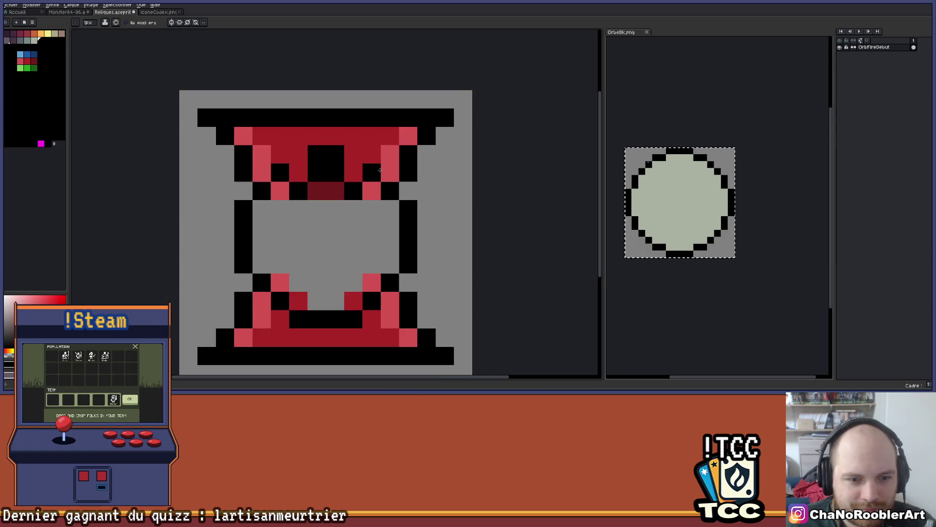
scroll(383, 154, up, 1)
click(349, 137)
click(240, 138)
scroll(292, 141, down, 1)
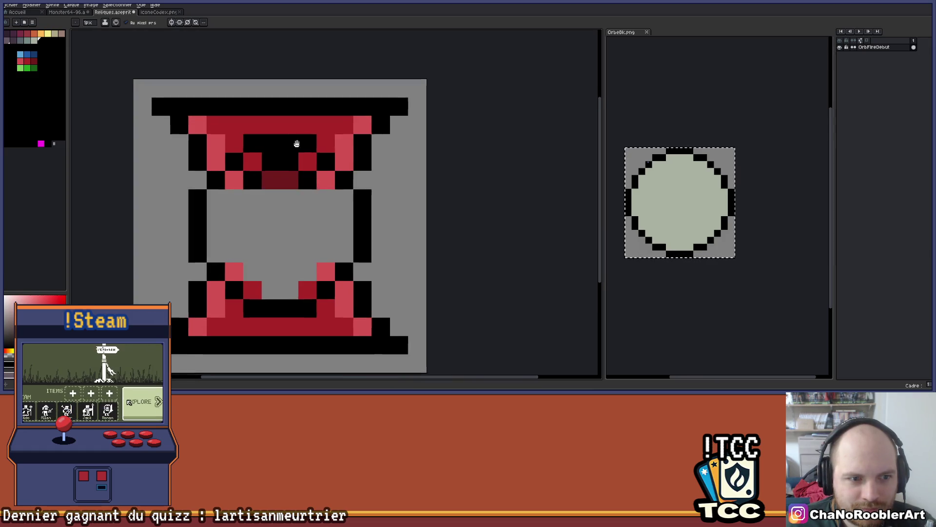
key(ctrl+z)
Sample the background grey and paint over the inner red and black details
key(i)
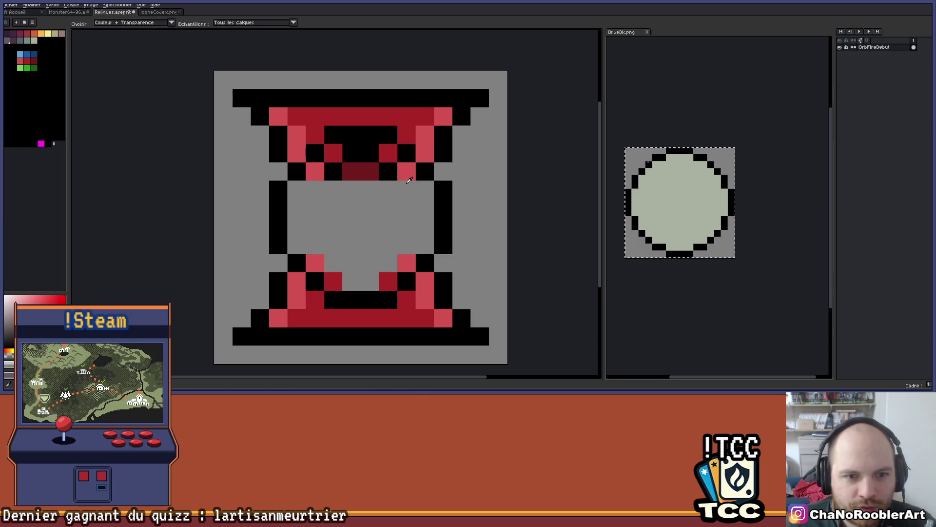
key(b)
mouse_move(409, 170)
mouse_down()
mouse_move(334, 153)
mouse_move(388, 154)
mouse_up()
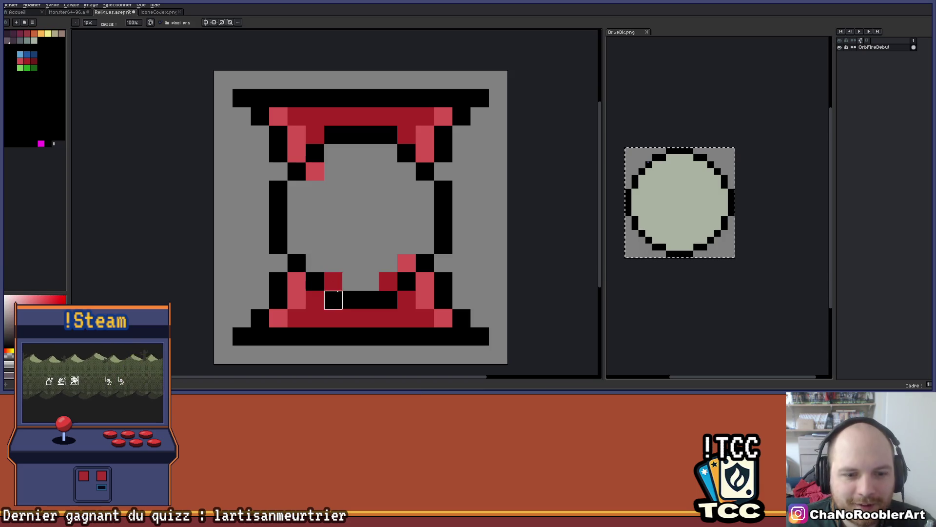
click(336, 290)
drag(370, 281, 406, 264)
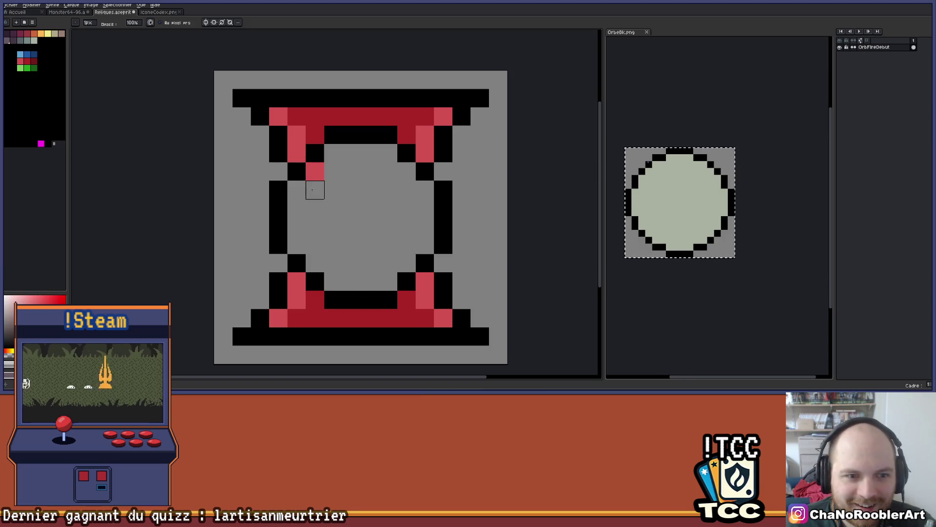
scroll(315, 190, down, 4)
scroll(330, 199, up, 3)
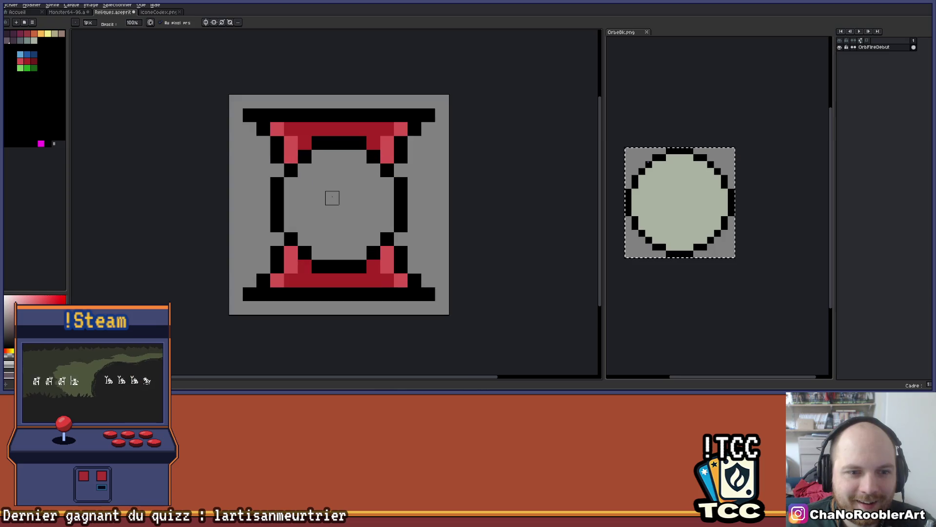
Flood fill the frame's grey interior with dark red and shade its inner rows darker
alt+click(382, 133)
key(g)
click(339, 193)
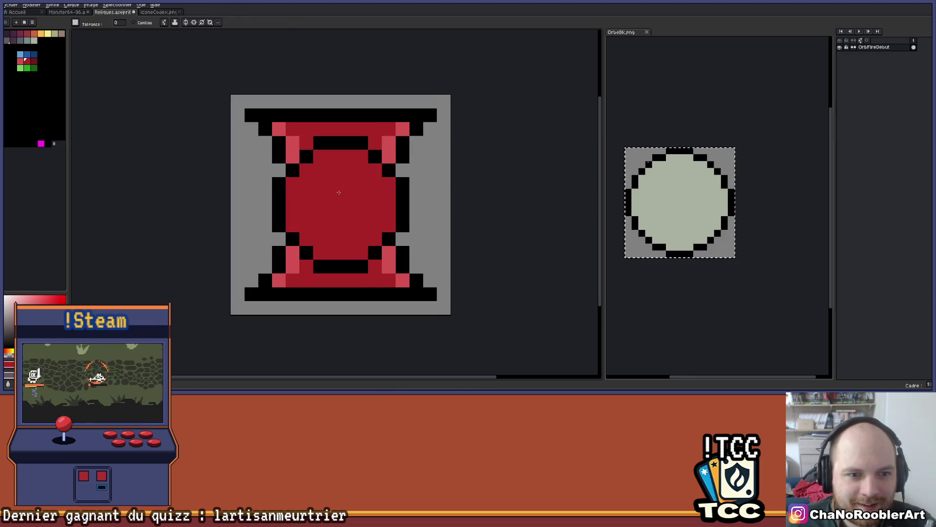
scroll(335, 193, down, 1)
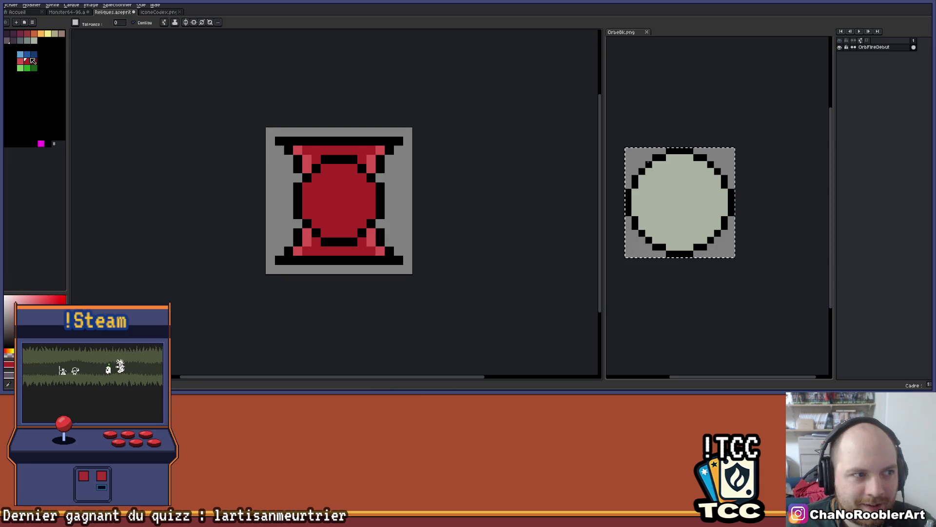
scroll(366, 182, up, 2)
key(b)
mouse_move(304, 155)
mouse_down()
mouse_move(286, 155)
mouse_move(341, 165)
mouse_up()
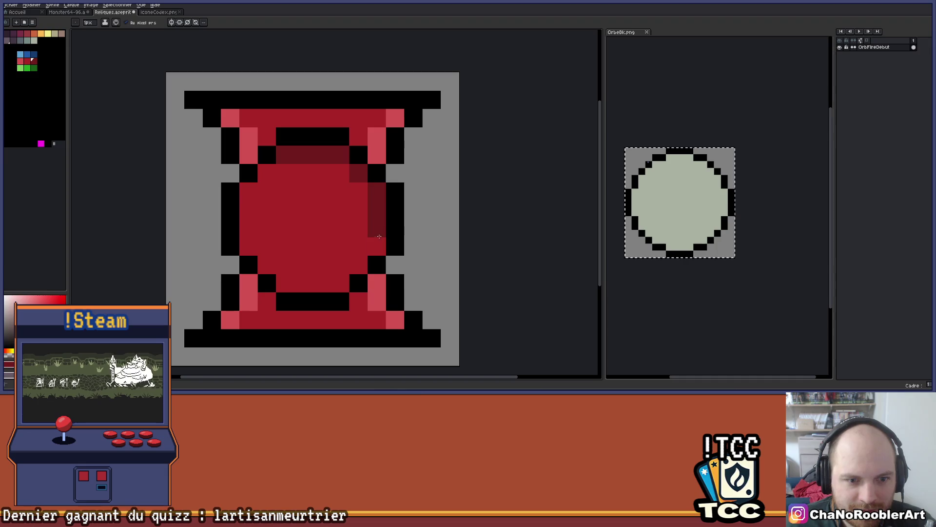
mouse_move(328, 288)
mouse_down()
mouse_move(261, 265)
mouse_move(266, 172)
mouse_up()
scroll(293, 175, down, 5)
mouse_move(366, 191)
mouse_down()
mouse_move(375, 201)
mouse_move(362, 206)
mouse_up()
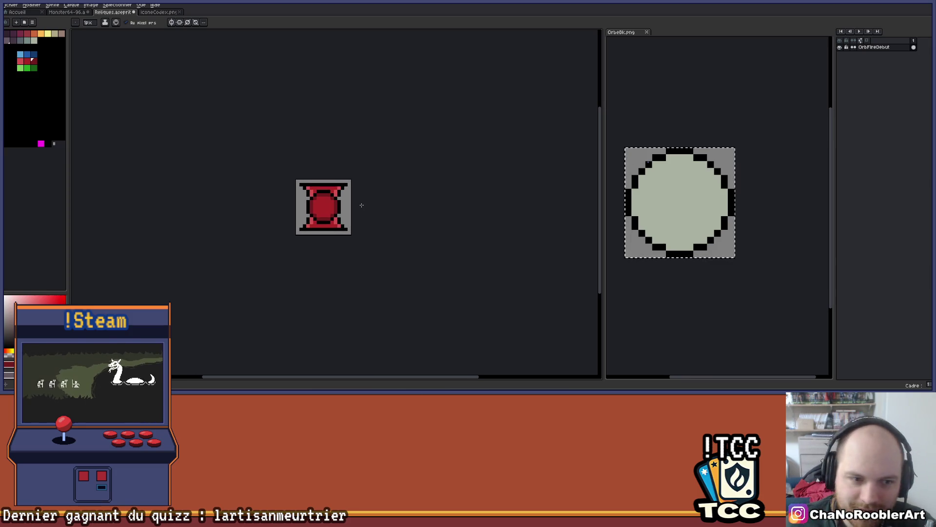
scroll(362, 203, up, 3)
Undo the row shading and darken the four inner corners with dark-red pixels instead
key(v)
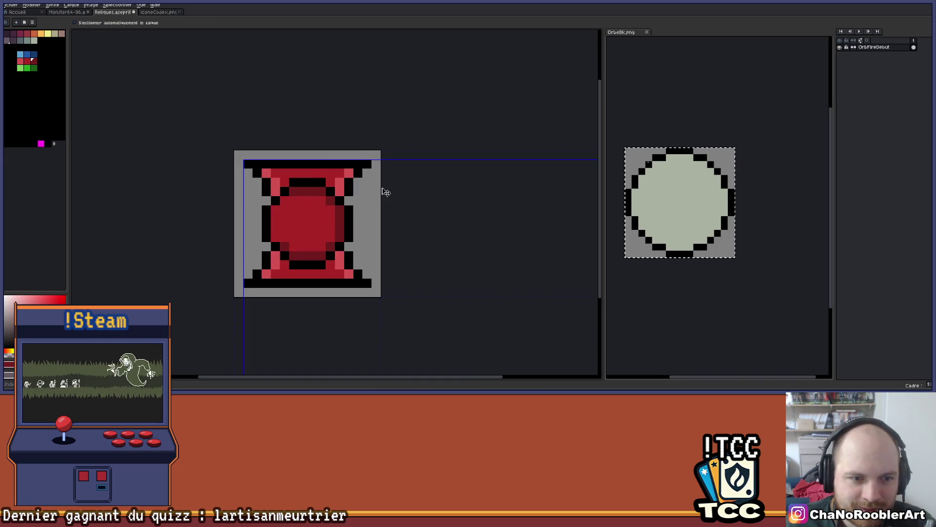
key(ctrl+z)
key(ctrl+z)
key(b)
scroll(382, 190, up, 3)
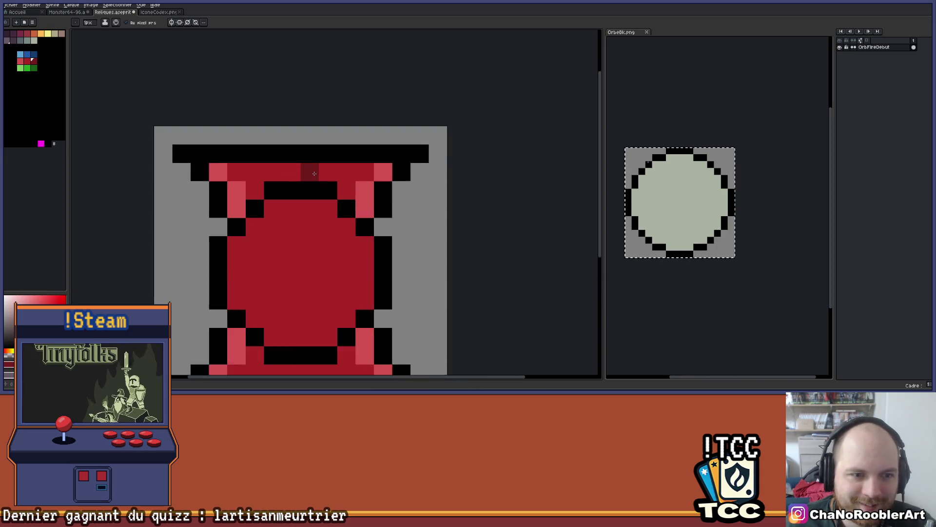
click(199, 198)
click(392, 198)
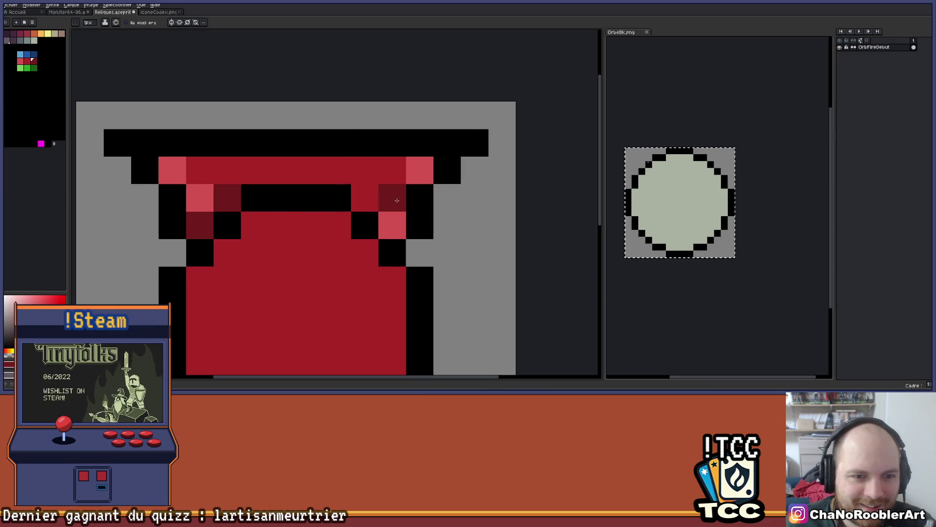
scroll(412, 254, down, 4)
scroll(409, 253, up, 3)
click(398, 230)
click(380, 248)
click(288, 249)
click(268, 230)
Sample the light-pink shade from the sprite for the gem highlights
scroll(380, 195, down, 3)
drag(379, 195, 363, 208)
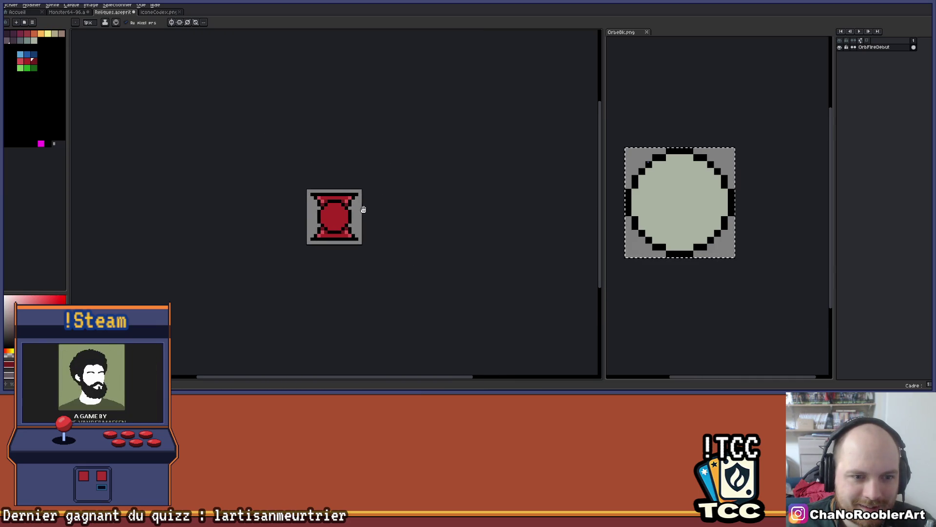
scroll(357, 211, up, 2)
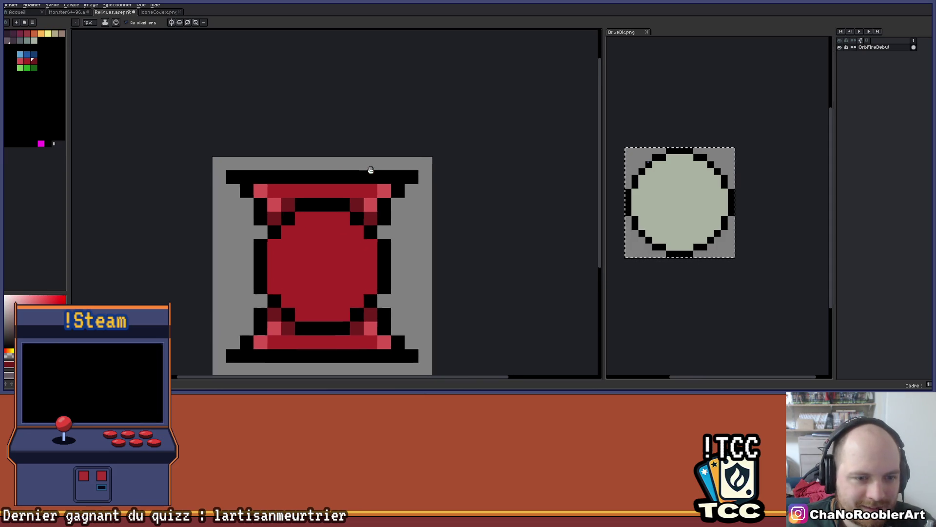
scroll(370, 166, down, 3)
scroll(364, 187, up, 2)
scroll(357, 188, up, 1)
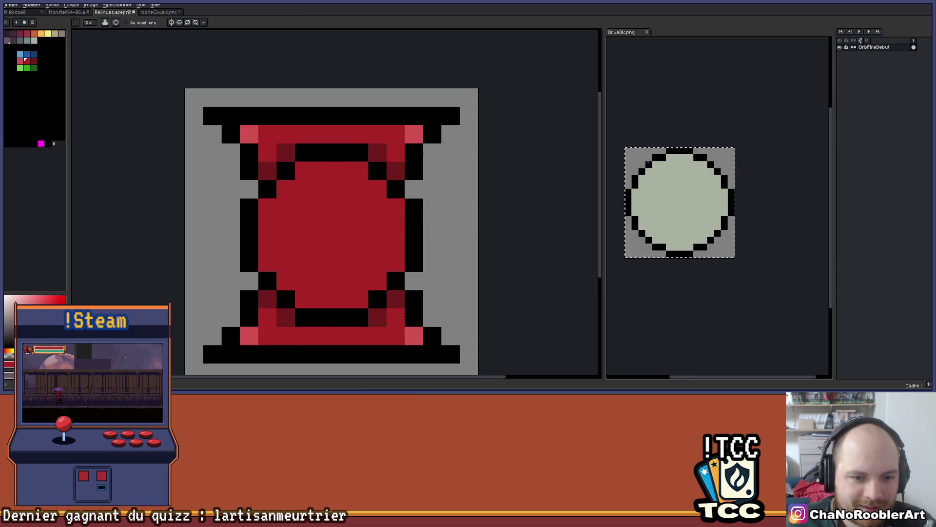
scroll(402, 313, down, 2)
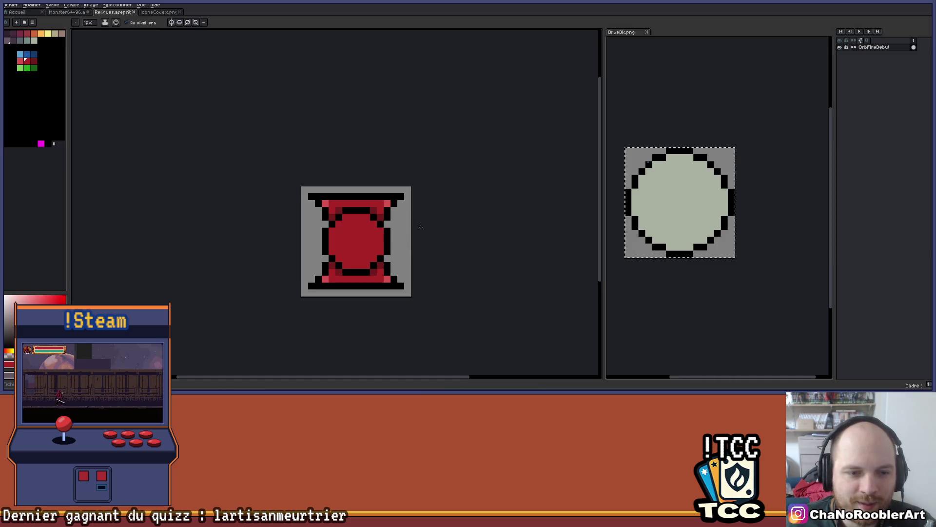
scroll(352, 217, up, 3)
key(i)
key(b)
alt+click(239, 115)
click(239, 151)
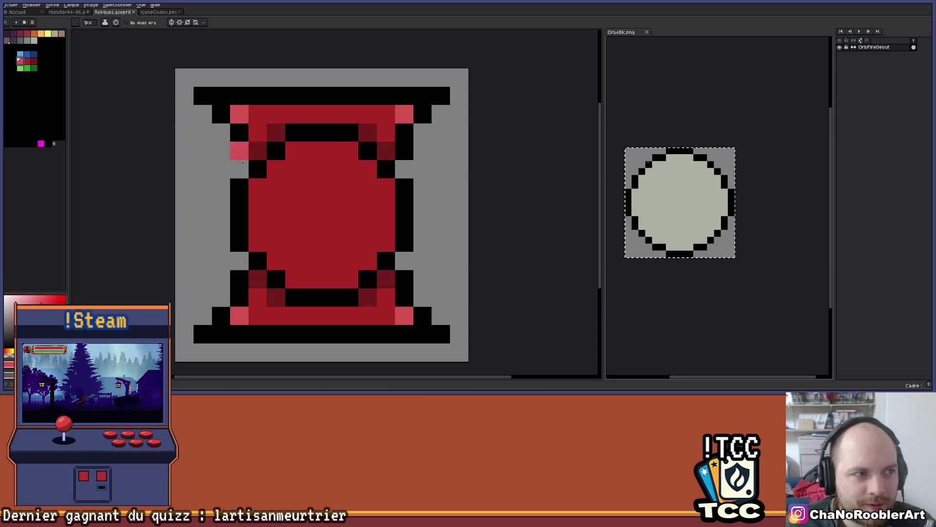
key(ctrl+z)
Paint light-pink highlights along the gem's top, right, bottom and left edges
click(257, 188)
click(276, 169)
drag(294, 152, 345, 154)
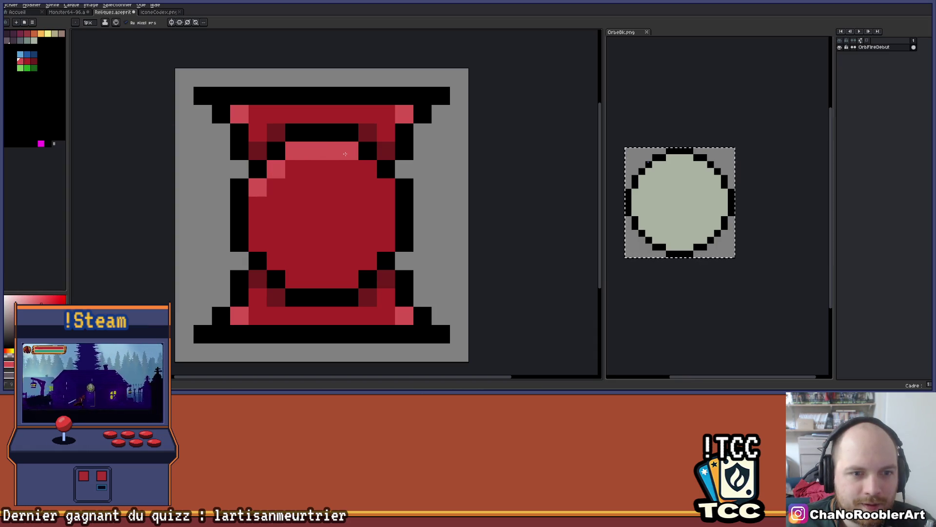
click(368, 169)
drag(385, 188, 385, 242)
click(367, 260)
drag(350, 279, 299, 275)
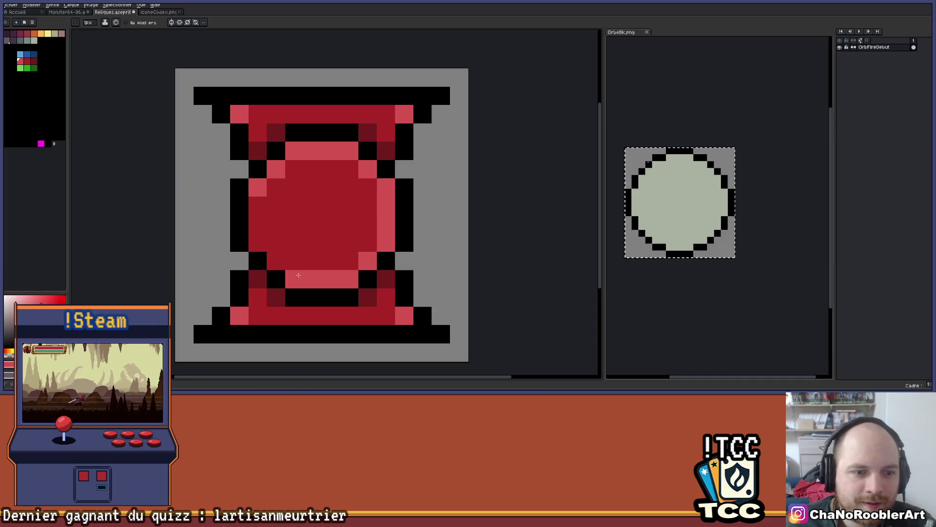
click(276, 261)
click(257, 206)
Restore one gem pixel to dark red and add a pink glint pixel on its face
scroll(280, 199, down, 5)
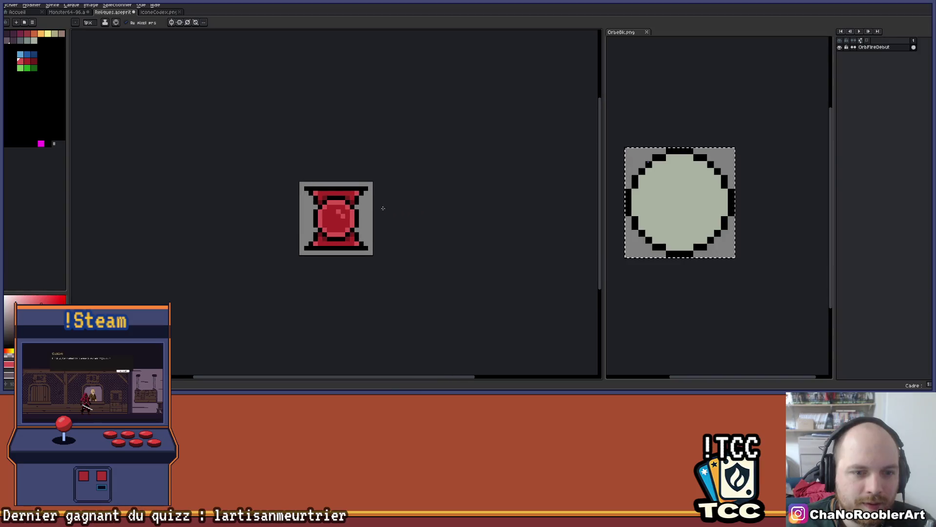
scroll(373, 207, up, 4)
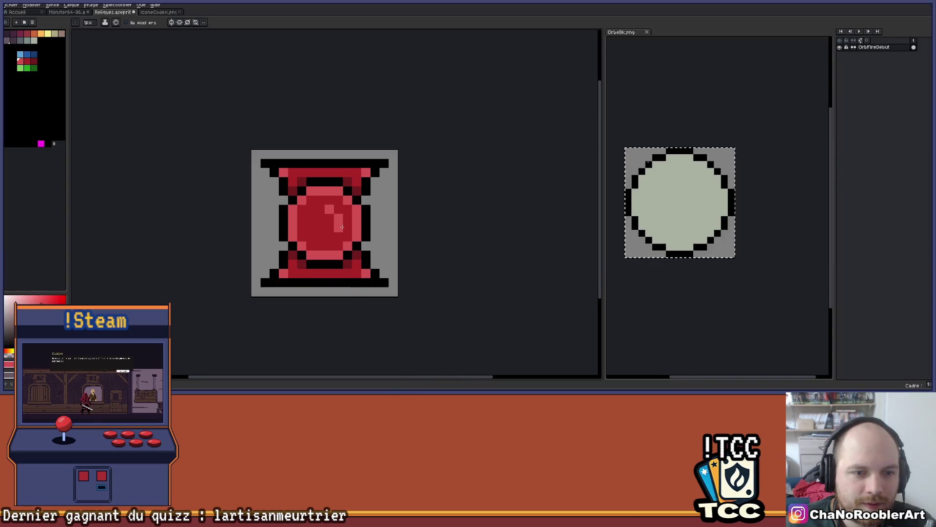
right_click(326, 219)
click(364, 217)
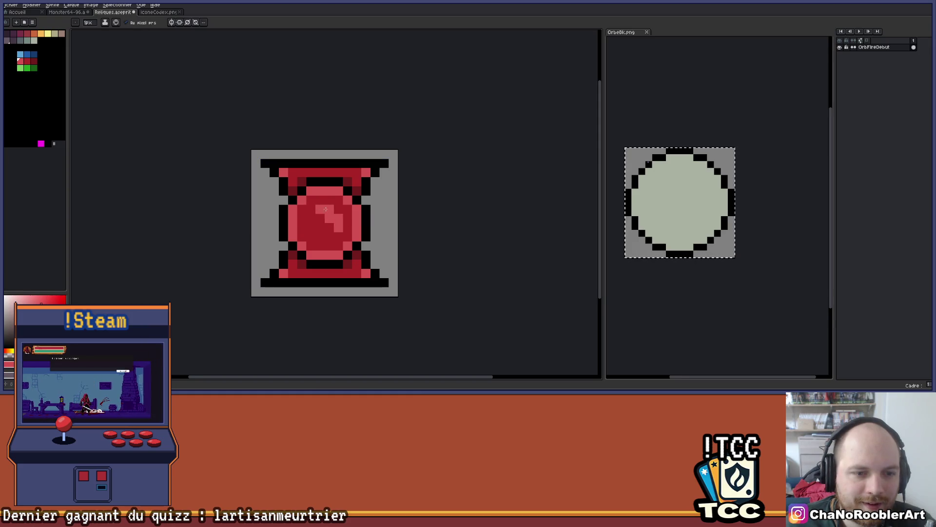
scroll(387, 207, down, 3)
scroll(399, 205, up, 2)
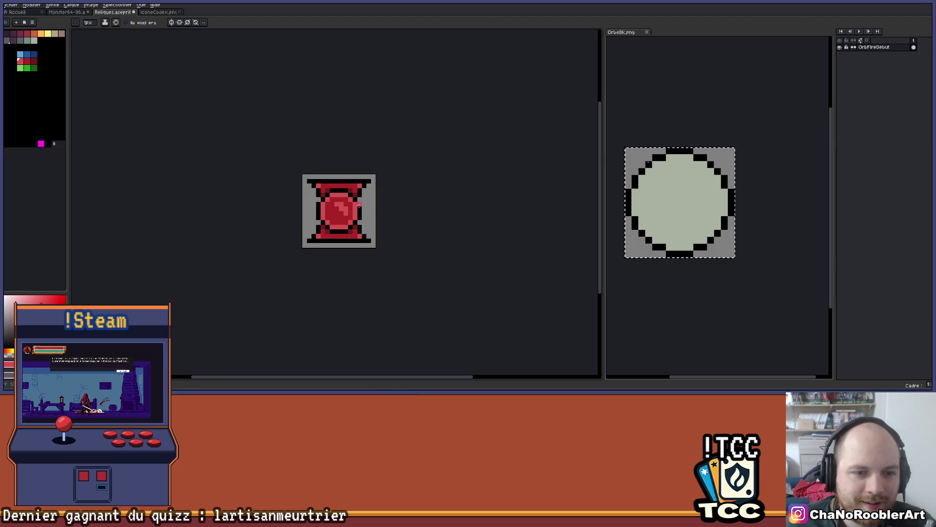
scroll(359, 205, up, 3)
scroll(380, 221, down, 1)
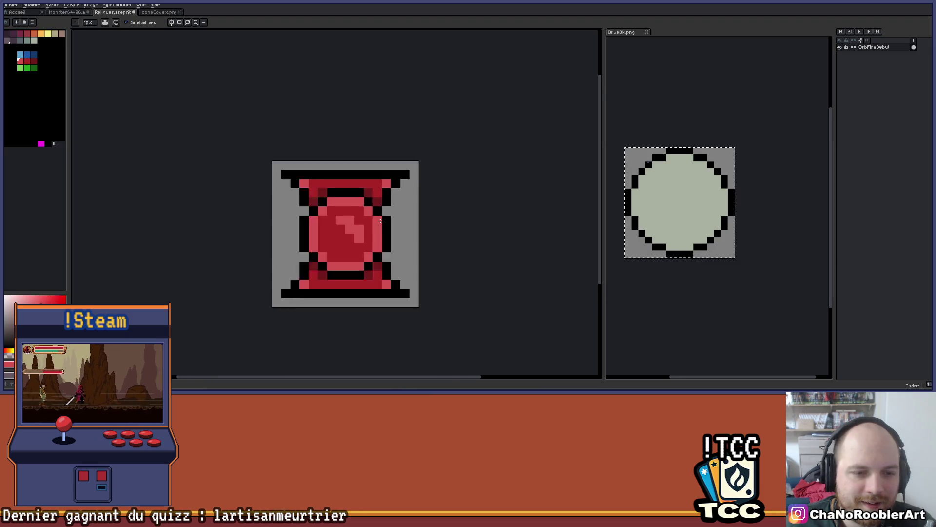
scroll(380, 221, down, 4)
scroll(383, 220, up, 2)
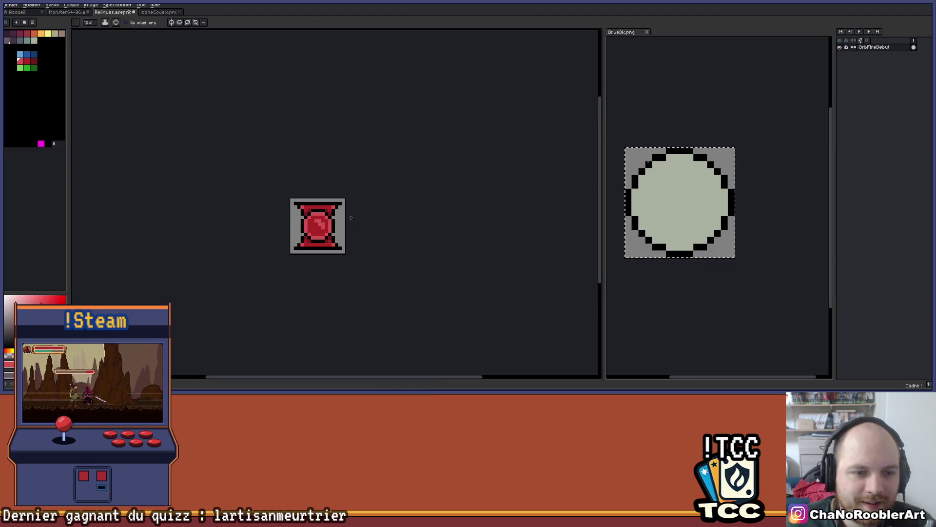
scroll(371, 204, up, 3)
mouse_move(389, 199)
mouse_down()
mouse_move(366, 197)
mouse_move(360, 173)
mouse_move(373, 146)
mouse_move(390, 152)
mouse_move(381, 169)
mouse_up()
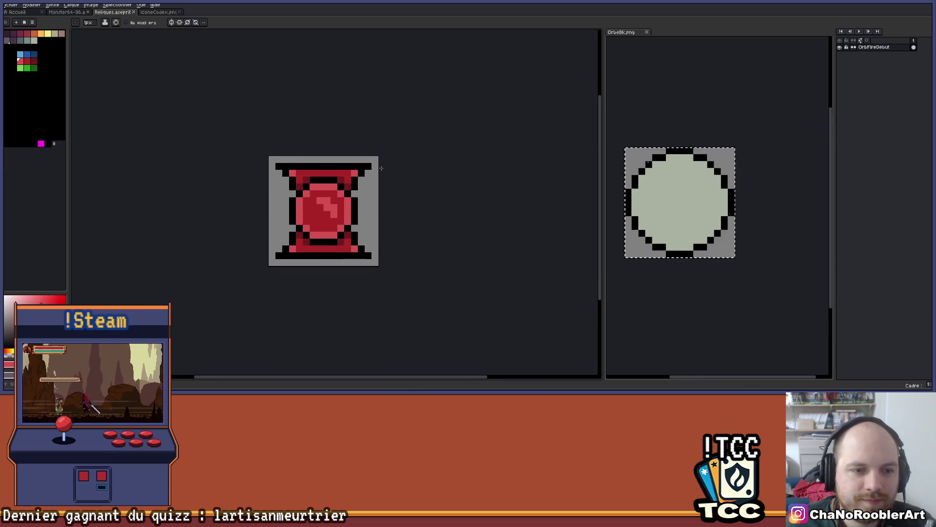
Duplicate the OrbFireDebut layer and rename the copy OrbPlantDebut
key(ctrl+j)
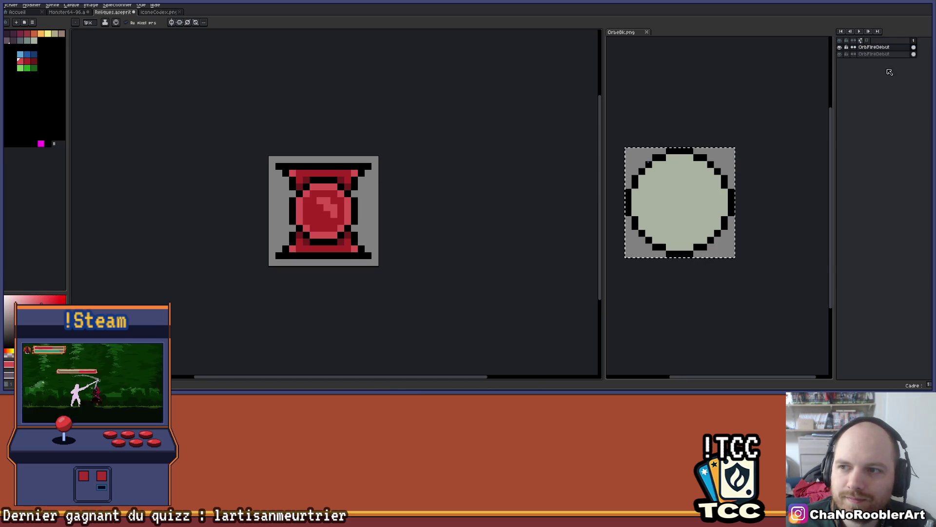
double_click(881, 47)
key(ctrl+j)
double_click(877, 55)
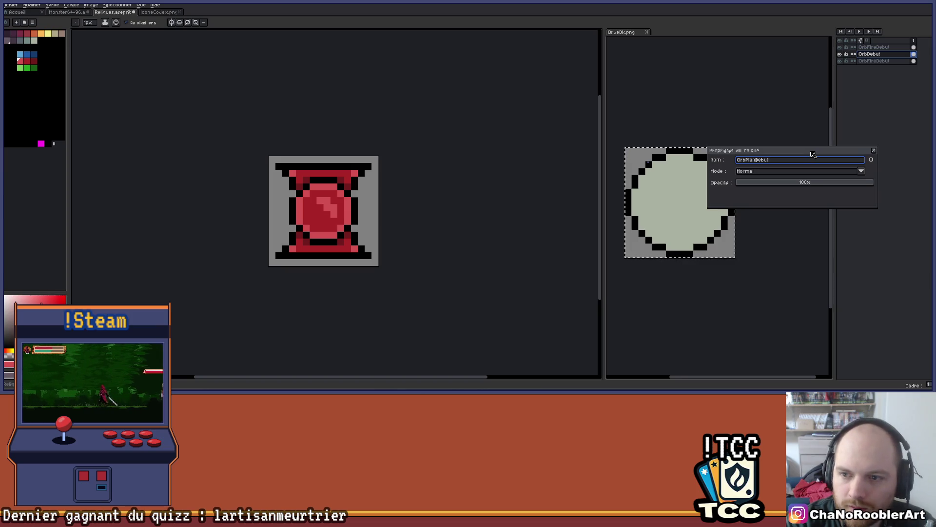
key(Return)
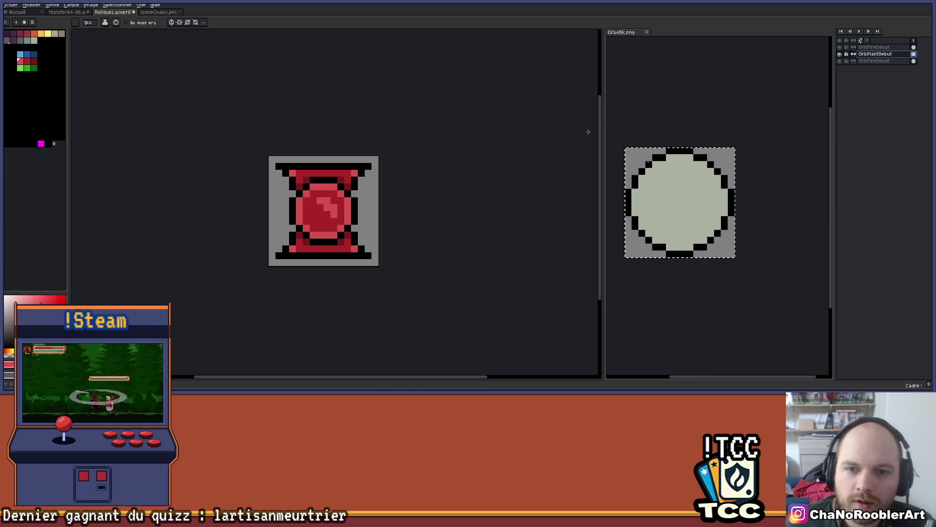
Pick green with the paint bucket, test-fill the grey background, then undo it
drag(487, 165, 525, 154)
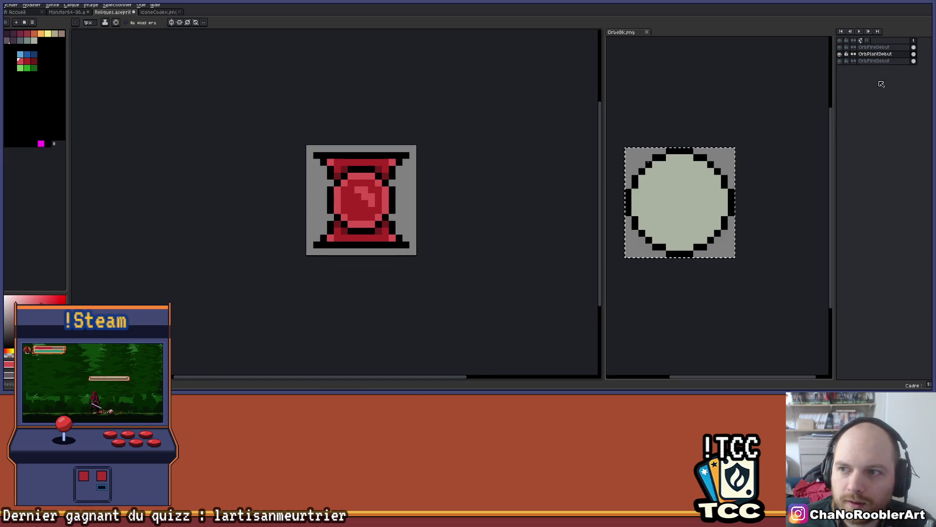
scroll(98, 60, up, 2)
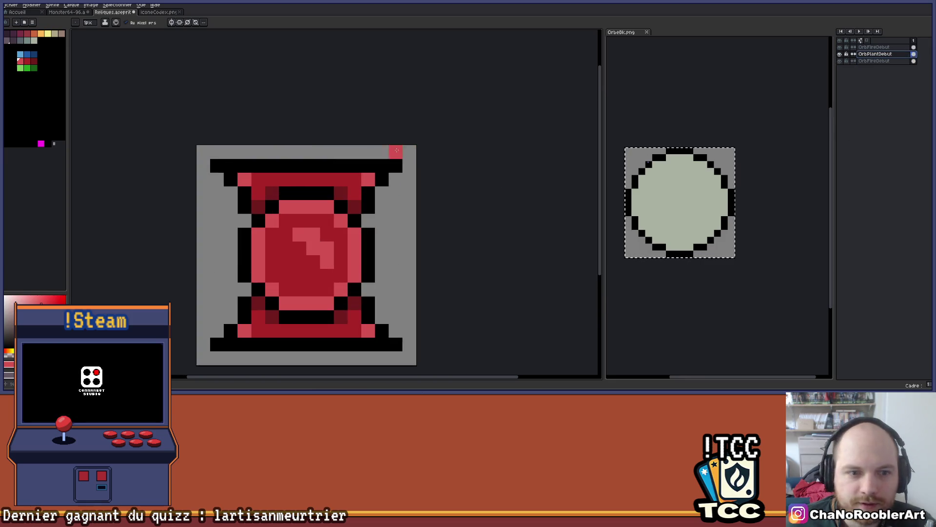
click(33, 68)
key(g)
drag(435, 159, 398, 147)
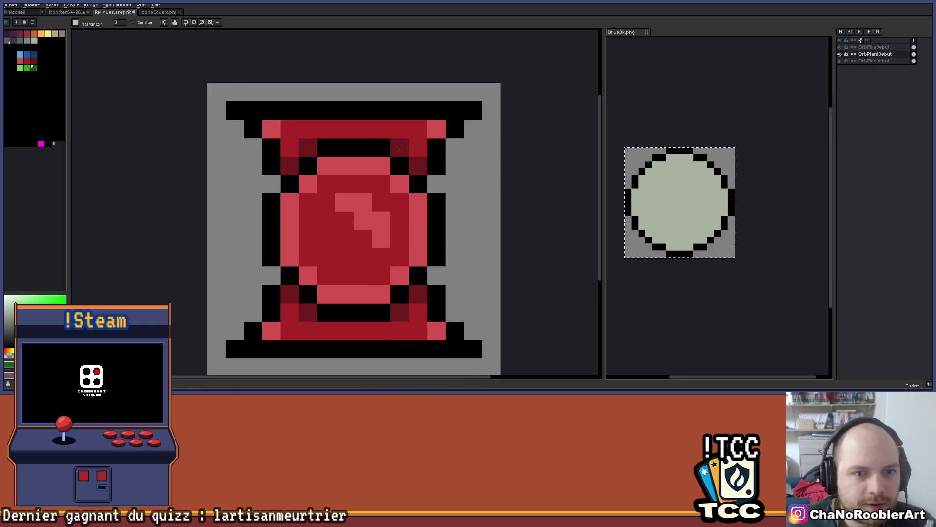
click(465, 128)
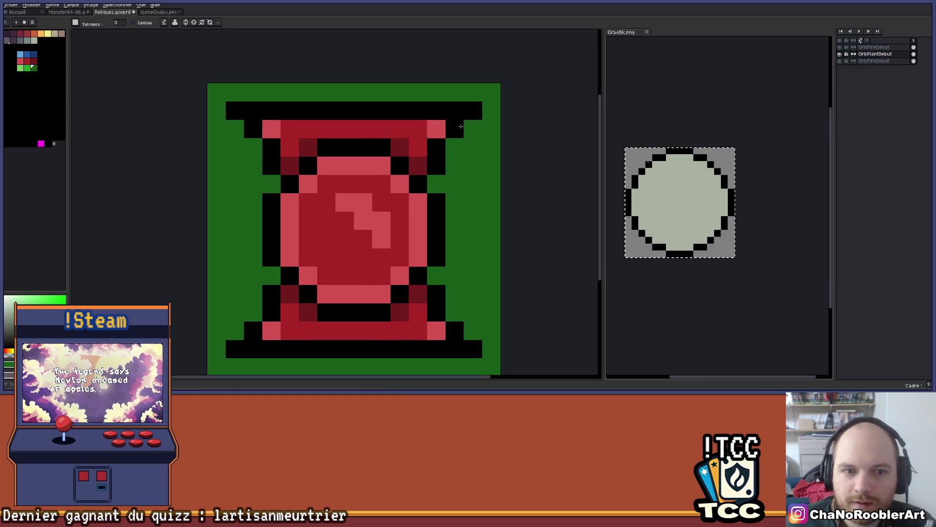
key(ctrl+z)
Select OrbPlantDebut as the active layer and toggle its visibility to compare
scroll(244, 43, down, 3)
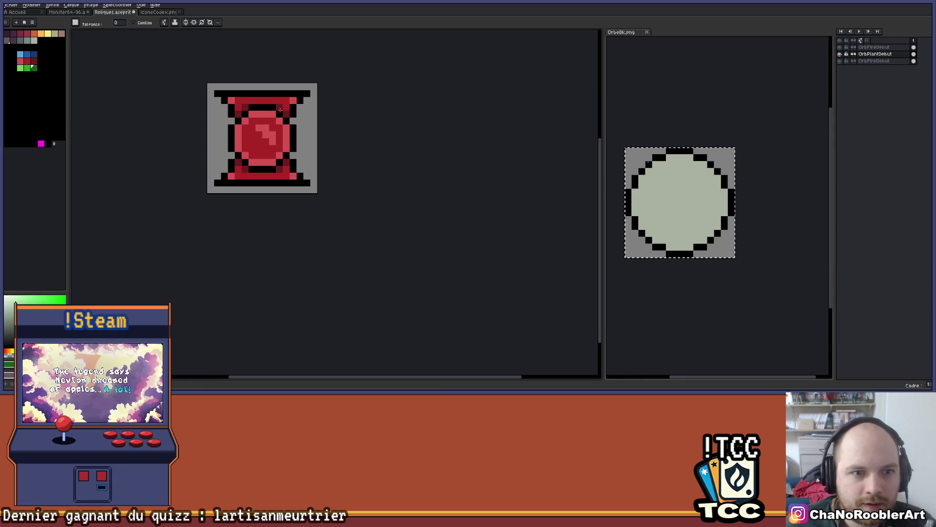
click(870, 57)
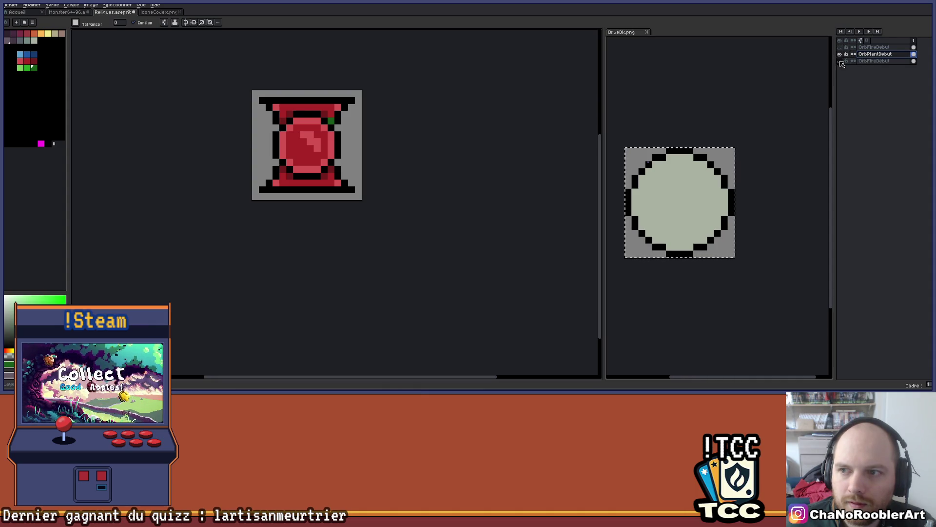
click(840, 55)
click(840, 54)
scroll(361, 116, up, 2)
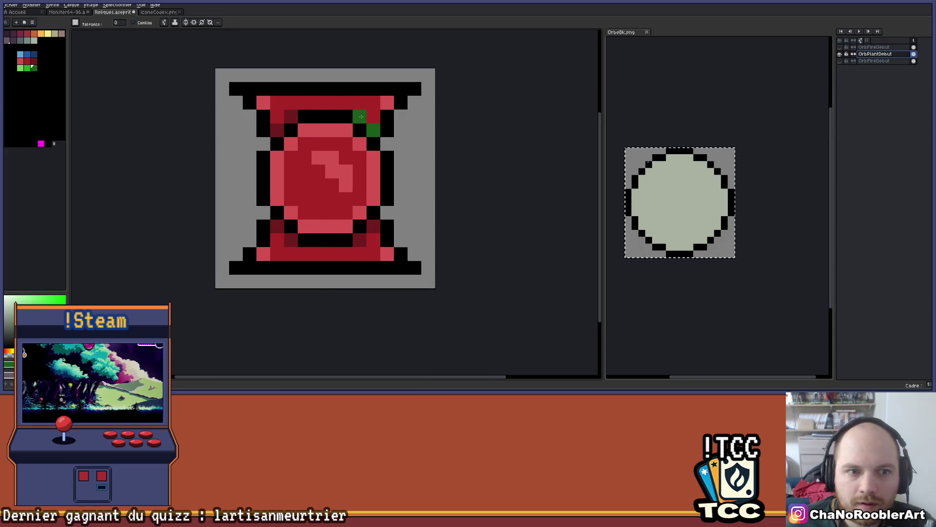
Paint the six inner bracket corner pixels green, trying and undoing a dark-red fill
click(291, 115)
click(276, 130)
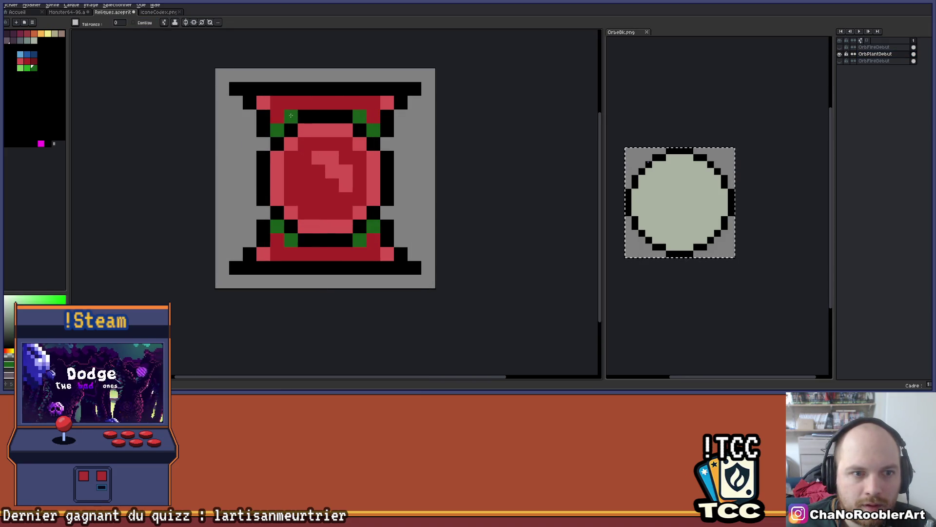
click(276, 227)
click(291, 241)
click(360, 227)
click(373, 241)
scroll(101, 79, down, 2)
scroll(100, 79, up, 2)
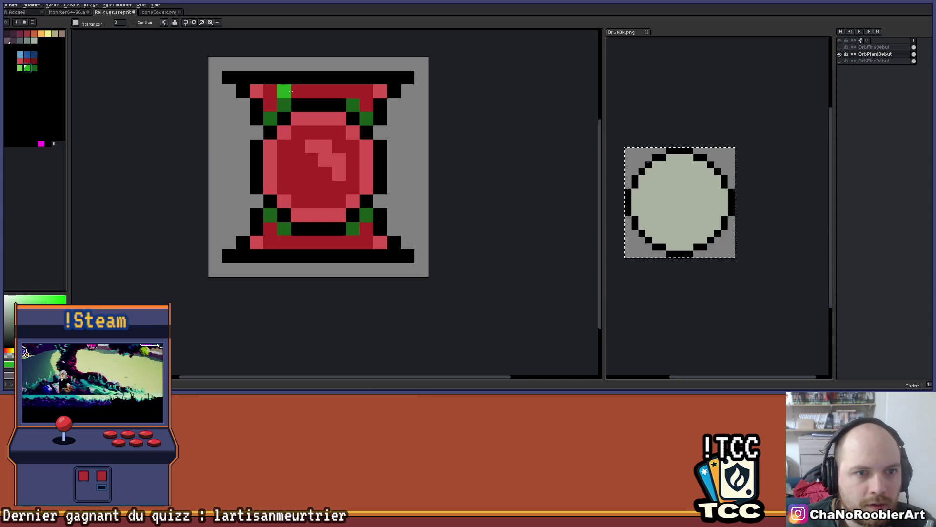
click(285, 91)
key(ctrl+z)
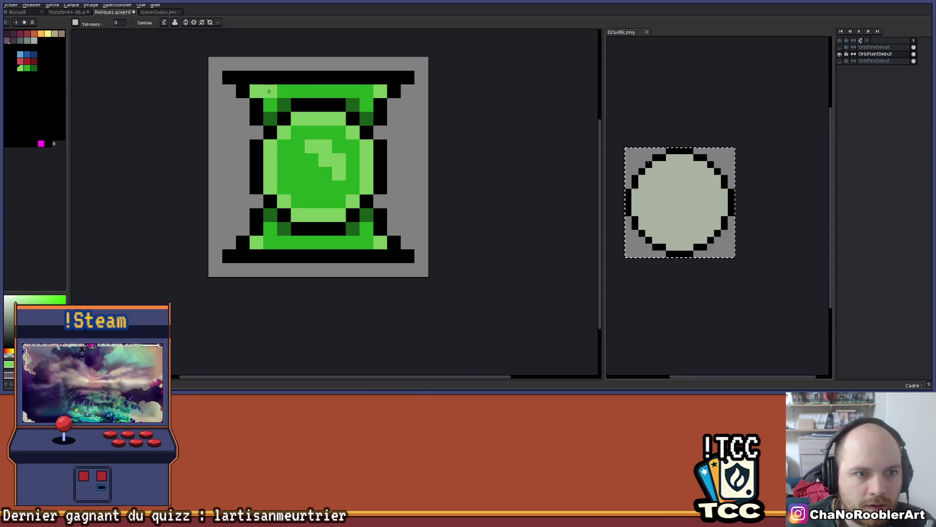
scroll(393, 109, down, 3)
drag(393, 109, 355, 163)
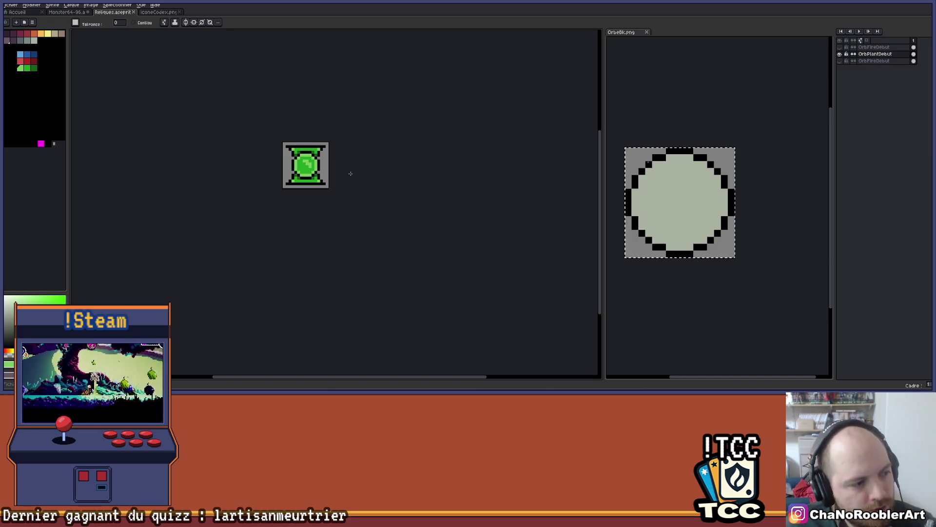
Compare the orb layers by toggling visibility, then make OrbFireDebut active and visible
click(839, 54)
click(840, 47)
click(839, 47)
click(839, 54)
click(839, 54)
click(840, 61)
click(840, 61)
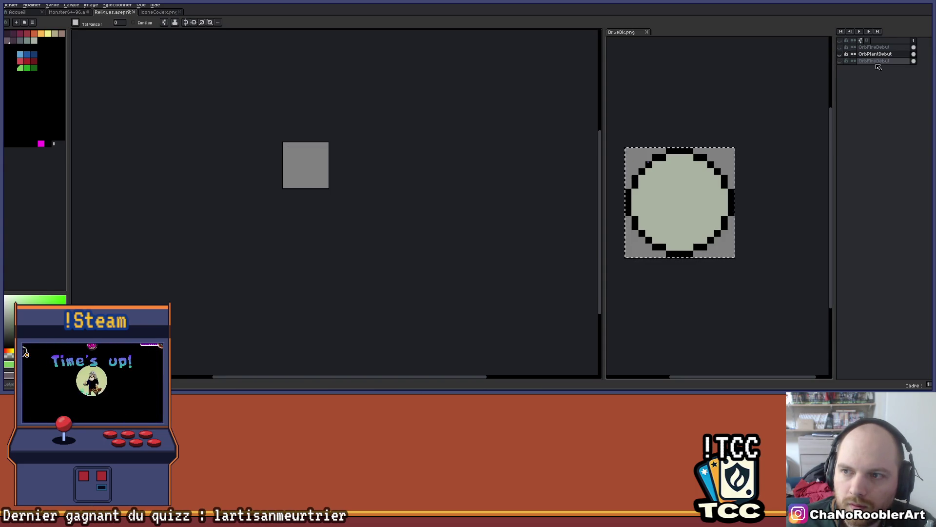
click(847, 61)
click(840, 61)
Zoom in and recolour the orb's dark-red pixels blue and red pixels light blue
key(plus)
key(plus)
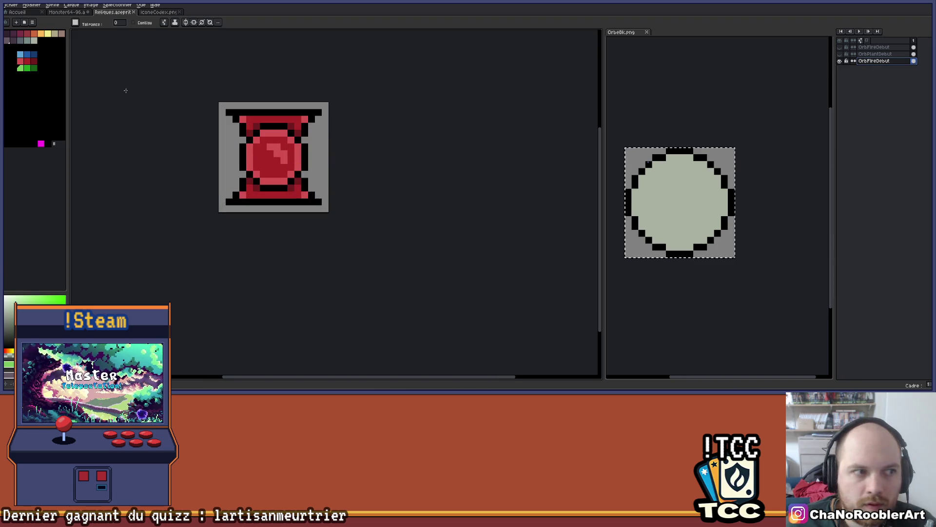
key(plus)
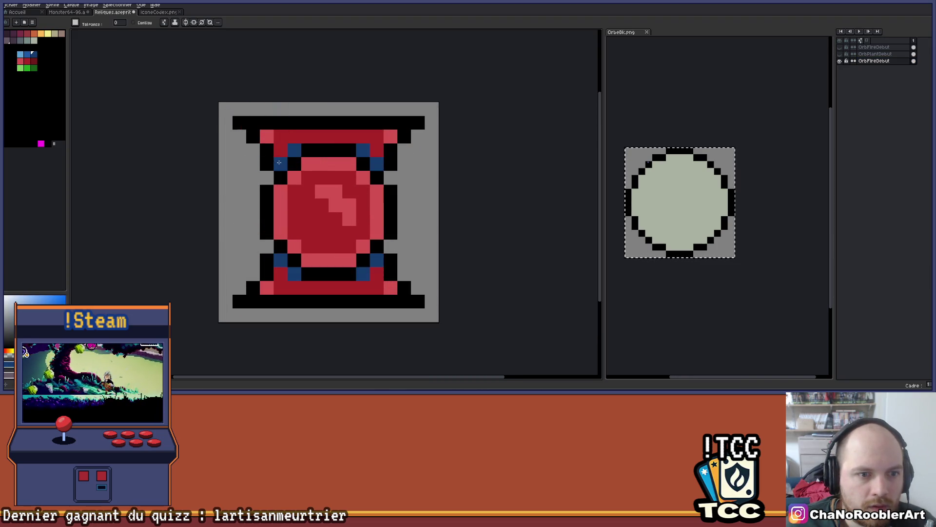
click(308, 137)
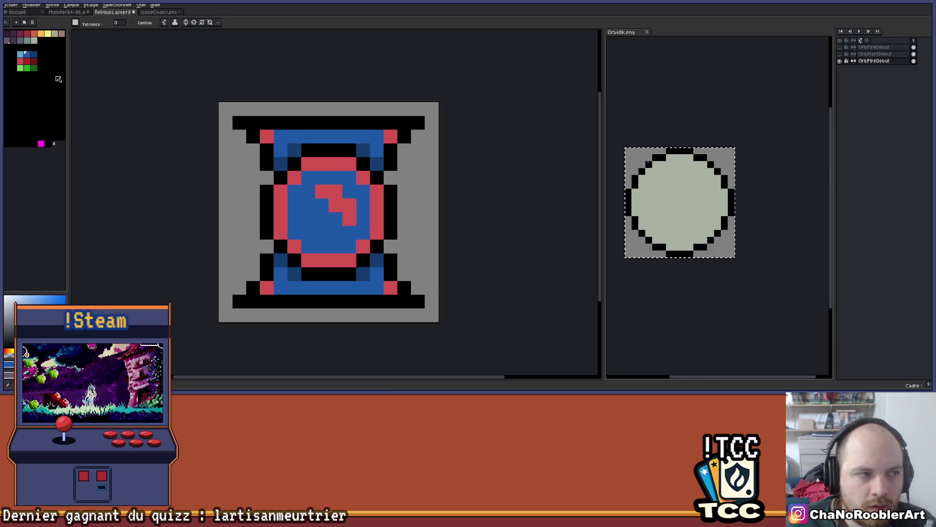
key(ctrl+z)
click(288, 136)
click(20, 55)
click(264, 136)
scroll(429, 140, down, 5)
drag(428, 140, 374, 167)
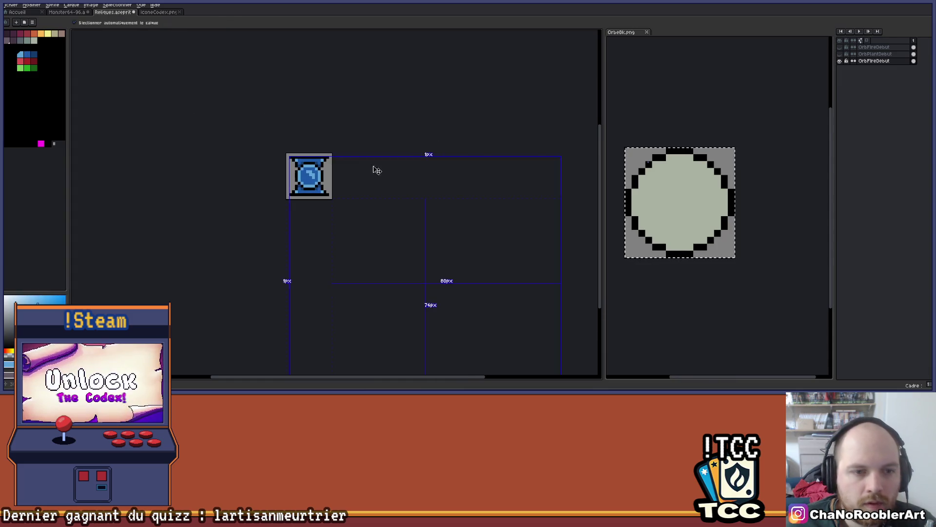
Rename the layer to OrbWaterDebut in Layer Properties
double_click(877, 61)
click(752, 160)
key(BackSpace)
key(BackSpace)
key(BackSpace)
text(Water)
key(Return)
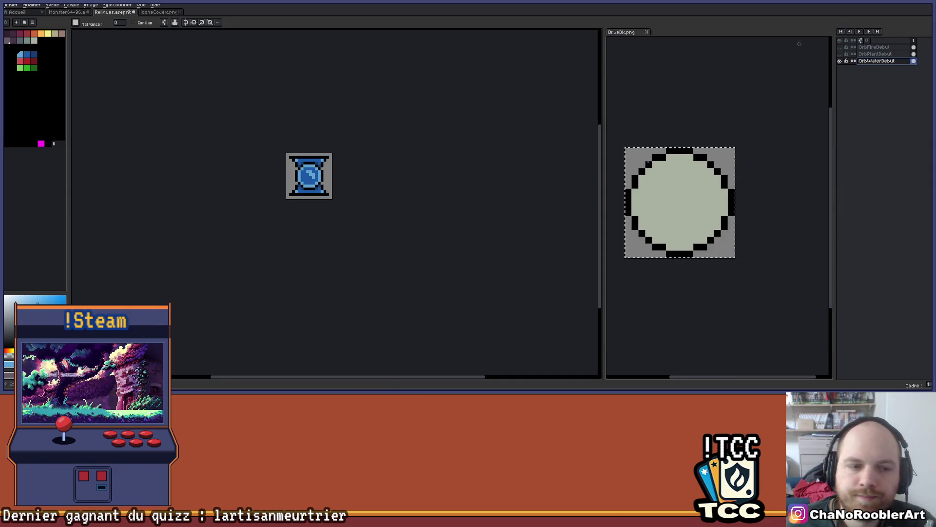
scroll(356, 146, up, 1)
scroll(403, 173, down, 1)
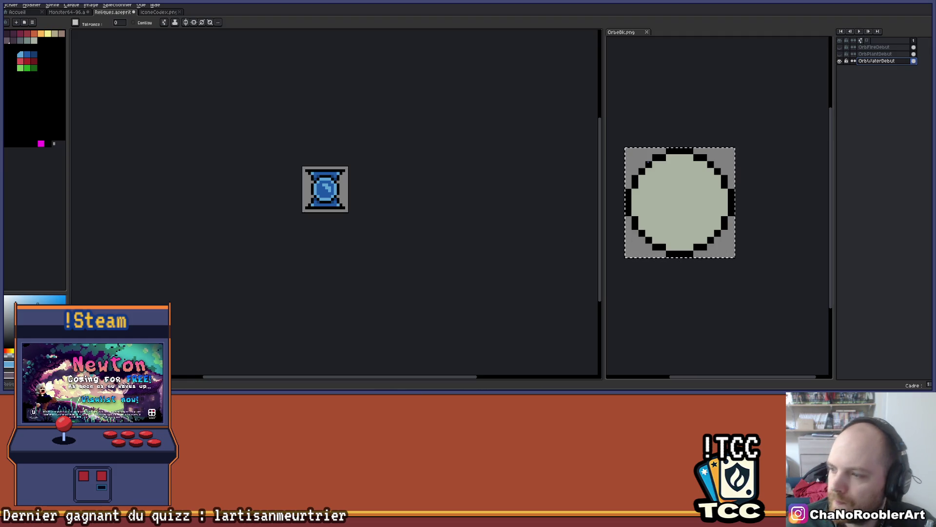
scroll(362, 195, up, 3)
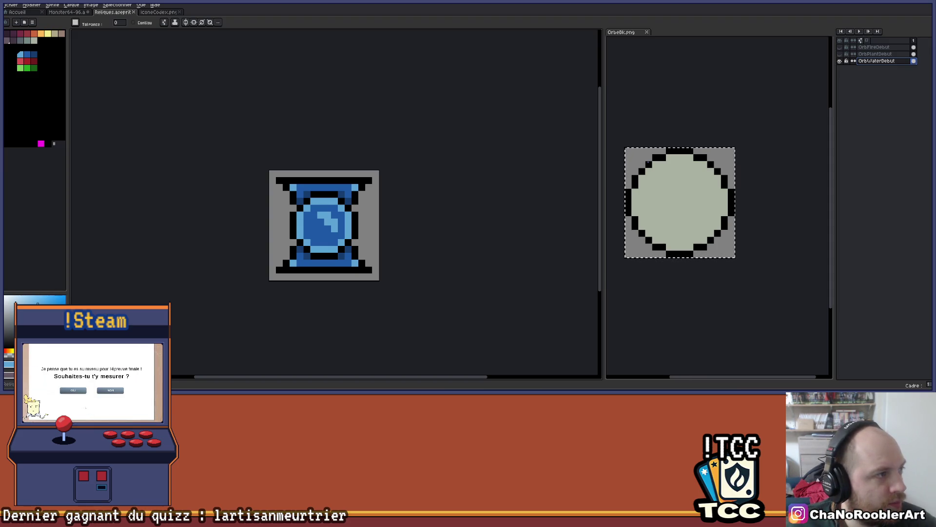
key(super+1)
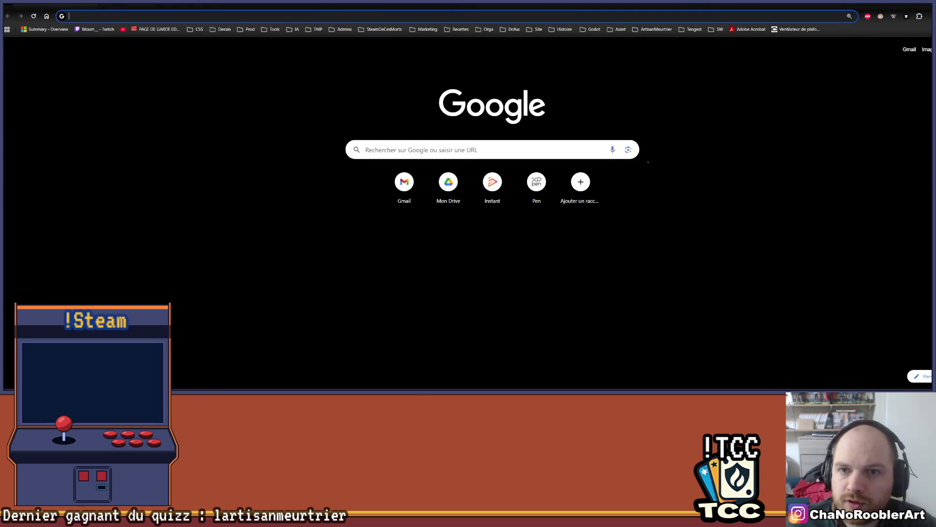
Search Google for 'timeline unity'
click(107, 21)
text(timeli)
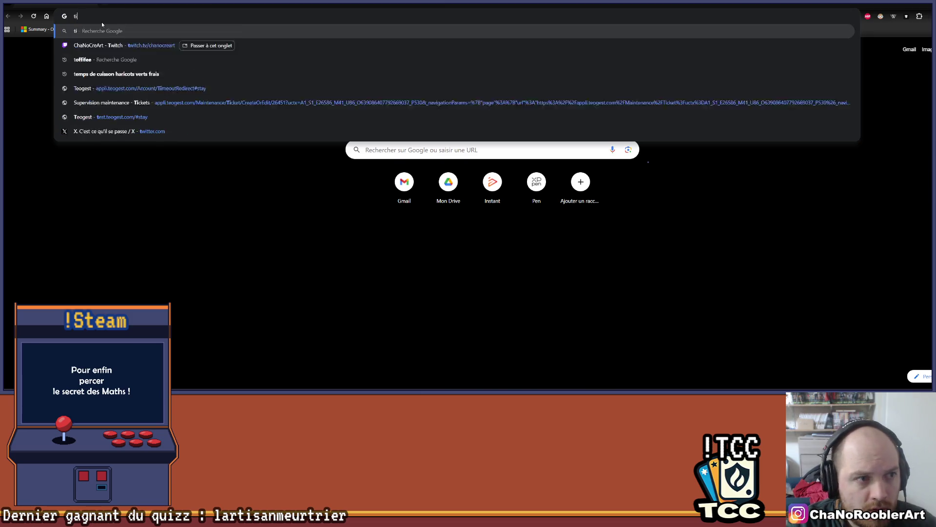
text(ne )
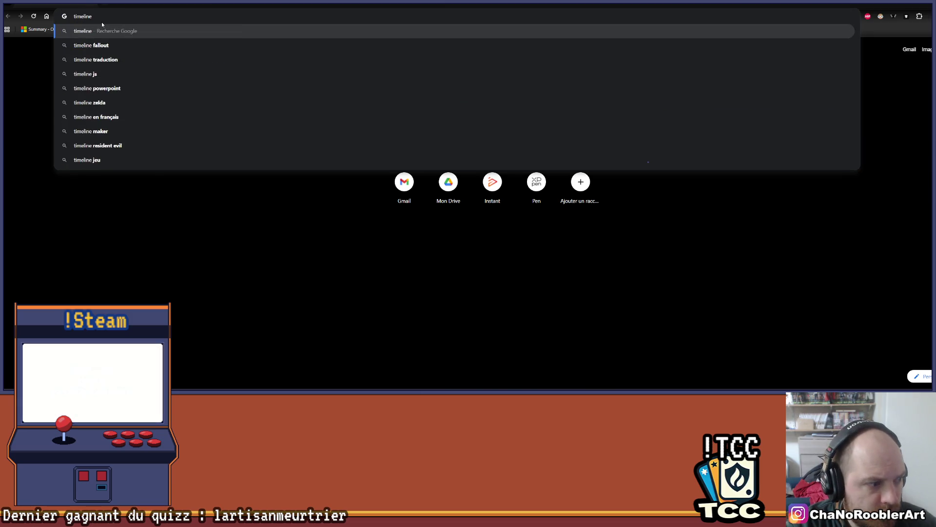
text(unity)
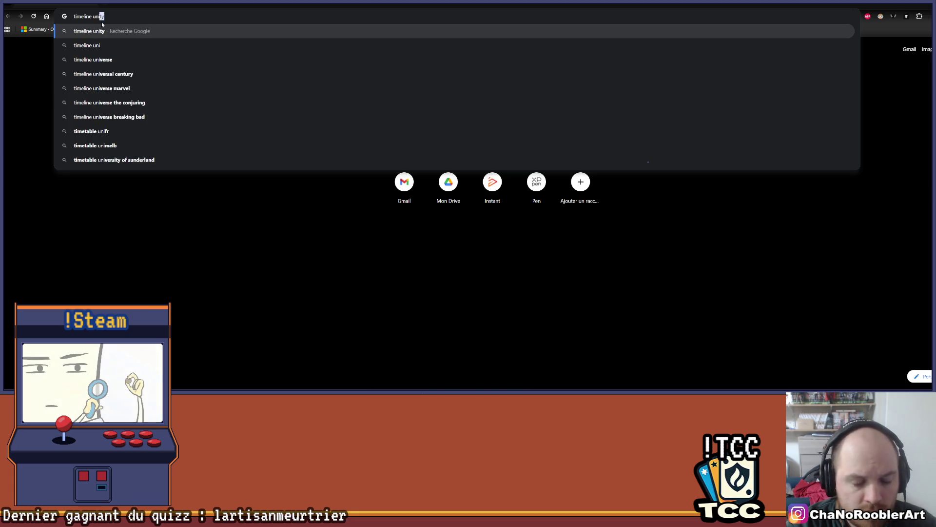
key(Return)
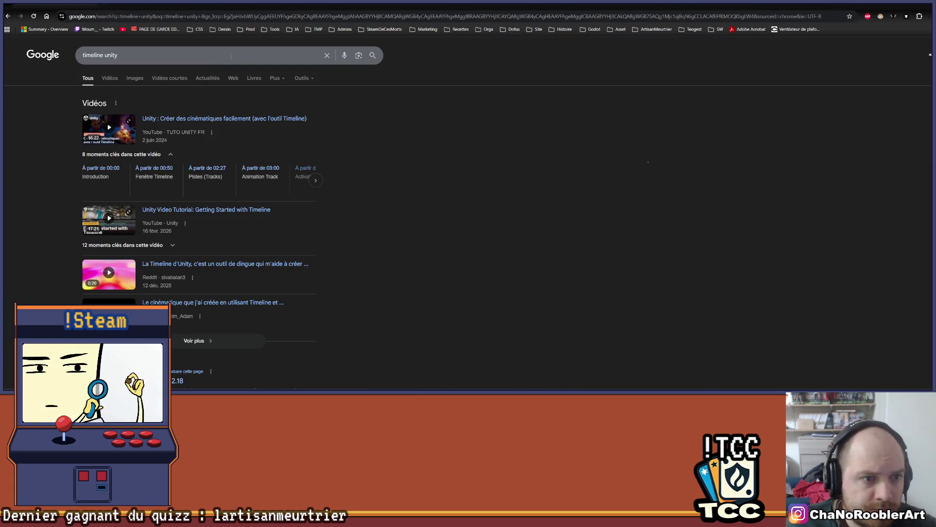
Refine the query to 'timeline unity pixel art' and run it
click(153, 50)
text(mi)
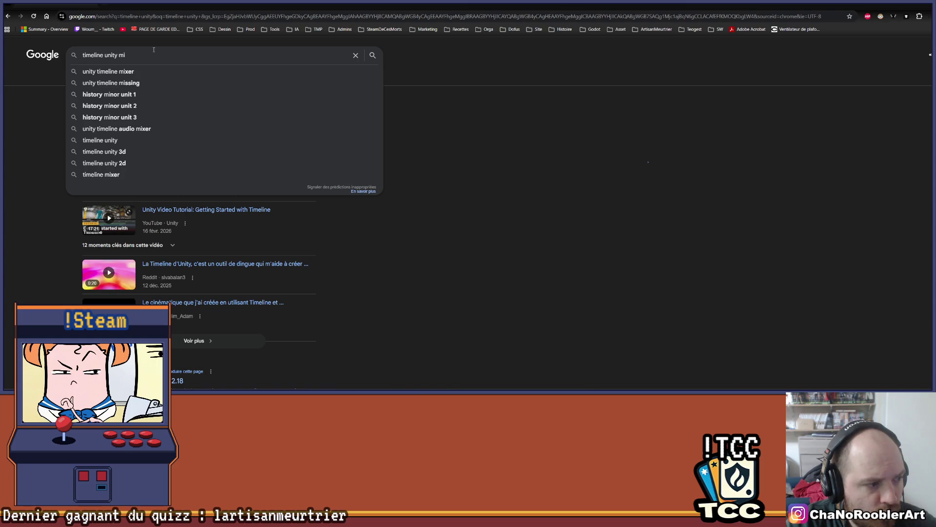
text(xel)
key(BackSpace)
key(BackSpace)
key(BackSpace)
text(pixel art)
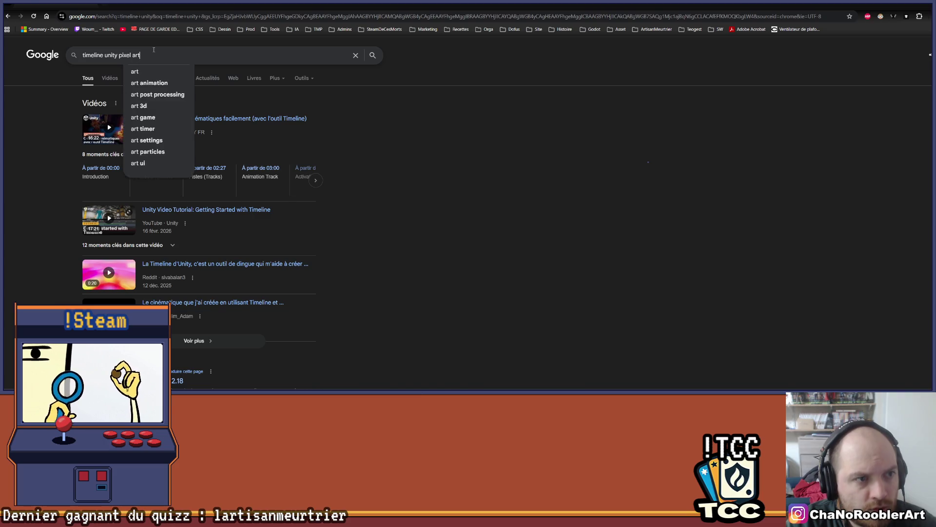
key(Return)
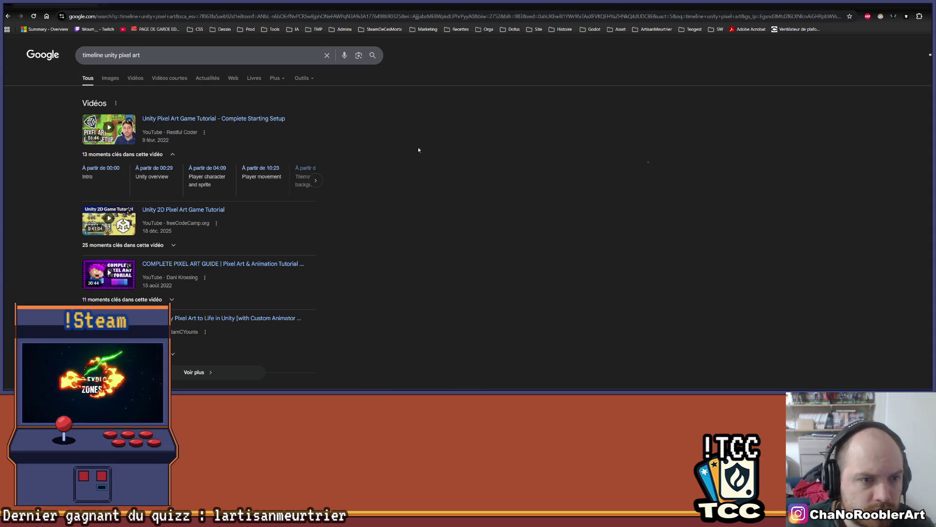
Scroll the results and expand the Videos section with 'Voir plus'
scroll(356, 200, down, 4)
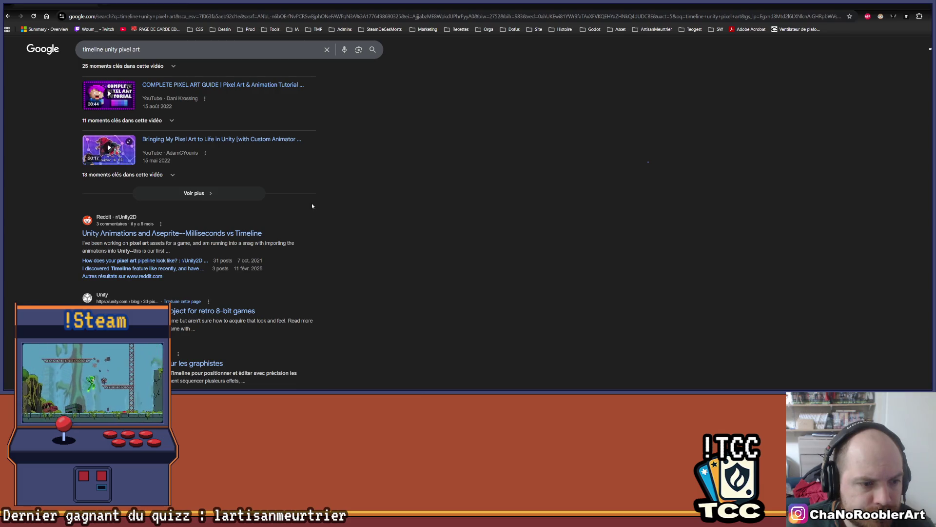
scroll(329, 238, down, 6)
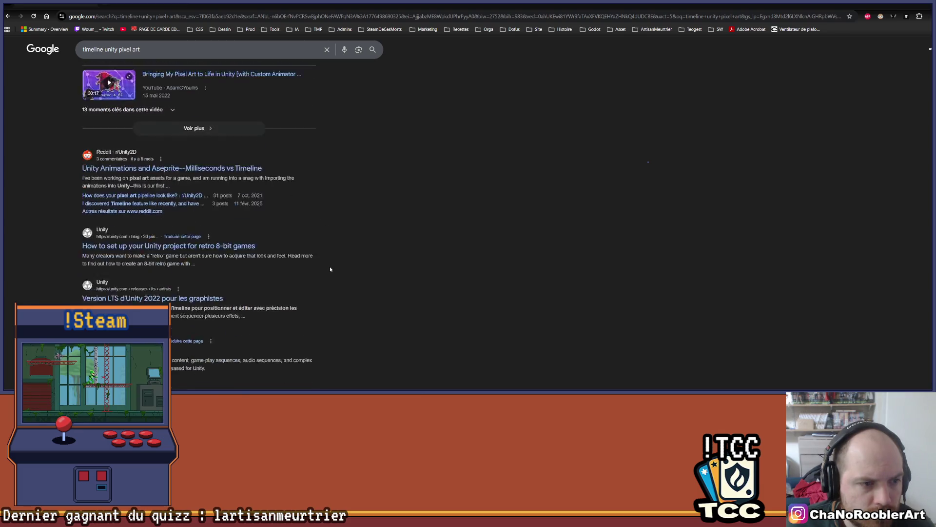
scroll(403, 314, up, 10)
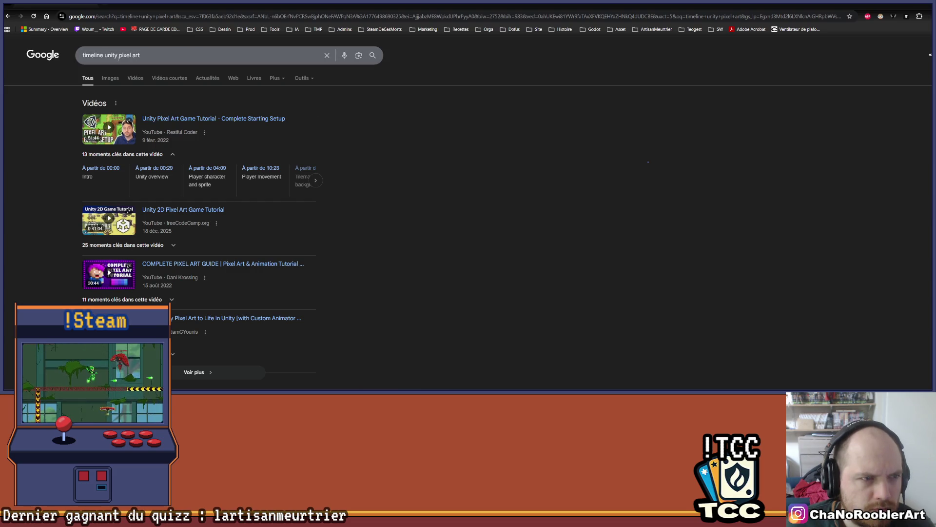
scroll(199, 255, down, 4)
click(198, 193)
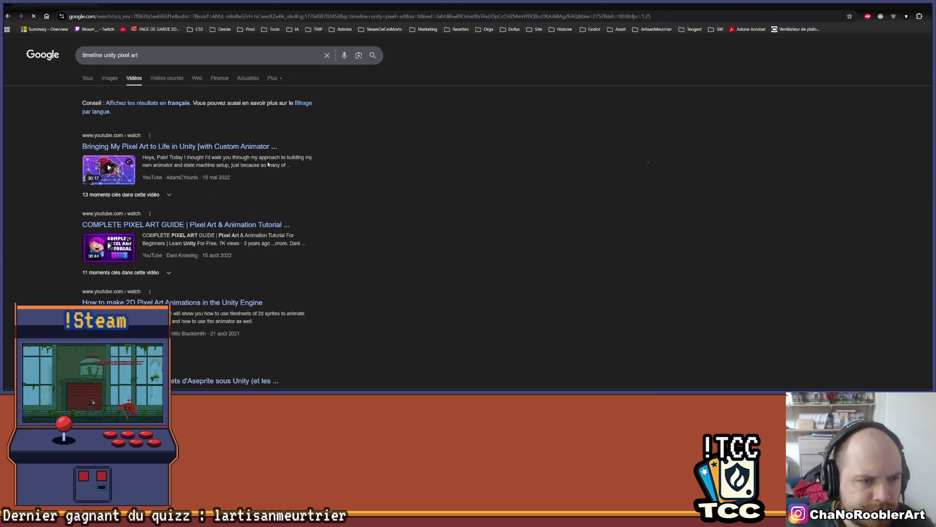
Browse the video results and play 'Using Timeline for Cutscenes in Unity'
scroll(480, 209, down, 3)
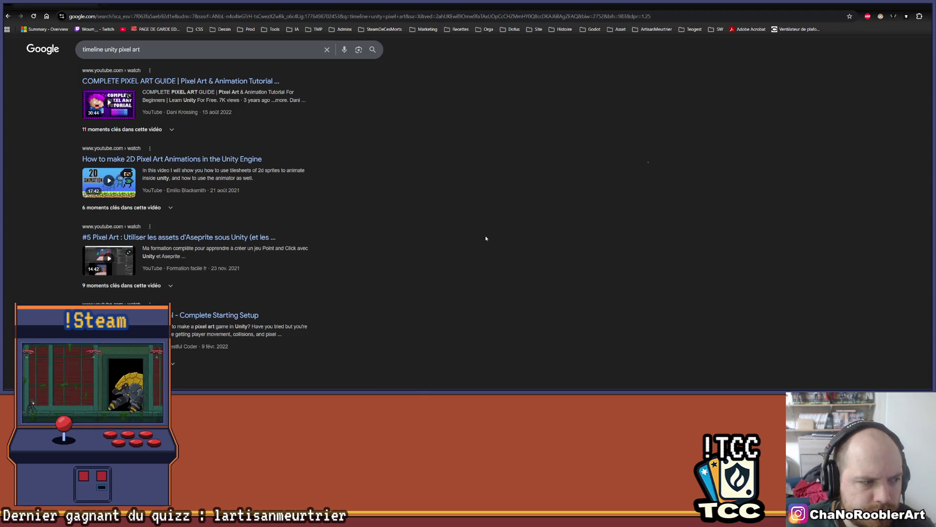
scroll(396, 248, down, 2)
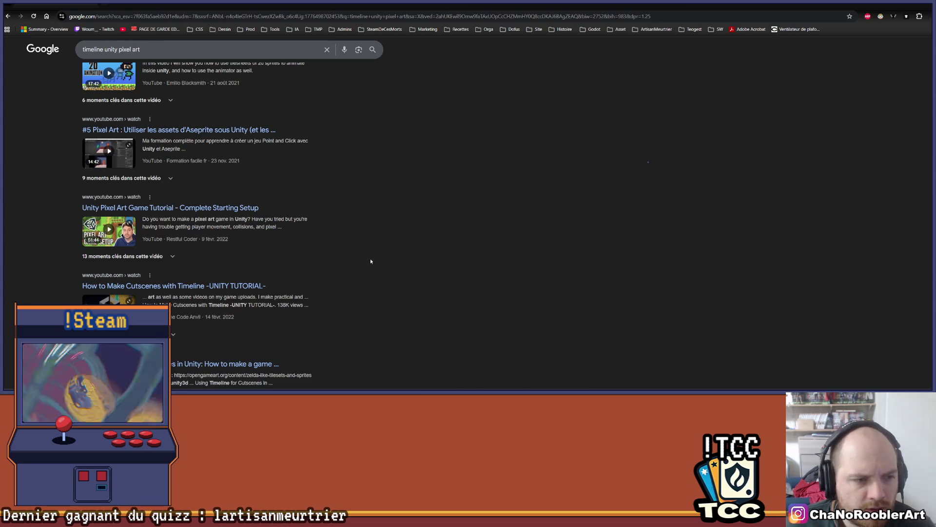
scroll(352, 239, down, 4)
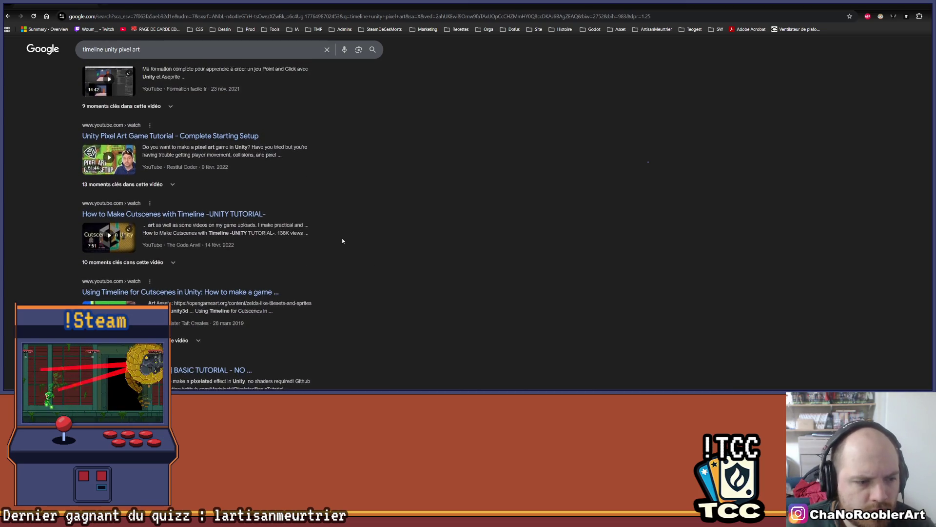
scroll(342, 241, down, 3)
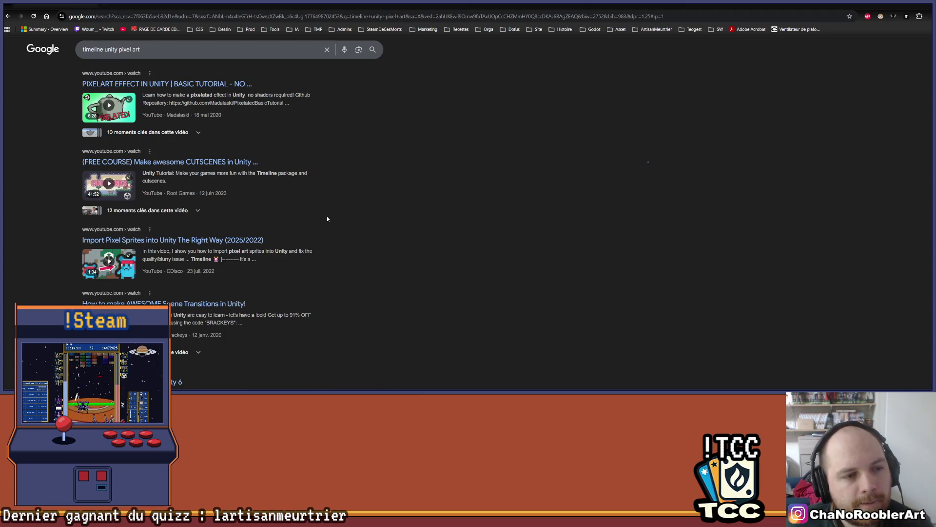
scroll(327, 218, up, 10)
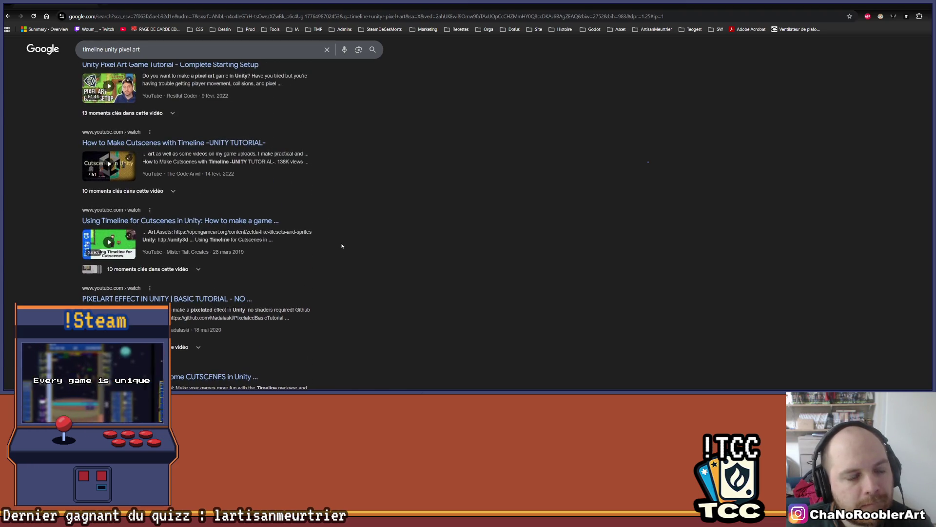
scroll(342, 246, up, 2)
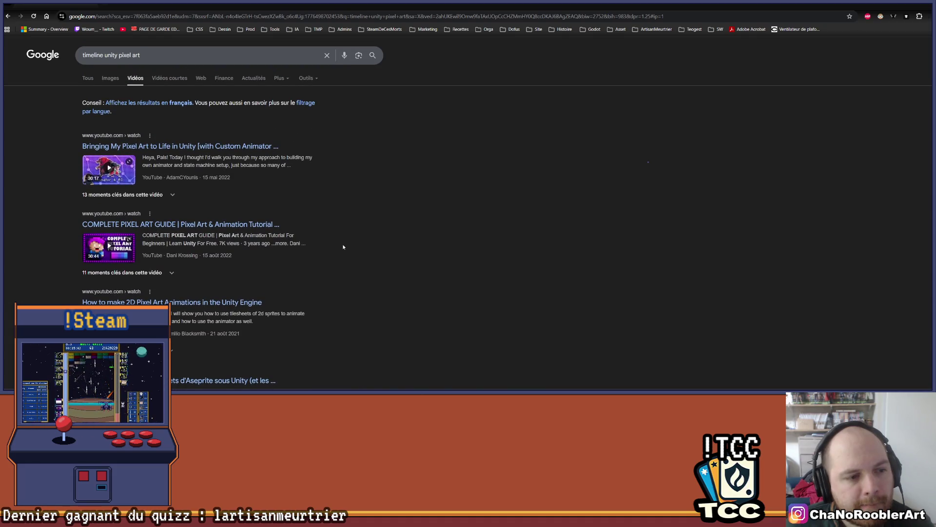
scroll(349, 354, down, 6)
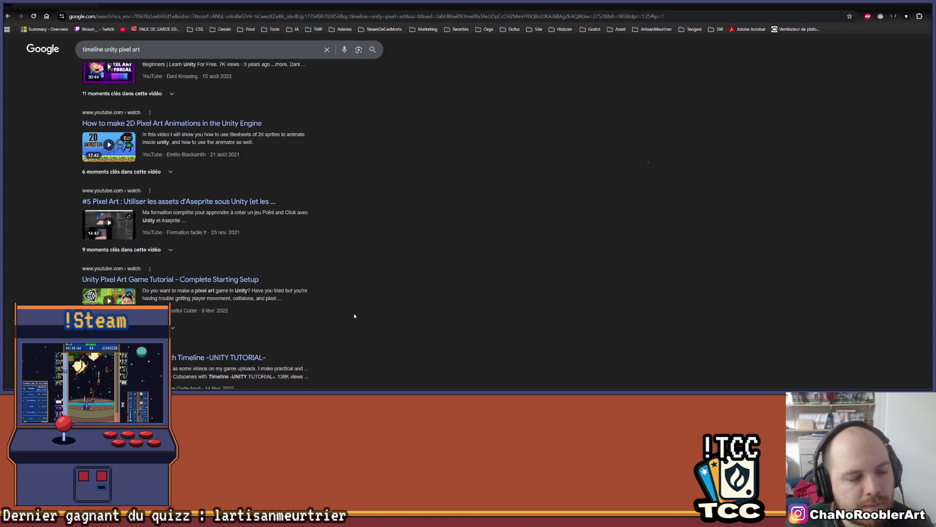
scroll(354, 315, up, 3)
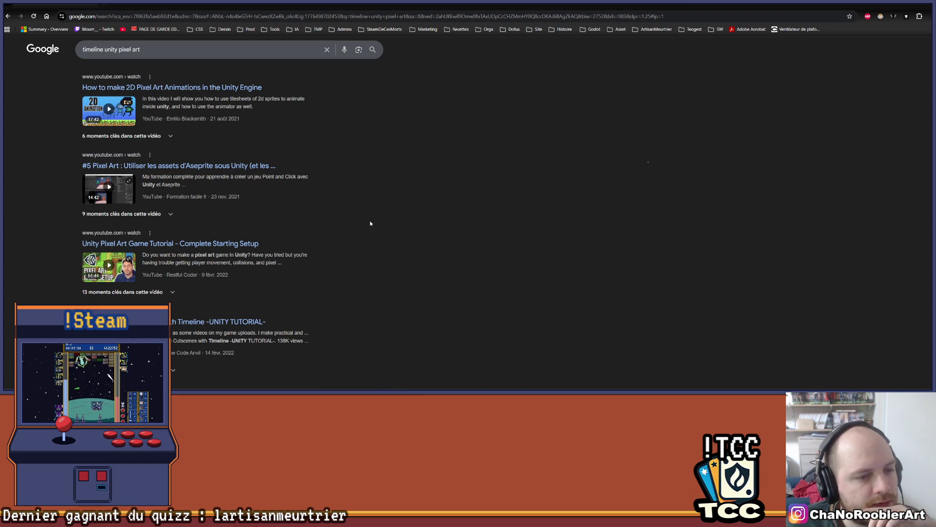
scroll(374, 216, down, 3)
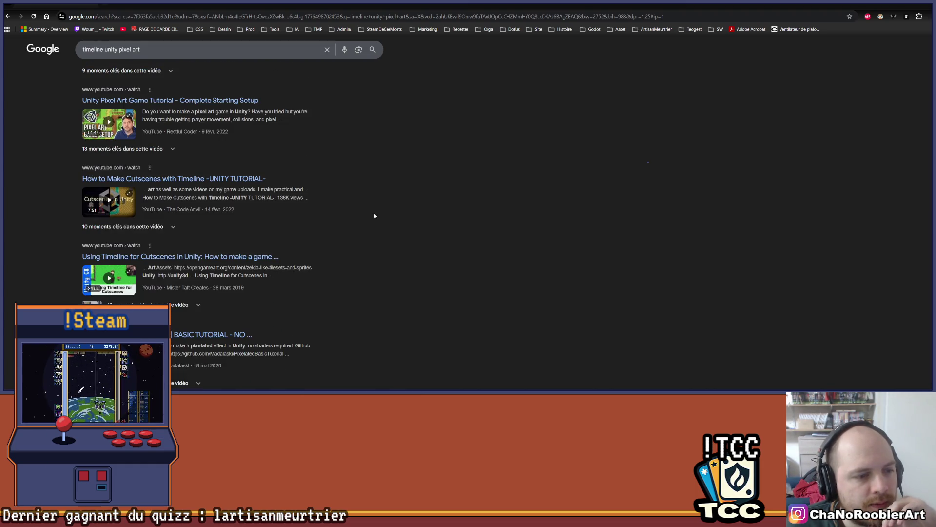
scroll(375, 216, down, 1)
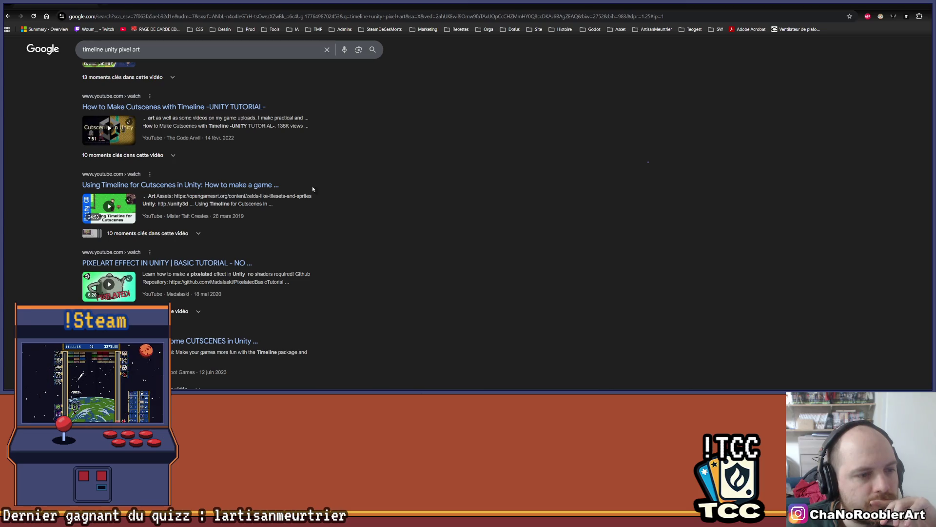
click(161, 185)
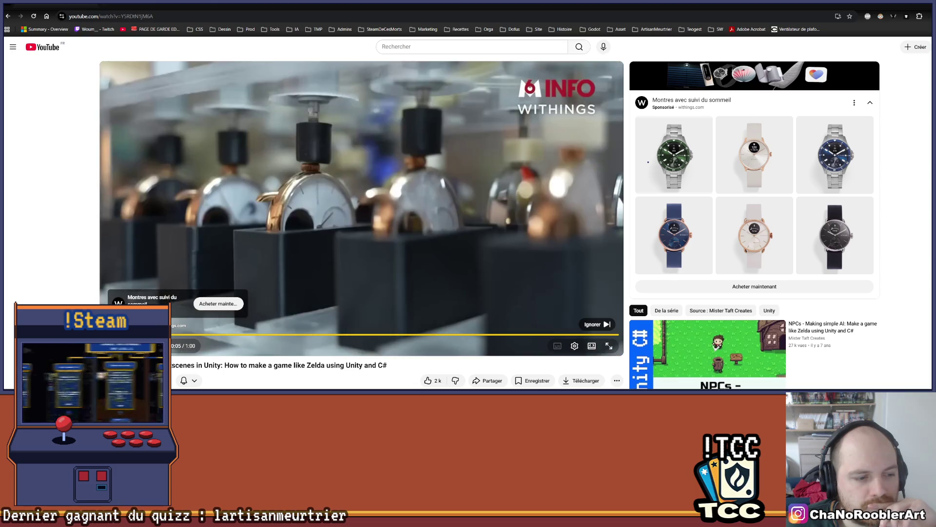
click(597, 324)
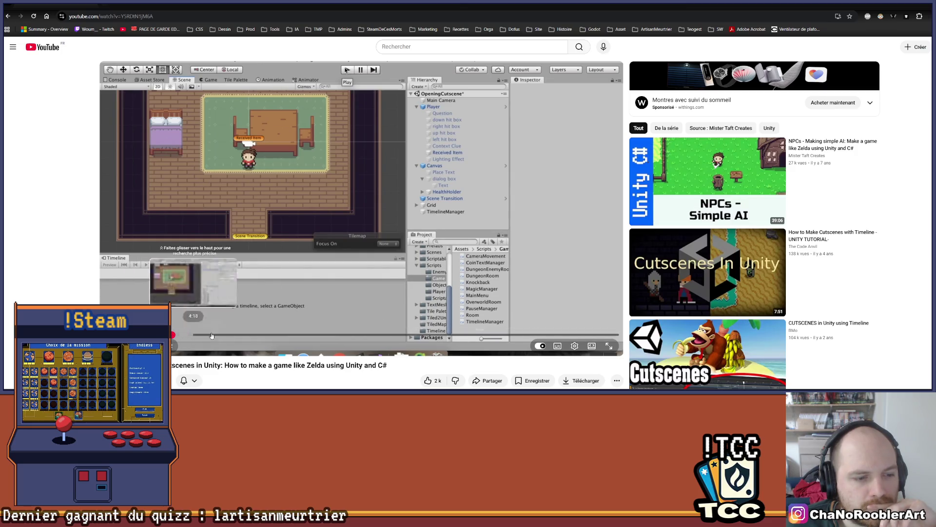
mouse_move(171, 335)
mouse_down()
mouse_move(211, 338)
mouse_move(151, 341)
mouse_up()
click(241, 335)
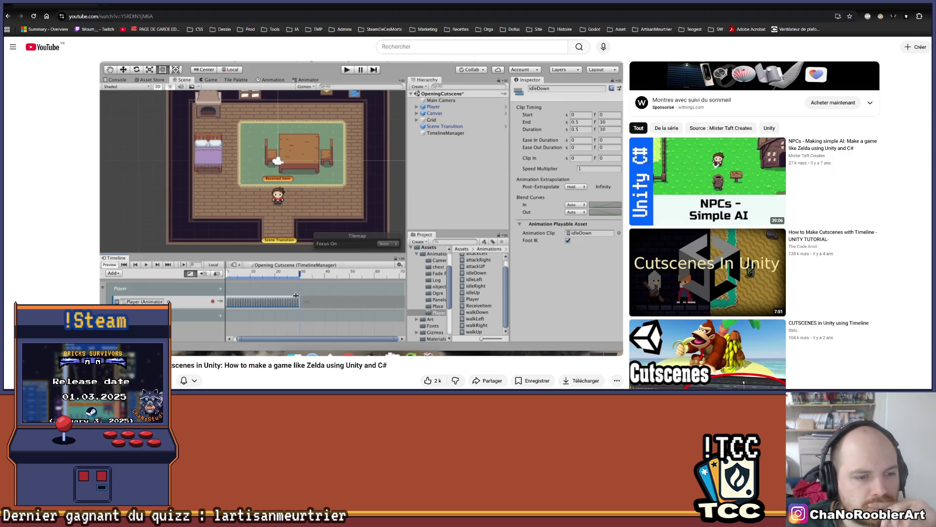
mouse_move(309, 345)
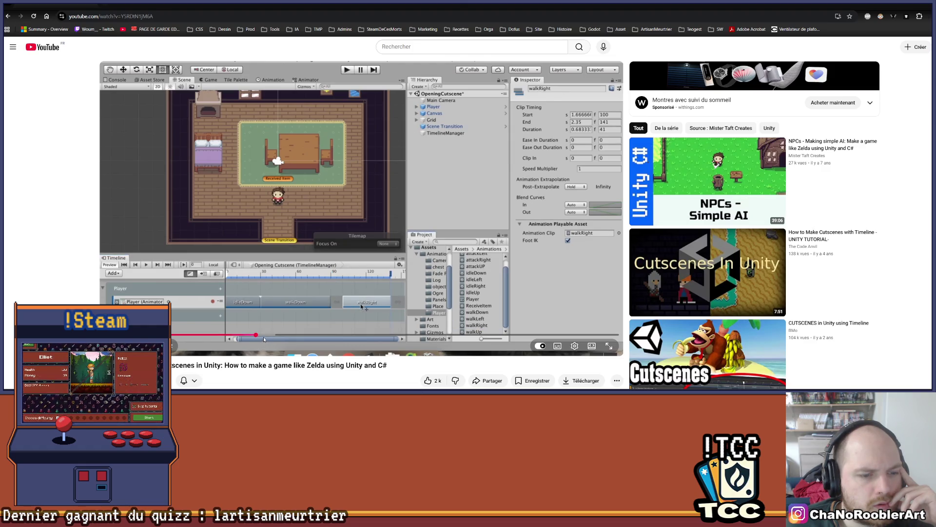
Seek the tutorial forward to the recording part and pause it
drag(257, 335, 273, 335)
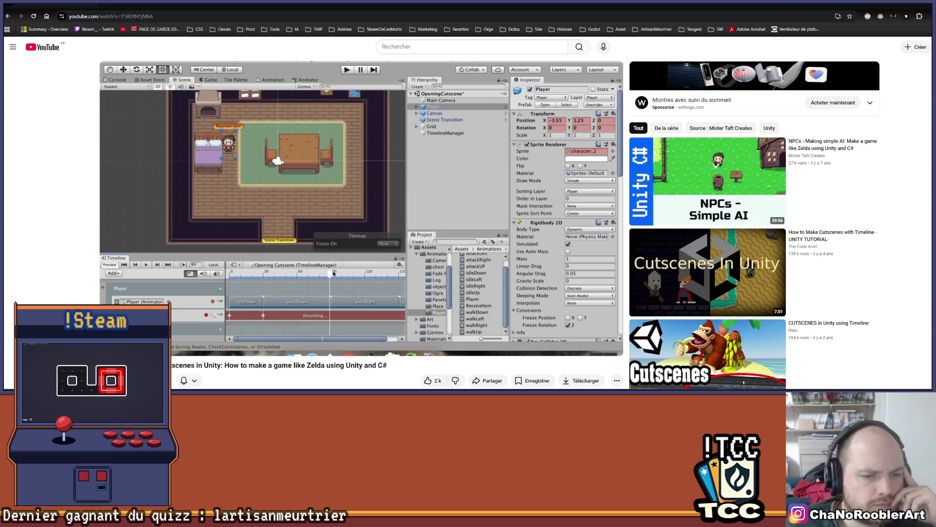
mouse_move(271, 301)
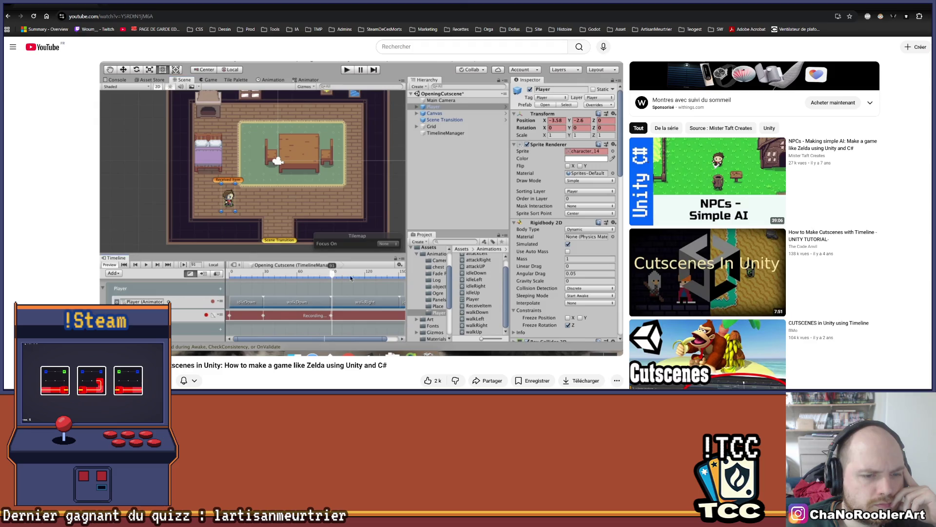
key(space)
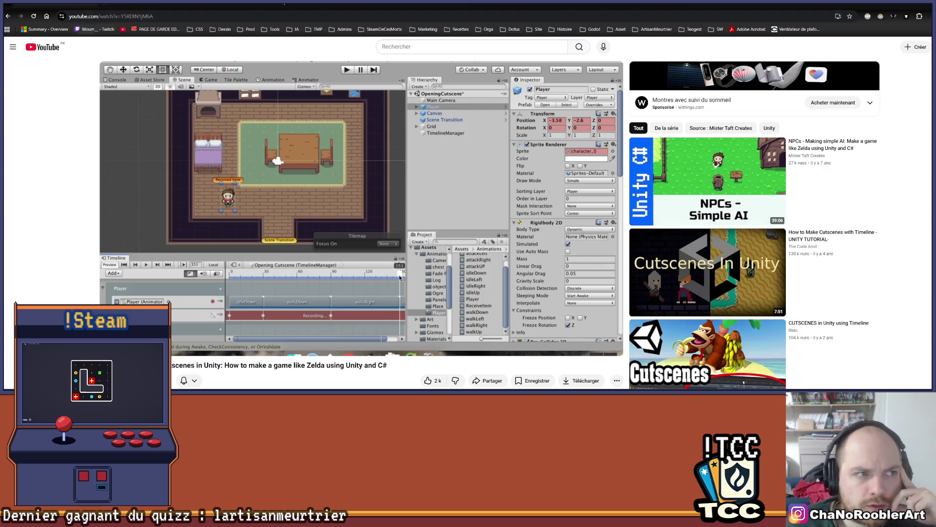
scroll(240, 59, down, 1)
scroll(239, 59, up, 1)
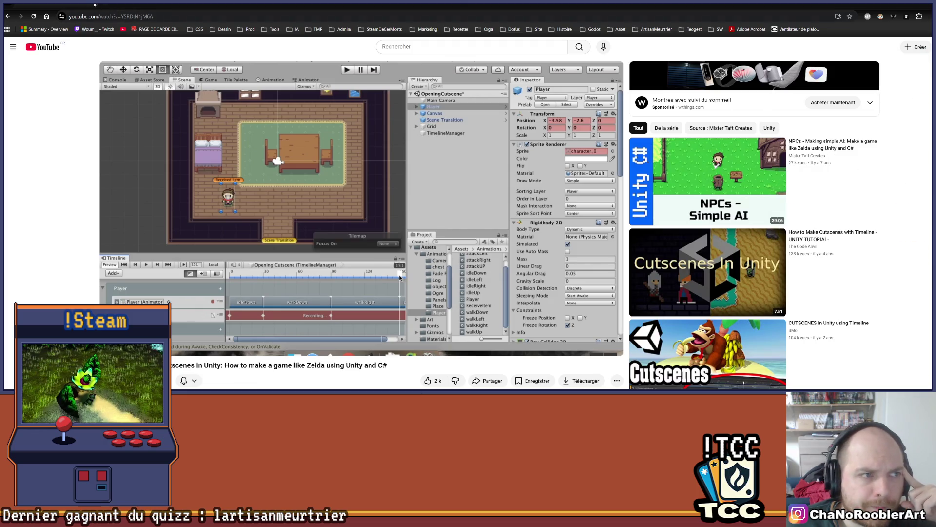
Switch back to Aseprite with Alt+Tab
key(alt+Tab)
scroll(378, 161, up, 1)
scroll(378, 156, down, 1)
Recentre the sprite and toggle the water orb layer repeatedly to compare orbs
mouse_move(378, 151)
mouse_down()
mouse_move(458, 148)
mouse_move(398, 150)
mouse_move(419, 133)
mouse_up()
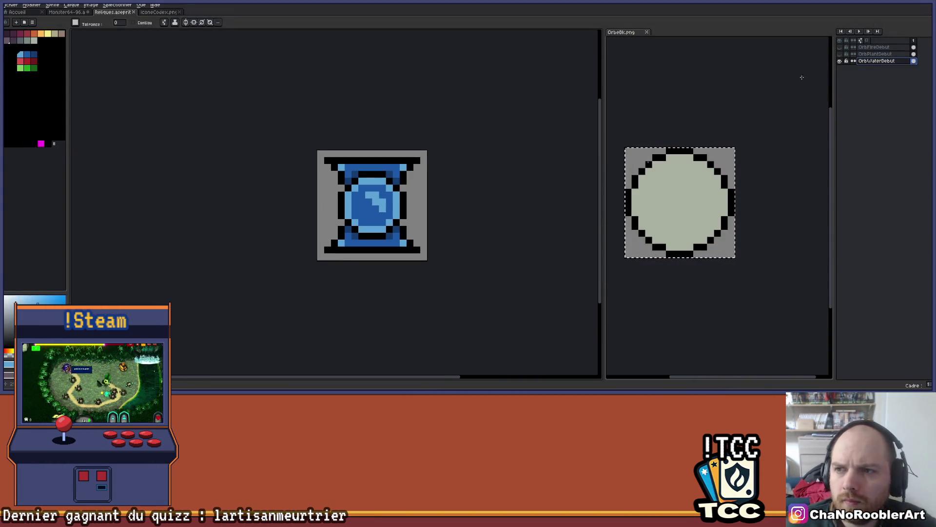
click(840, 61)
click(840, 61)
click(840, 61)
click(840, 61)
click(840, 61)
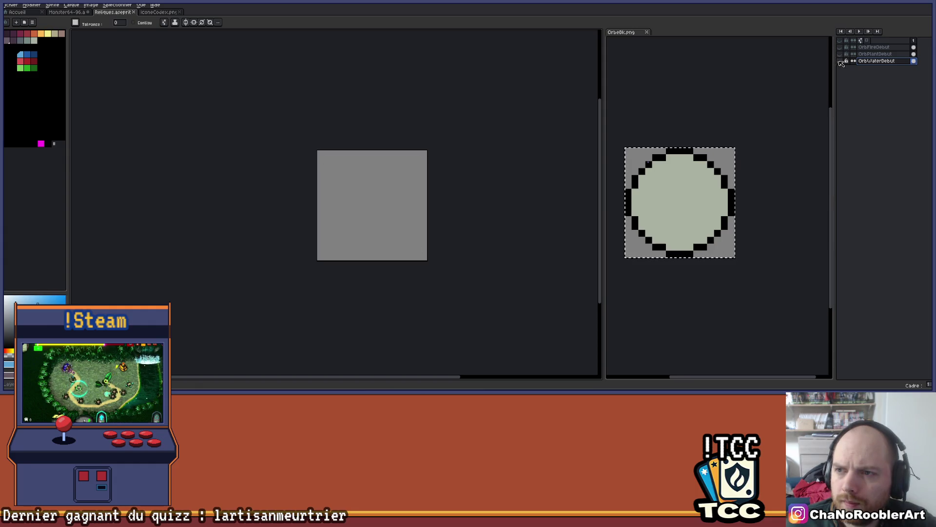
click(839, 61)
click(840, 61)
Hide the other orb layers so only the red fire relic is visible
click(840, 53)
click(840, 53)
click(840, 47)
click(840, 47)
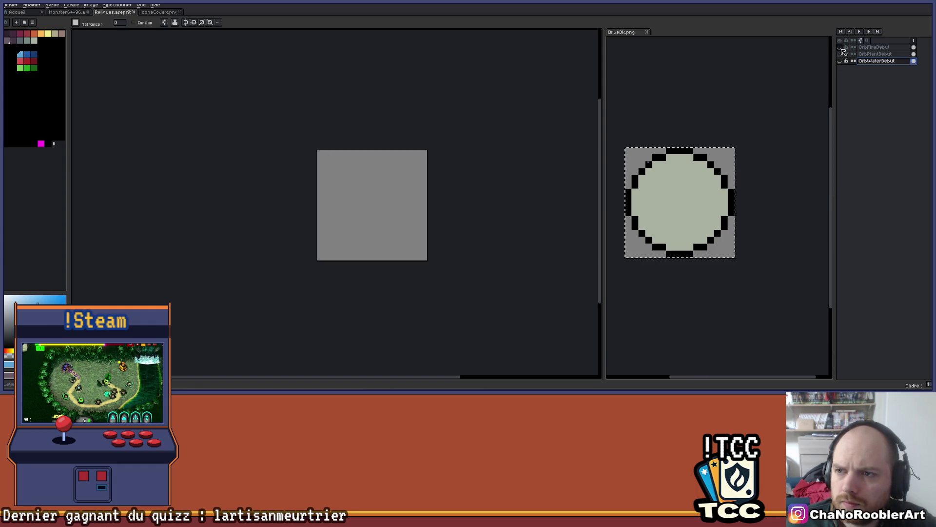
click(843, 51)
click(842, 51)
click(843, 52)
click(843, 52)
click(843, 52)
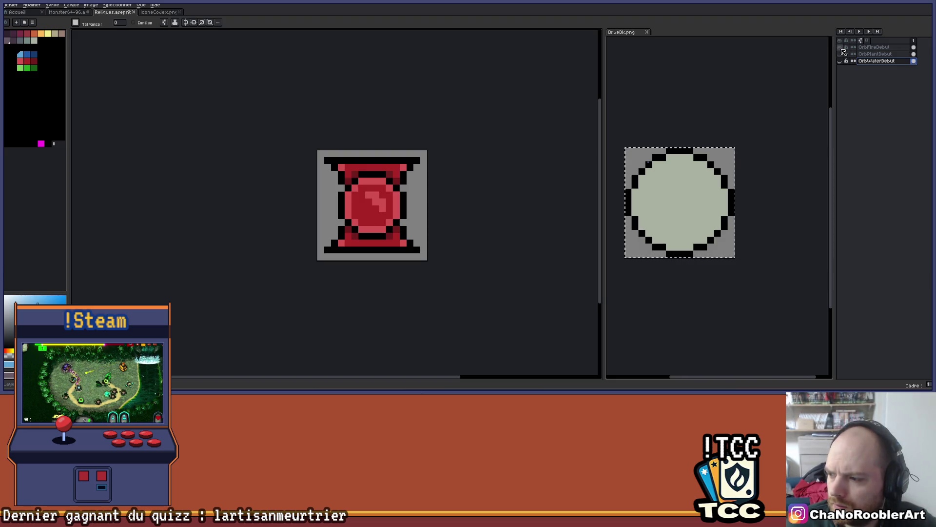
click(843, 51)
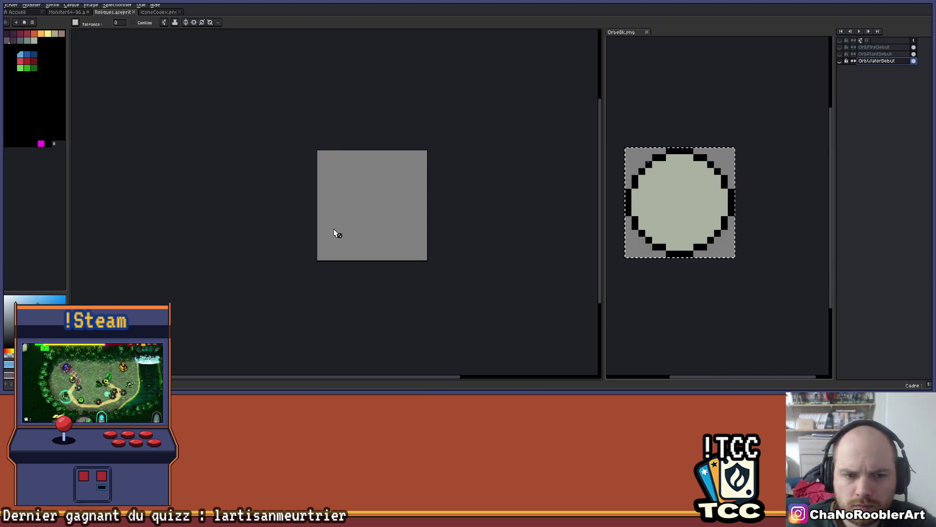
scroll(334, 232, up, 1)
click(840, 61)
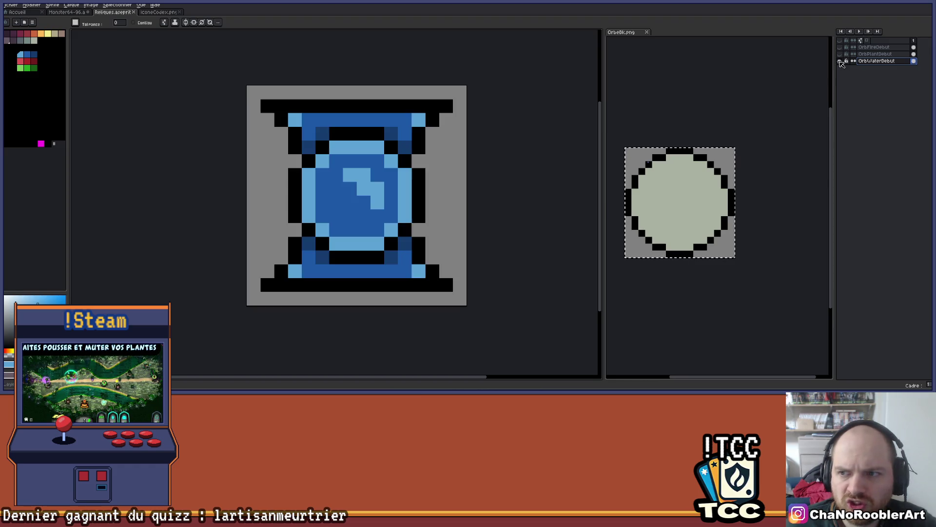
click(840, 61)
click(840, 47)
click(856, 50)
Ctrl+drag OrbFireDebut to duplicate it, then toggle the fire layer to compare
drag(855, 50, 858, 46)
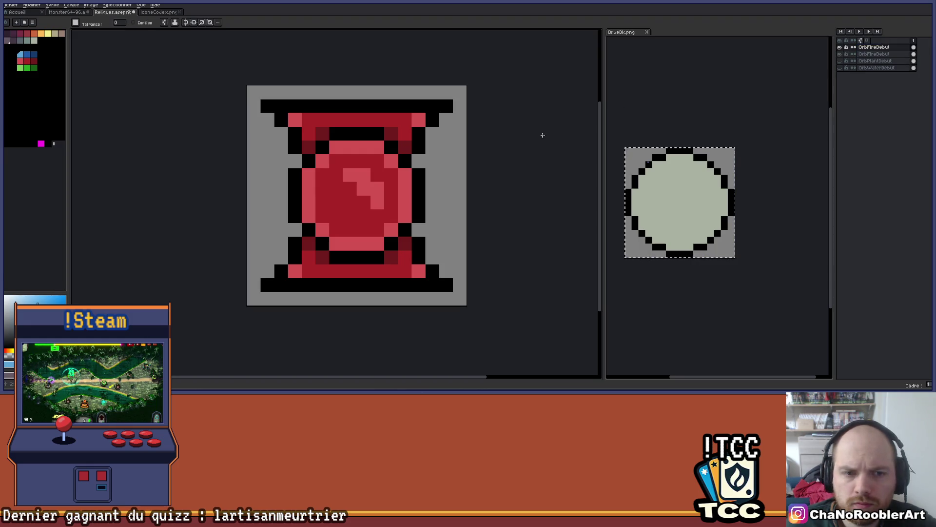
scroll(370, 195, down, 2)
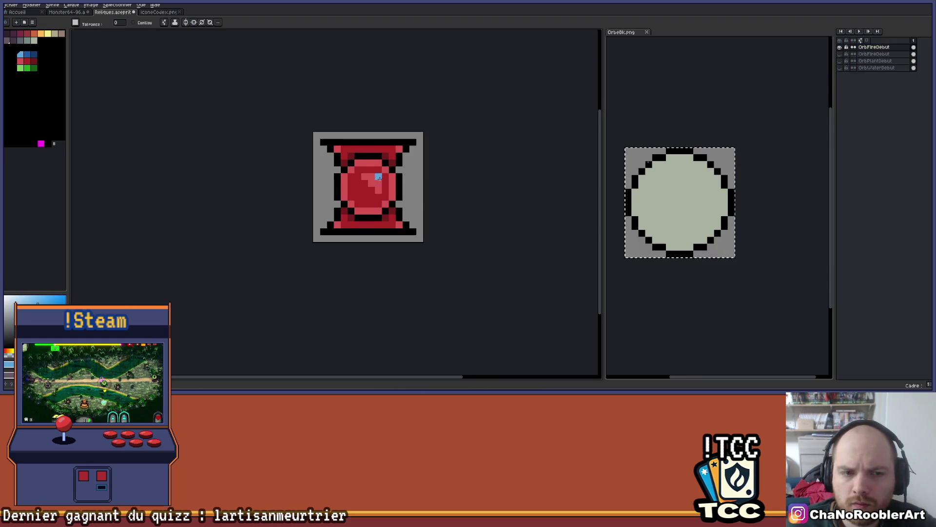
click(840, 47)
click(840, 47)
click(840, 47)
click(840, 47)
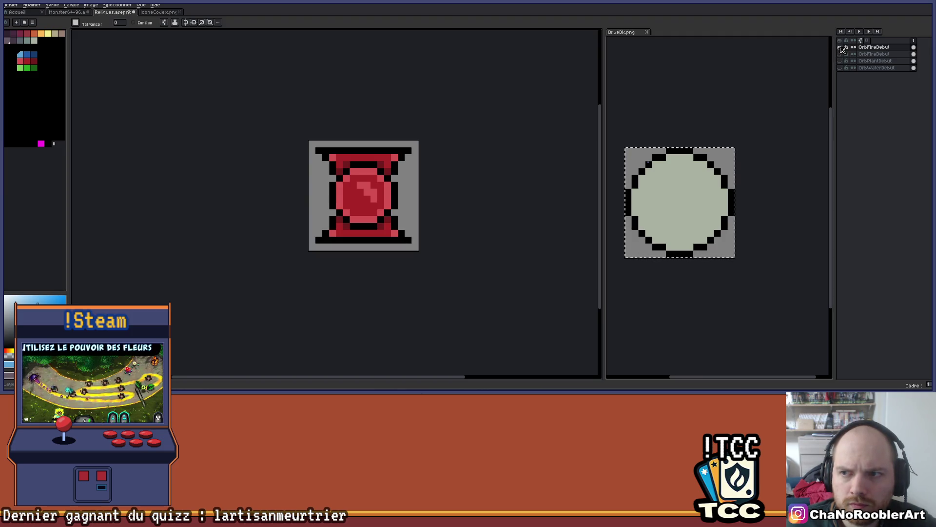
scroll(443, 166, up, 2)
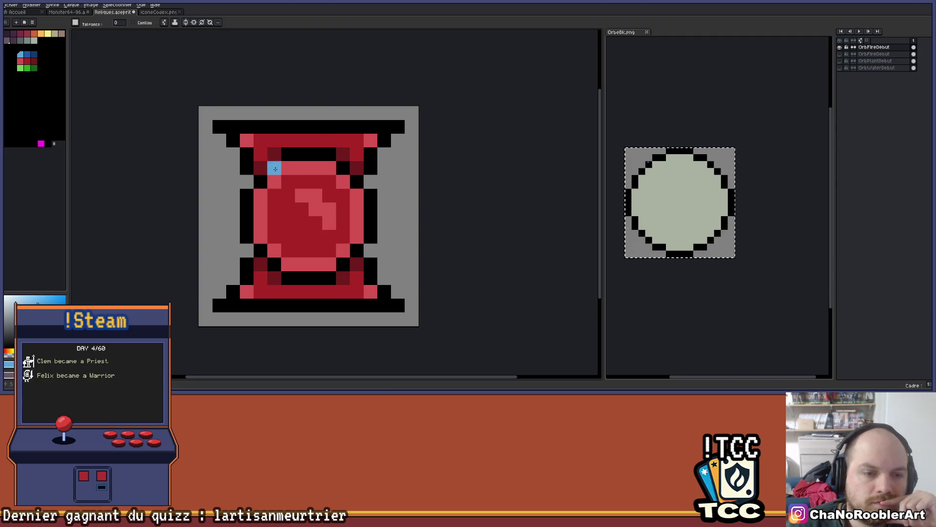
mouse_move(395, 146)
mouse_down()
mouse_move(367, 134)
mouse_move(404, 166)
mouse_move(399, 172)
mouse_up()
Pick the pencil tool, then rename the copied top layer to OrbFireDie
key(b)
scroll(390, 173, down, 1)
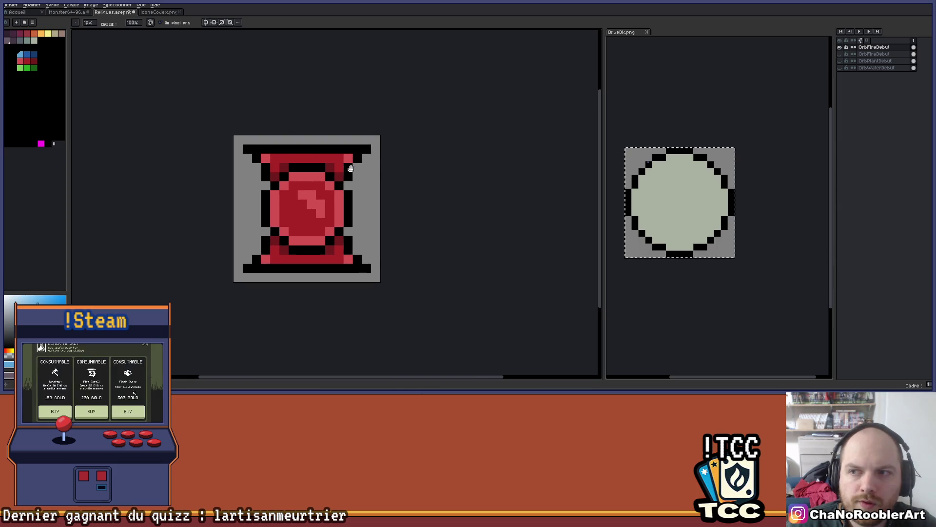
double_click(887, 48)
key(End)
key(BackSpace)
key(BackSpace)
key(BackSpace)
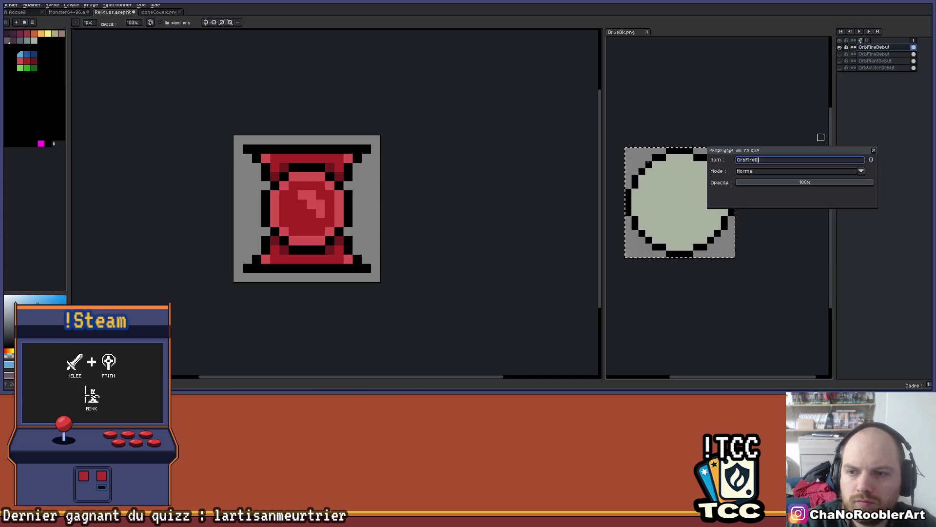
text(ie)
key(Return)
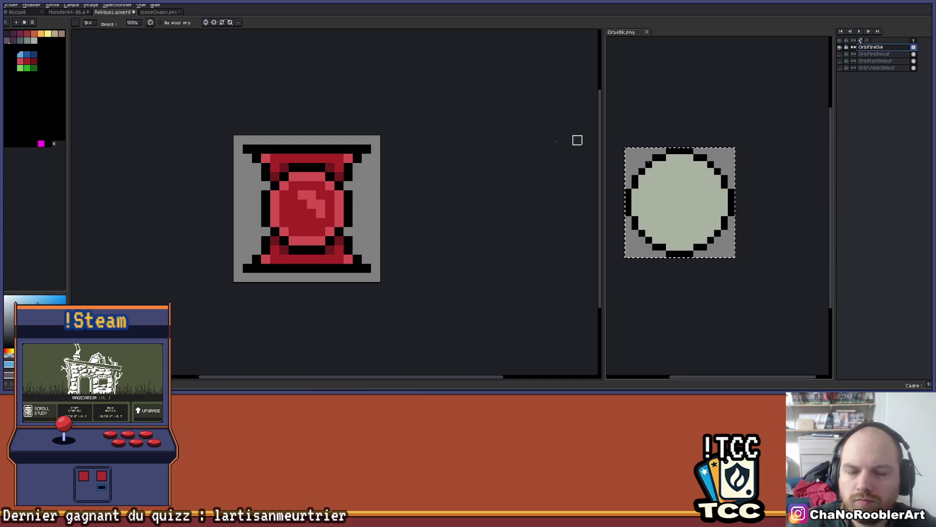
scroll(389, 175, up, 2)
scroll(431, 165, up, 2)
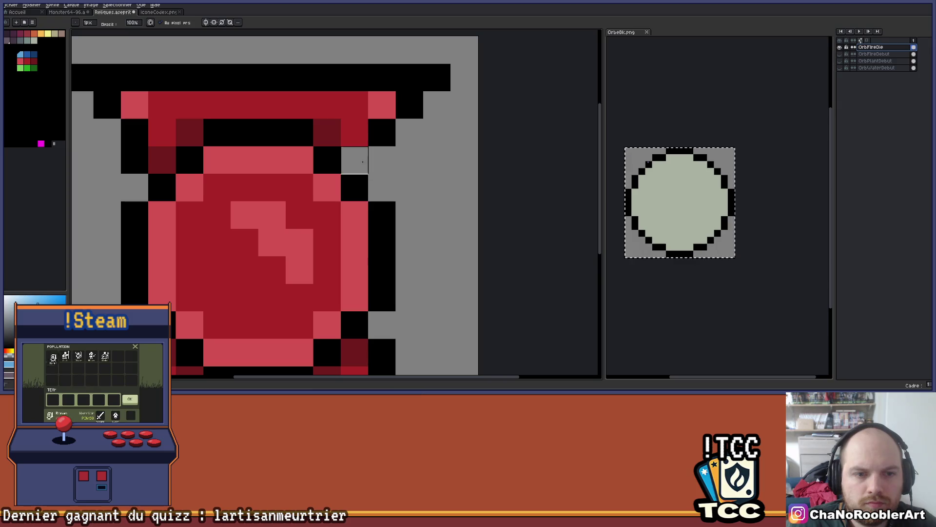
scroll(362, 162, down, 3)
scroll(414, 149, up, 3)
Erase the red top band and the black top bar of the bracket frame
mouse_move(412, 149)
mouse_down()
mouse_move(258, 131)
mouse_move(230, 146)
mouse_move(247, 149)
mouse_move(228, 149)
mouse_move(247, 131)
mouse_move(247, 167)
mouse_up()
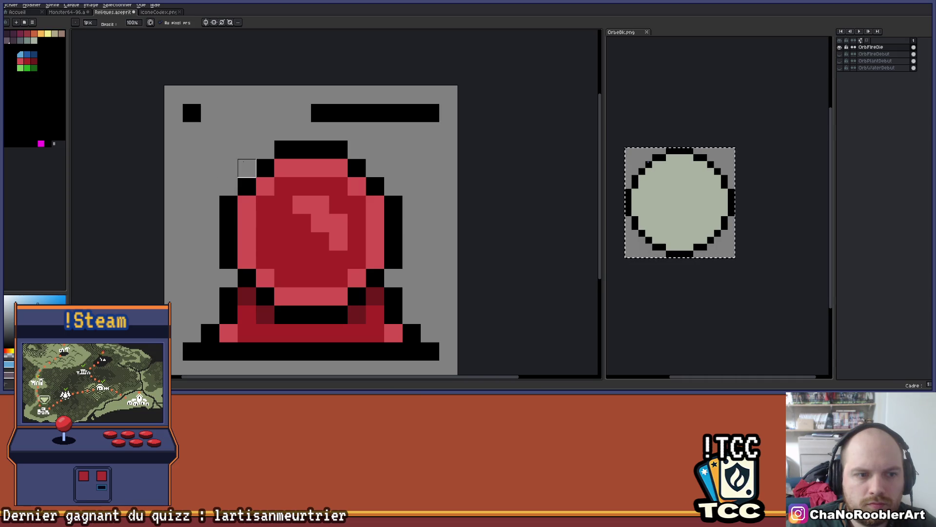
drag(192, 112, 429, 111)
scroll(393, 167, down, 1)
drag(393, 167, 400, 68)
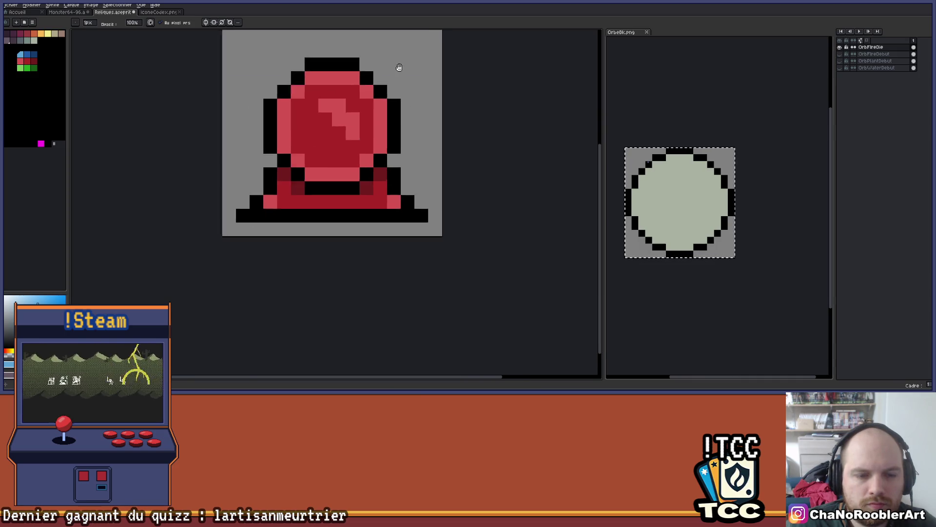
scroll(440, 144, up, 1)
Erase the leftover right-side, bottom black and red frame rows around the orb
mouse_move(320, 204)
mouse_down()
mouse_move(348, 231)
mouse_move(293, 259)
mouse_move(347, 230)
mouse_move(404, 257)
mouse_up()
drag(237, 286, 405, 287)
scroll(267, 284, down, 1)
mouse_move(267, 285)
mouse_down()
mouse_move(407, 276)
mouse_move(372, 276)
mouse_move(445, 259)
mouse_up()
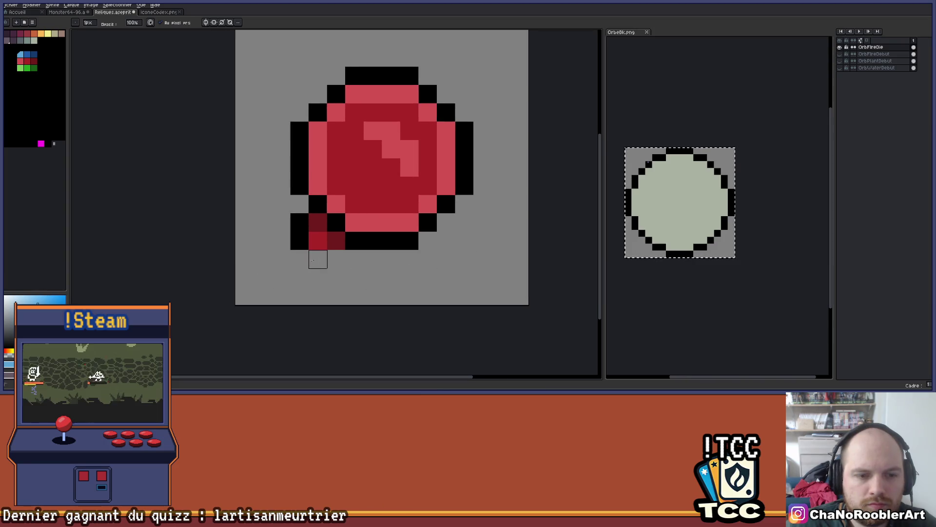
mouse_move(318, 240)
mouse_down()
mouse_move(298, 239)
mouse_move(299, 222)
mouse_move(318, 241)
mouse_up()
Recentre the frameless orb in view, then switch to the Reliques spreadsheet
scroll(393, 236, down, 3)
scroll(328, 224, down, 2)
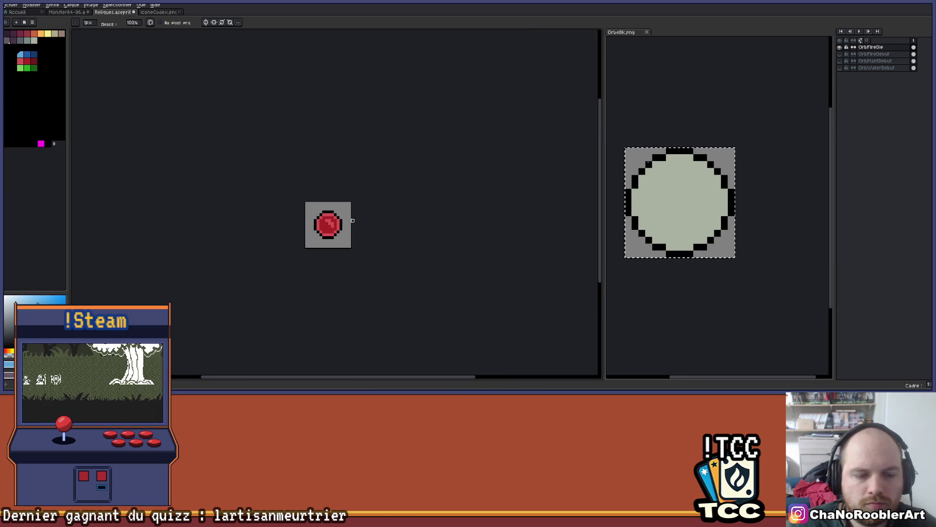
scroll(336, 214, up, 3)
scroll(335, 213, up, 2)
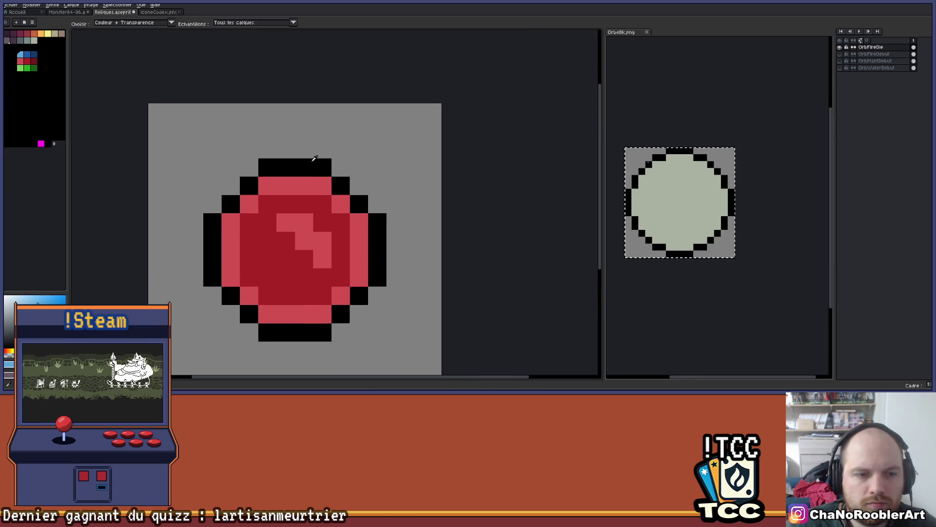
scroll(383, 168, down, 2)
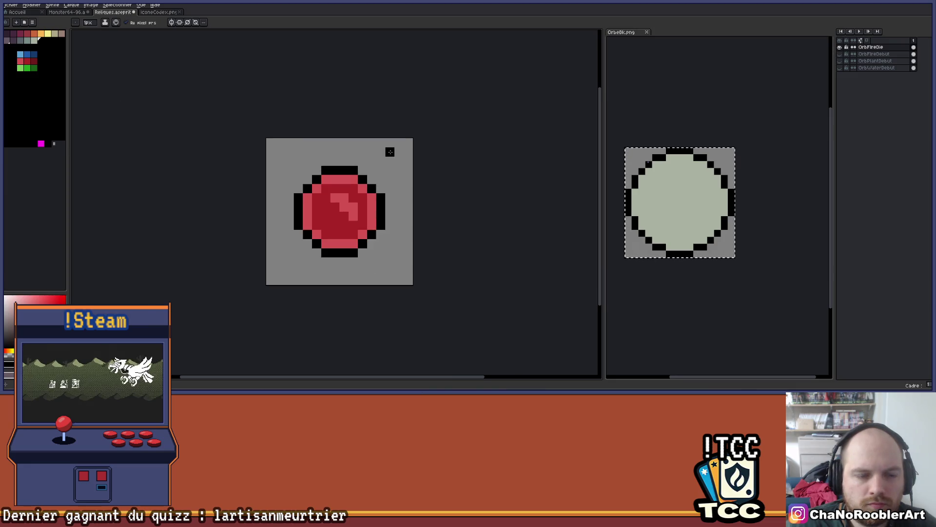
scroll(381, 156, down, 2)
scroll(370, 180, up, 2)
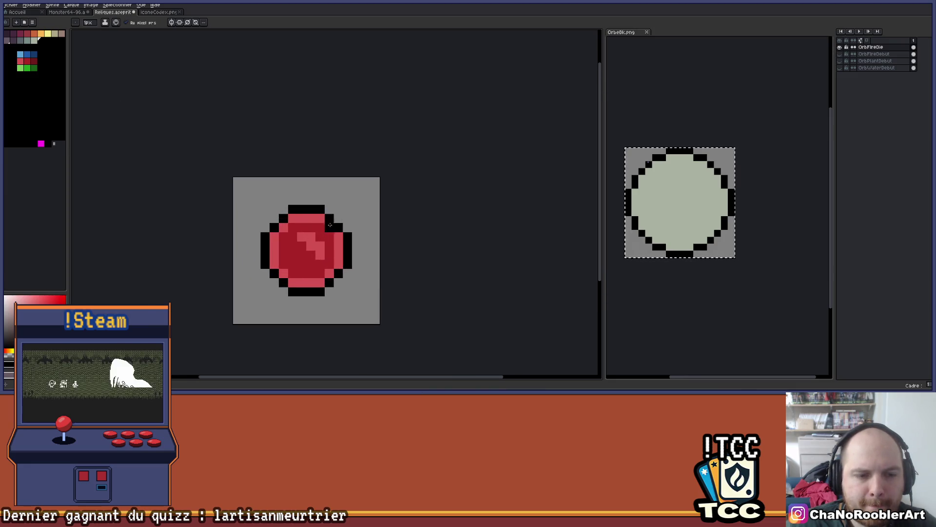
mouse_move(370, 180)
mouse_down()
mouse_move(364, 198)
mouse_move(412, 192)
mouse_move(429, 172)
mouse_up()
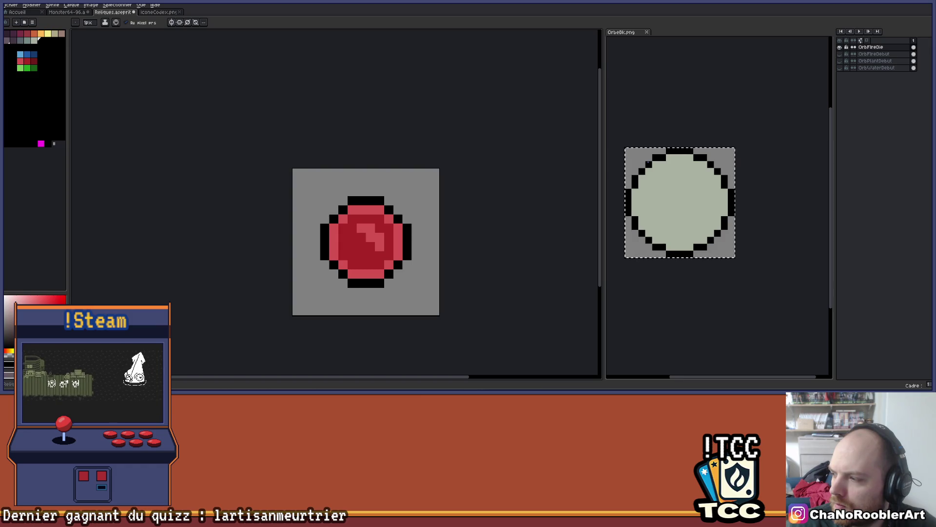
key(alt+Tab)
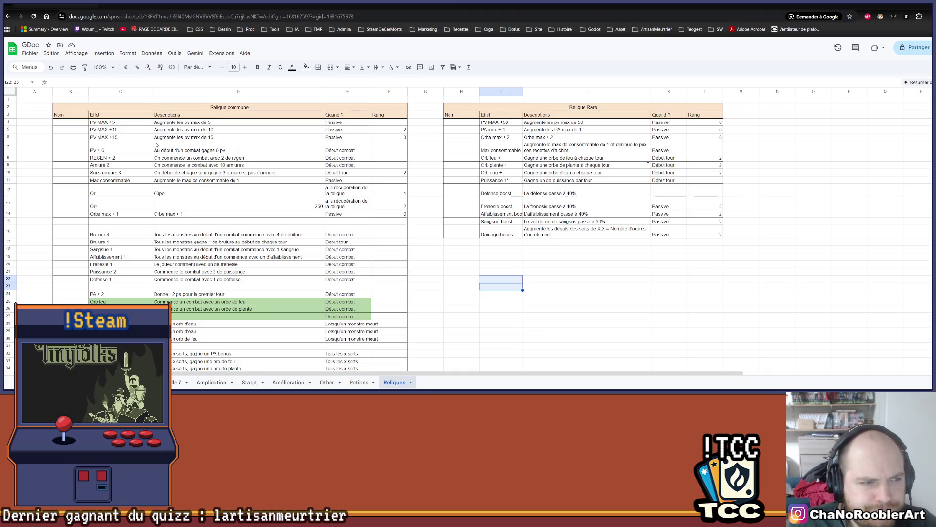
Review the orb descriptions by selecting J8:J10, then J11 and J13
scroll(167, 144, down, 3)
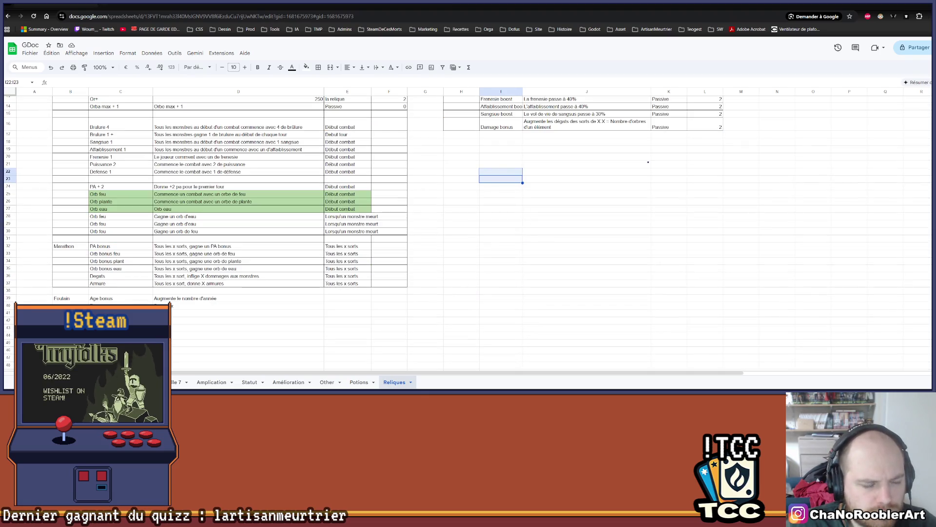
scroll(176, 327, up, 3)
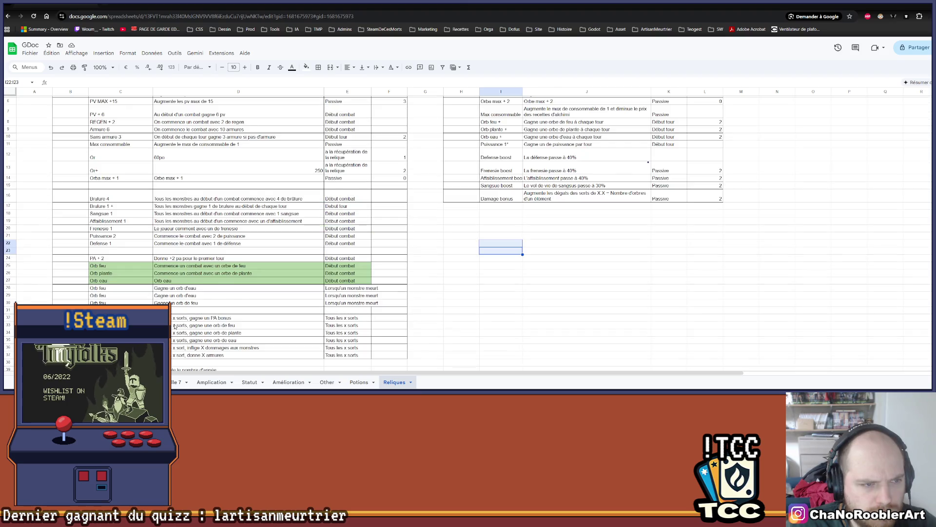
scroll(173, 326, down, 3)
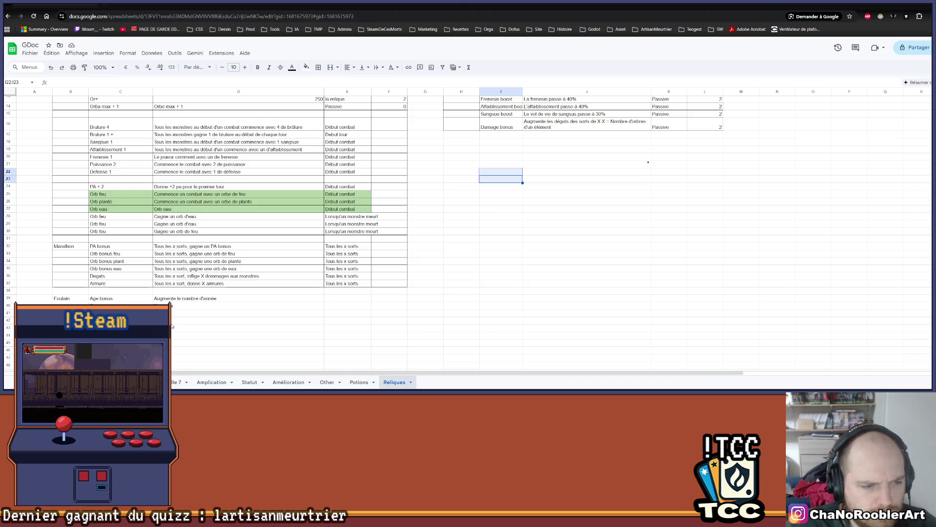
scroll(482, 247, up, 2)
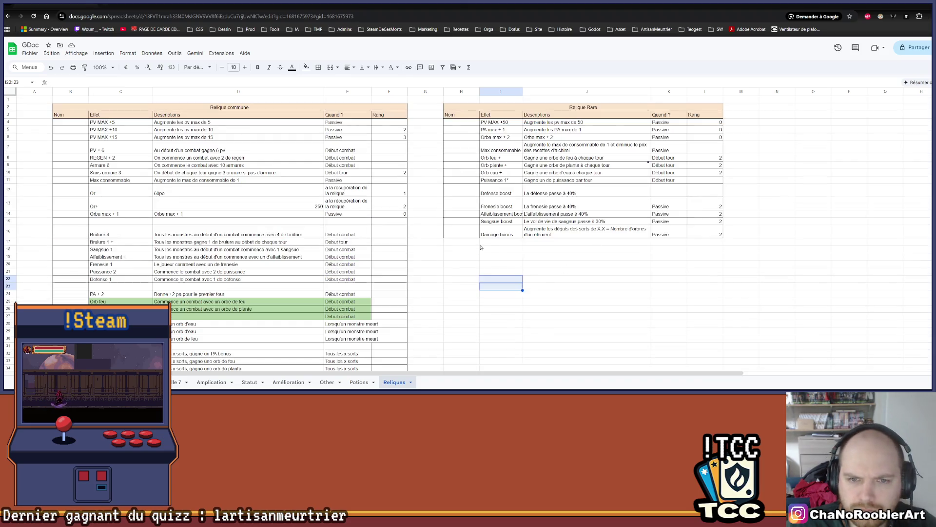
drag(616, 159, 604, 173)
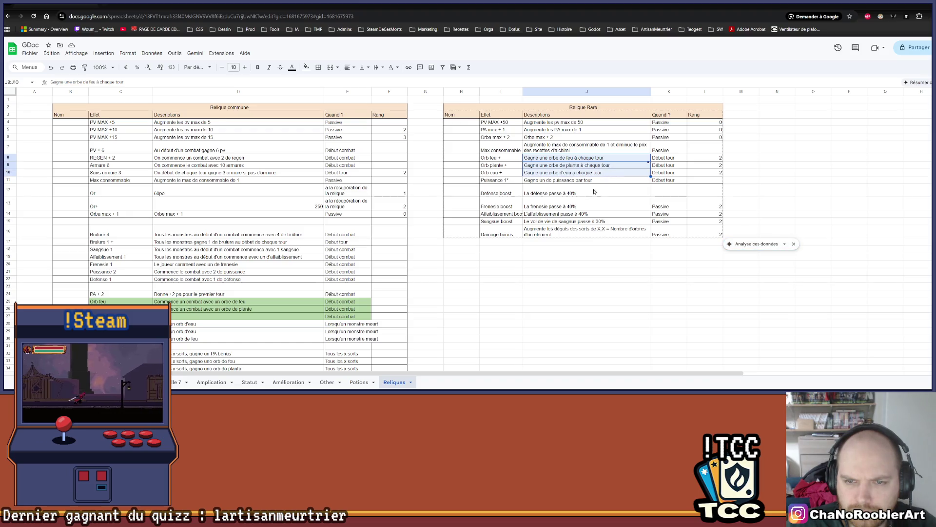
click(592, 182)
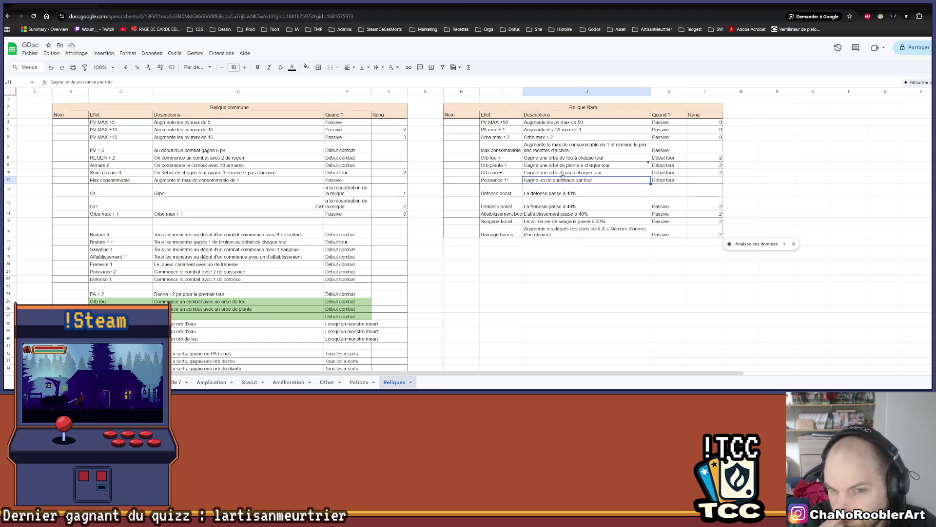
click(551, 206)
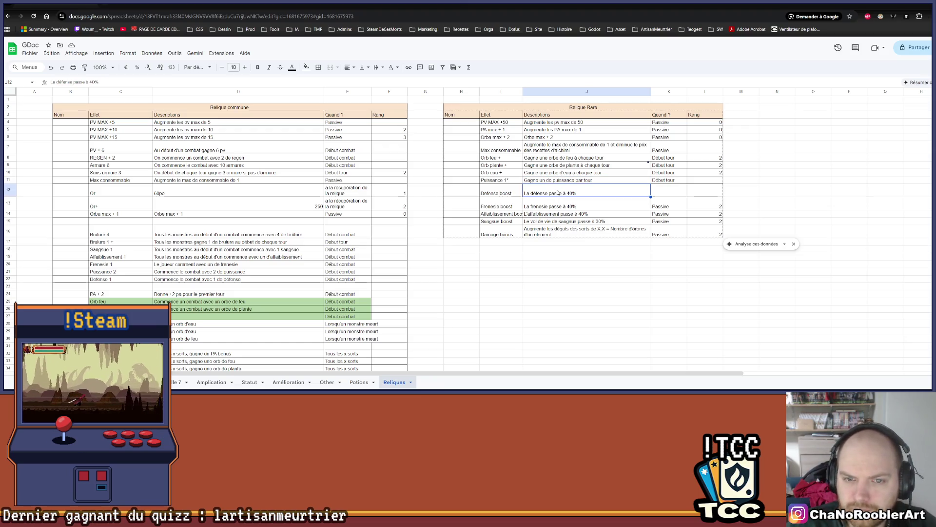
Select the orb-gain descriptions in D28:D30, then return to Aseprite
scroll(514, 243, down, 3)
scroll(514, 243, down, 2)
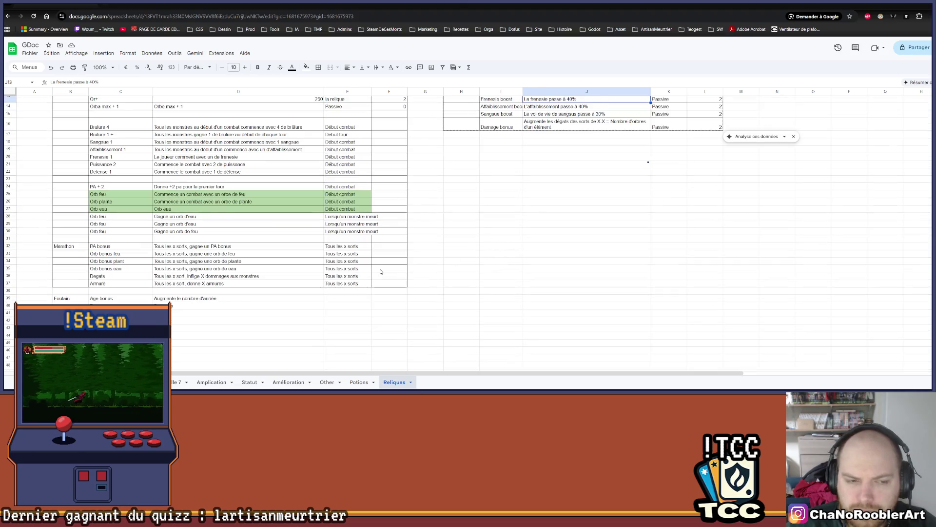
scroll(205, 267, up, 5)
scroll(154, 287, down, 4)
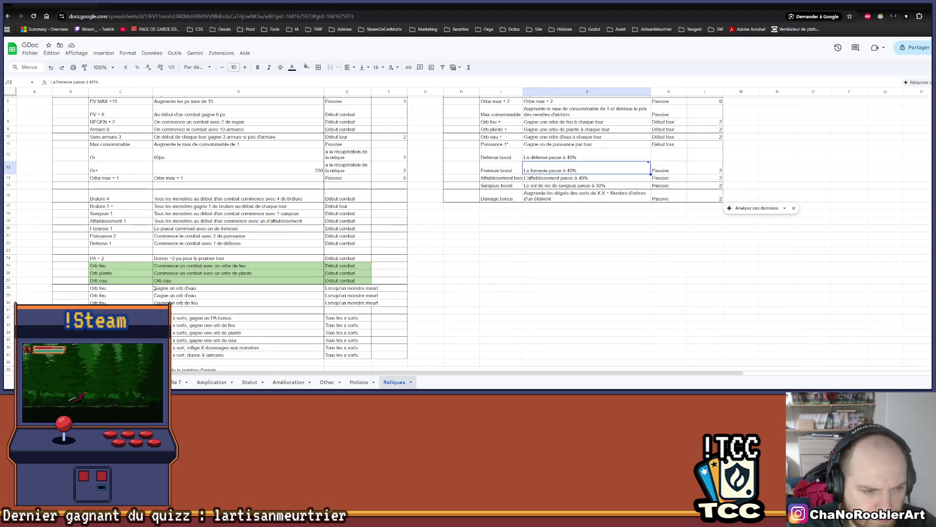
drag(193, 217, 193, 235)
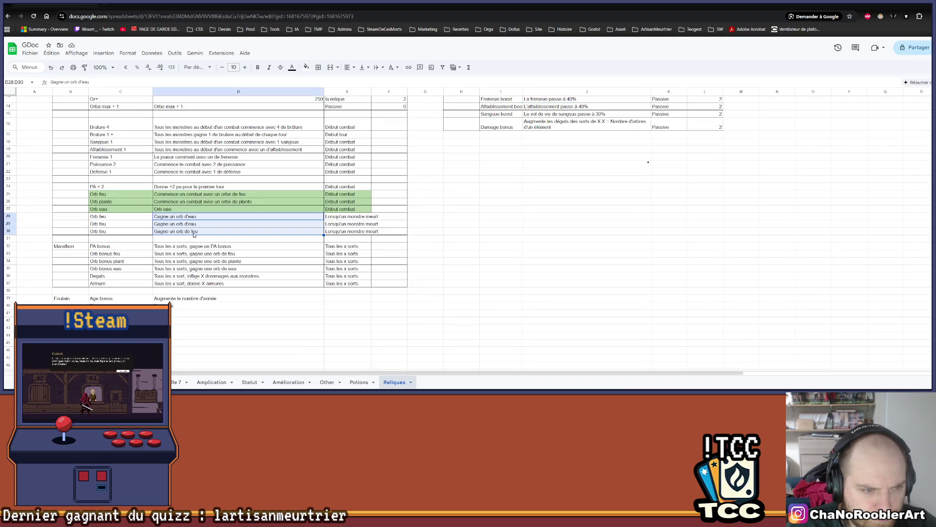
key(alt+Tab)
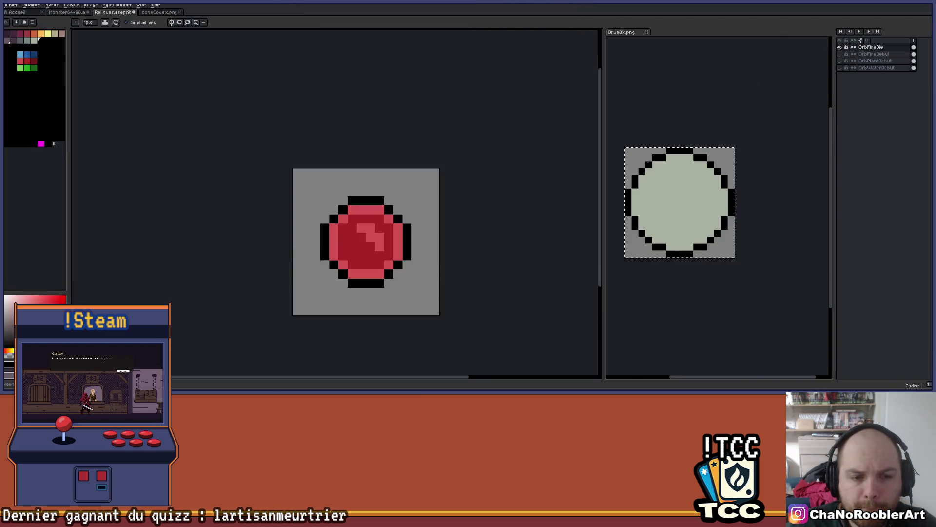
Pencil a black bar above the orb, discarding two attempts at a left-side arc
scroll(360, 156, up, 1)
drag(360, 156, 325, 130)
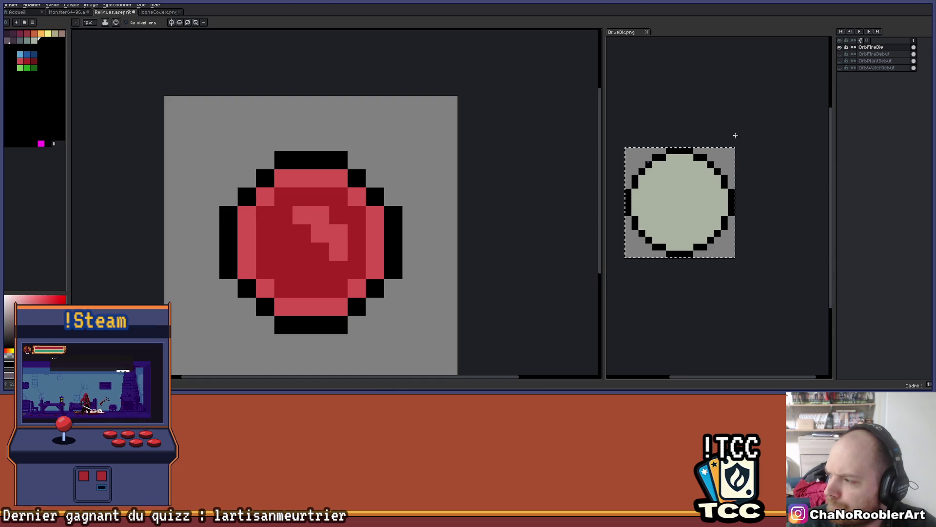
drag(446, 194, 481, 179)
scroll(322, 147, down, 2)
scroll(320, 147, up, 1)
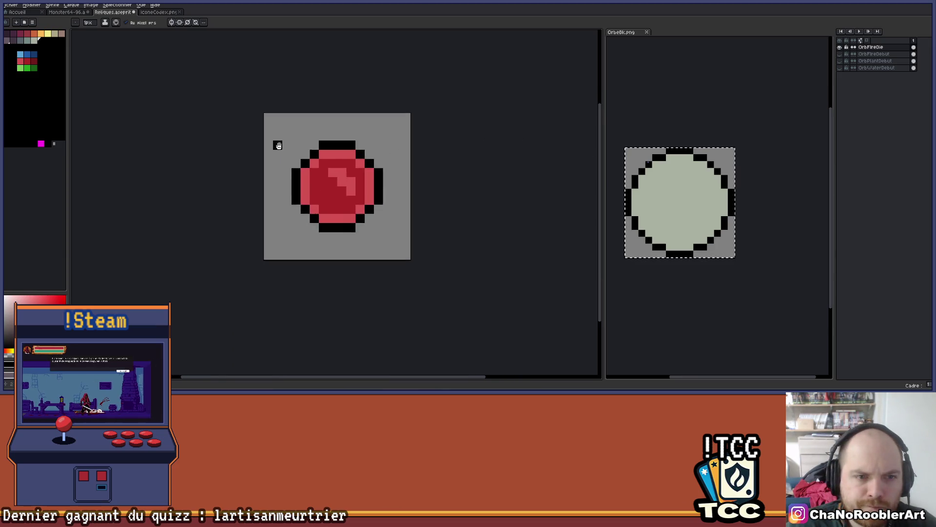
scroll(278, 145, up, 1)
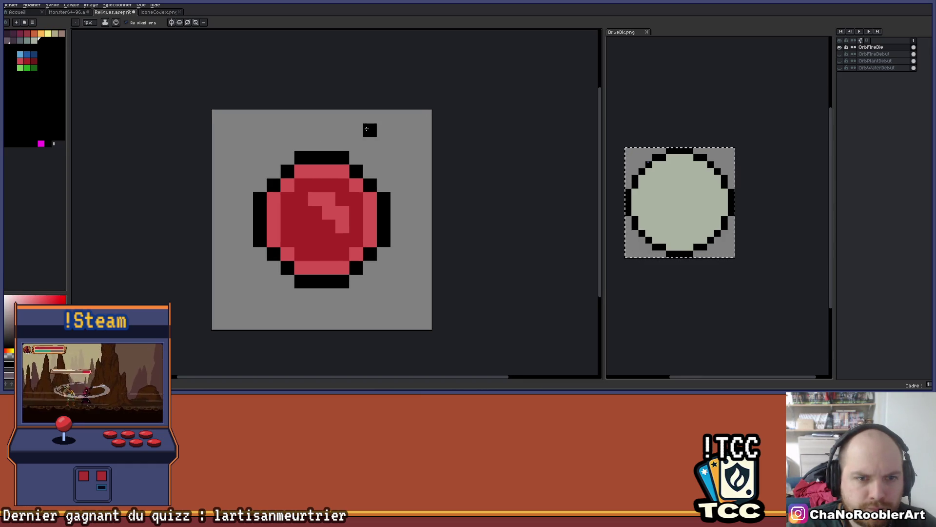
drag(368, 130, 274, 131)
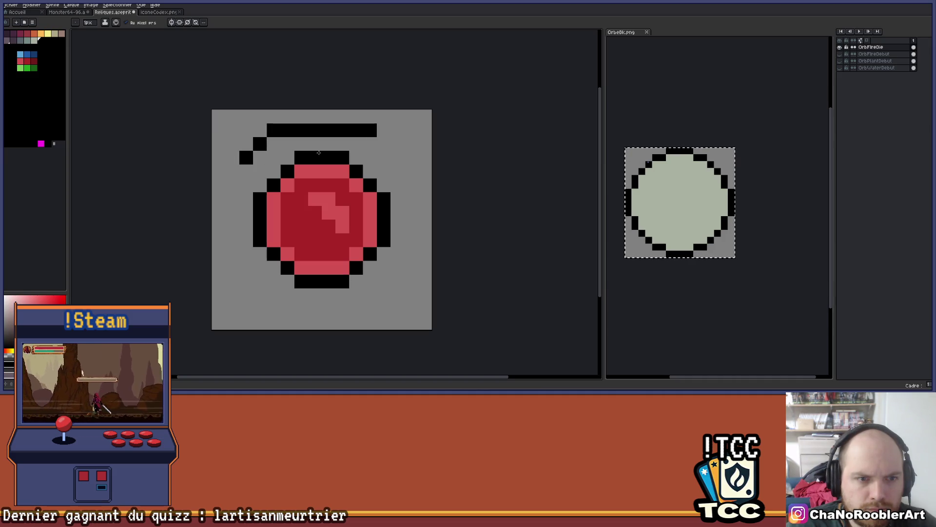
mouse_move(232, 171)
mouse_down()
mouse_move(218, 239)
mouse_move(232, 254)
mouse_up()
key(v)
key(ctrl+z)
key(ctrl+z)
key(b)
drag(233, 171, 230, 248)
key(ctrl+z)
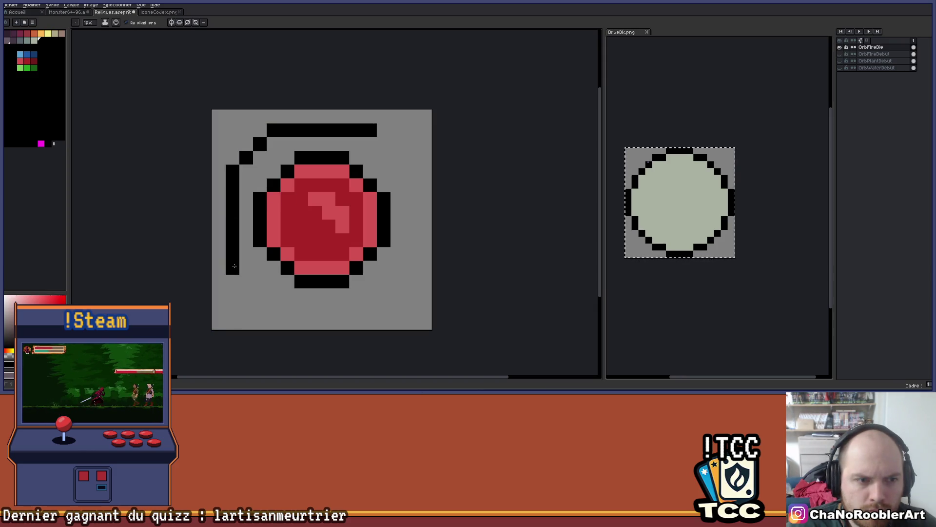
With vertical and horizontal symmetry on, add the mirrored bottom bar, diagonal corner pixels and side columns
click(171, 22)
click(179, 22)
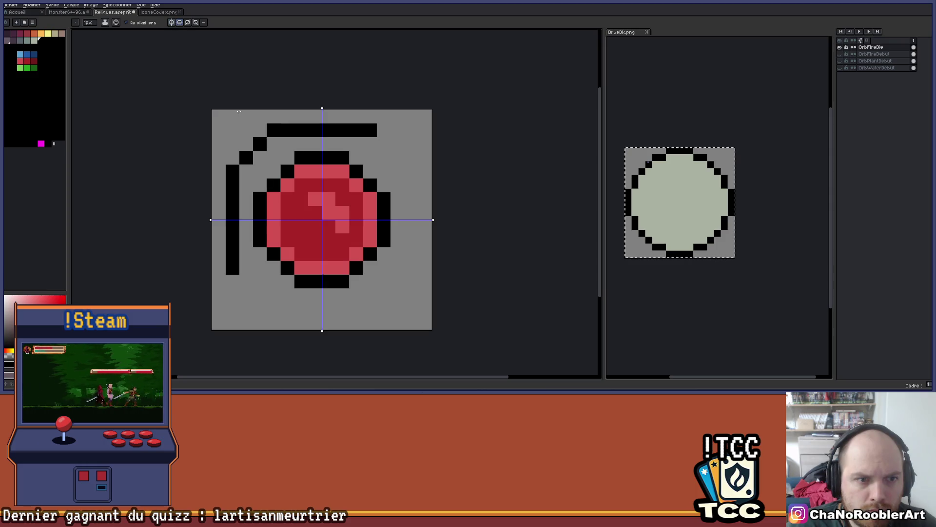
drag(273, 130, 372, 136)
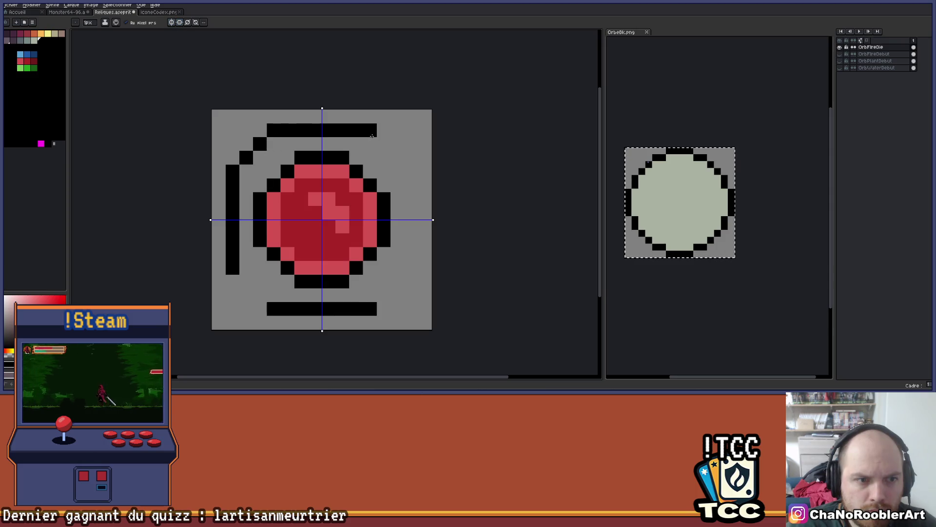
click(260, 295)
click(246, 281)
click(411, 171)
mouse_move(412, 178)
mouse_down()
mouse_move(411, 213)
mouse_move(386, 195)
mouse_up()
Add mirrored black pixels forming the inner octagonal ring
scroll(418, 210, down, 2)
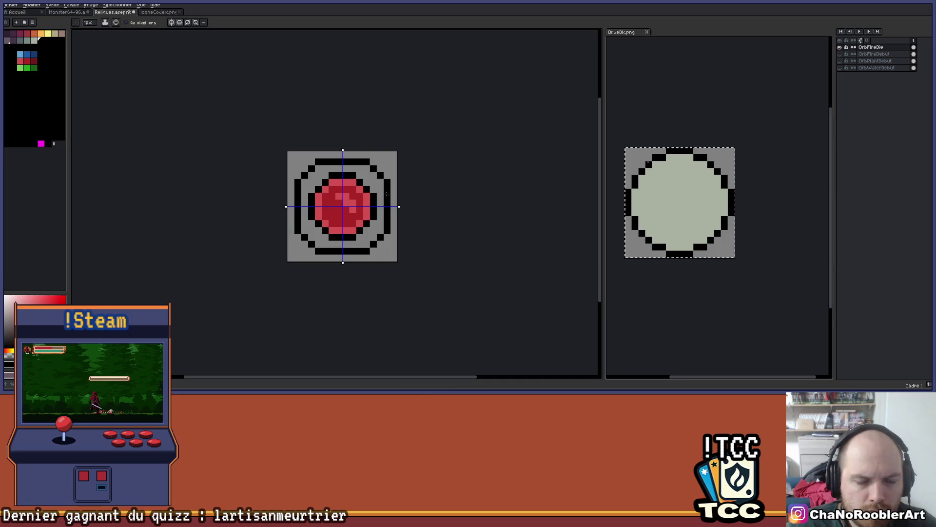
scroll(387, 191, up, 2)
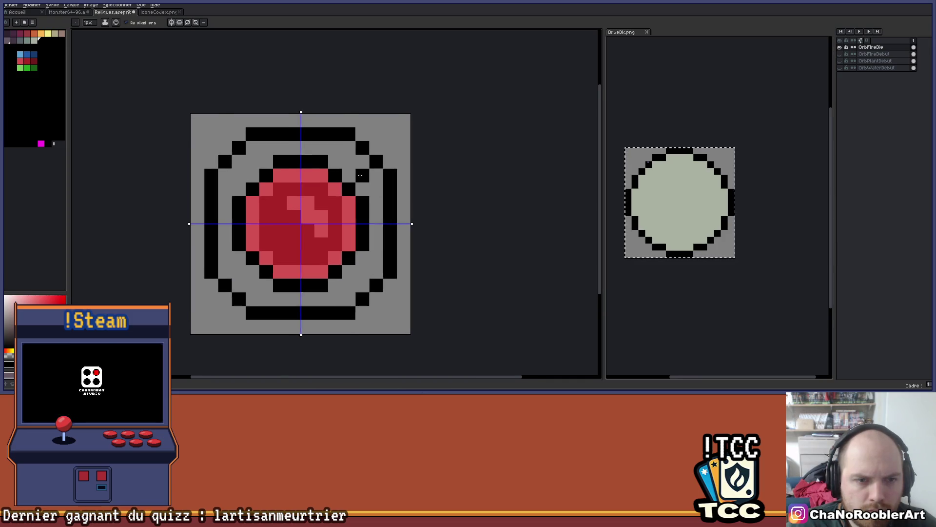
scroll(360, 169, up, 1)
click(360, 169)
click(344, 157)
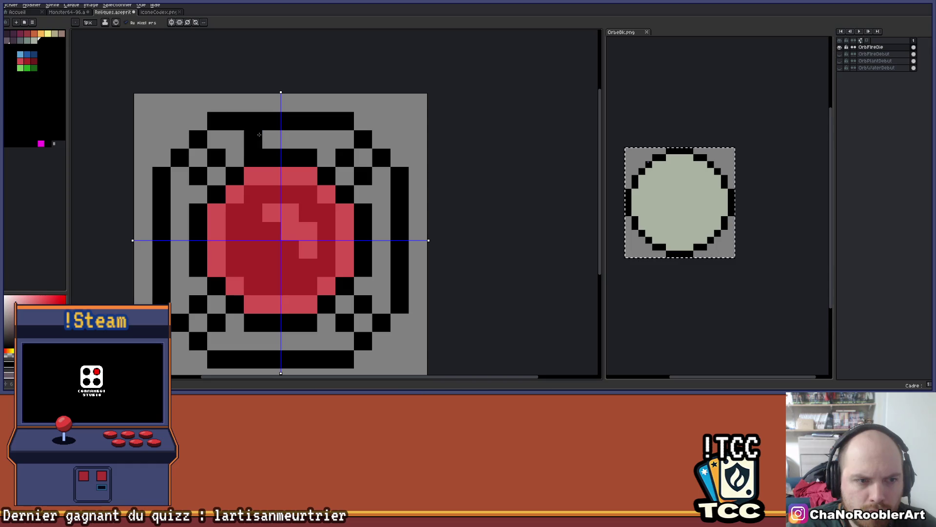
scroll(295, 134, down, 3)
drag(331, 133, 362, 142)
scroll(361, 142, down, 2)
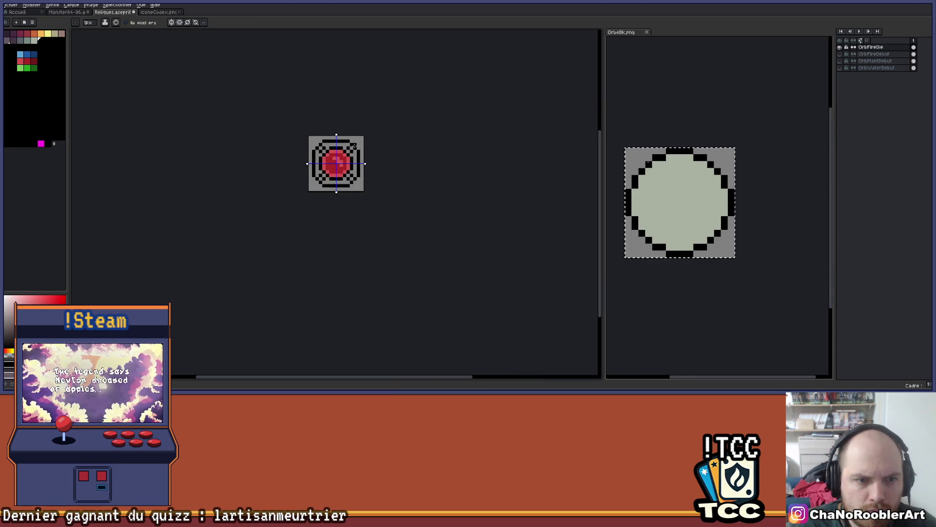
scroll(336, 153, up, 3)
drag(335, 153, 331, 154)
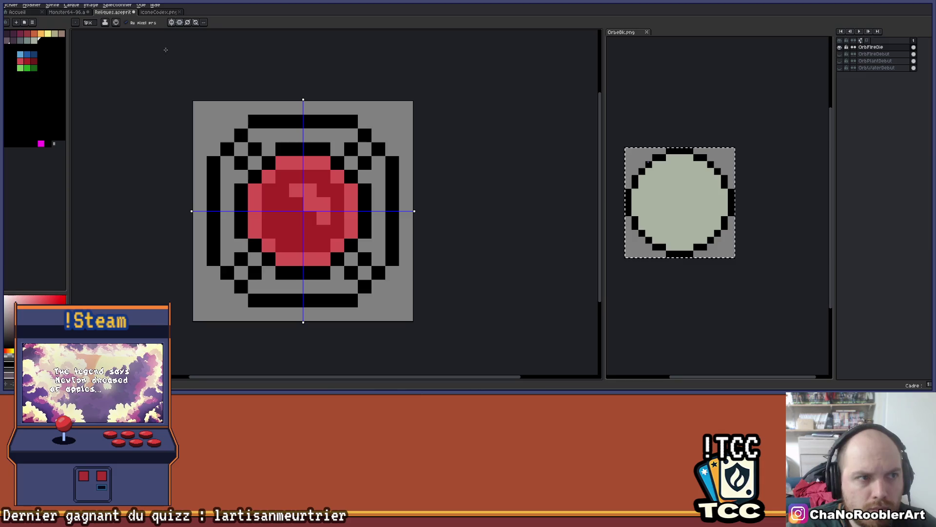
Turn symmetry off and ready the Paint Bucket with blue-grey, filling contiguous pixels only
click(180, 22)
drag(199, 84, 170, 75)
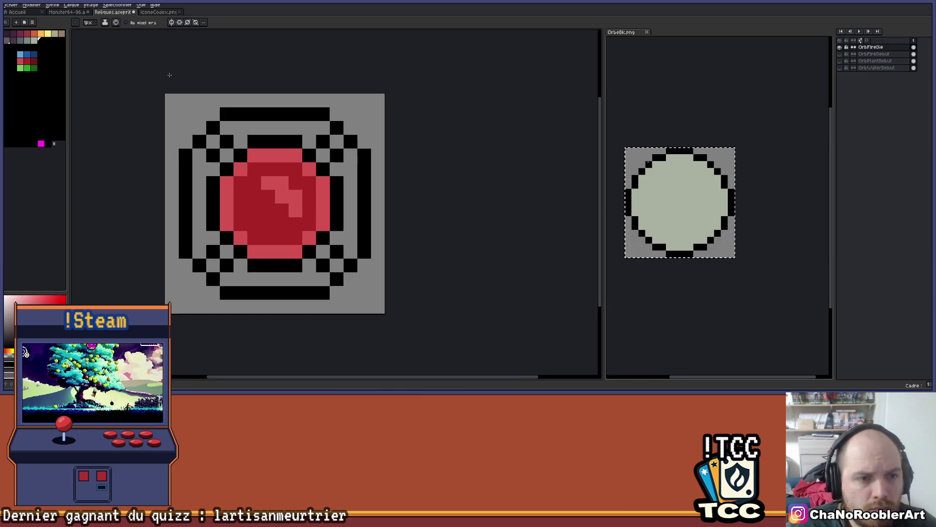
click(20, 41)
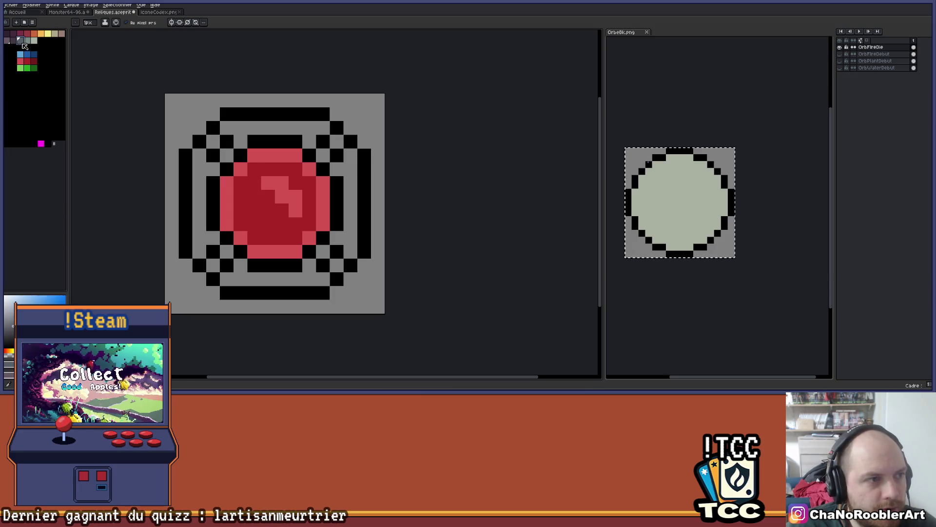
key(g)
click(133, 22)
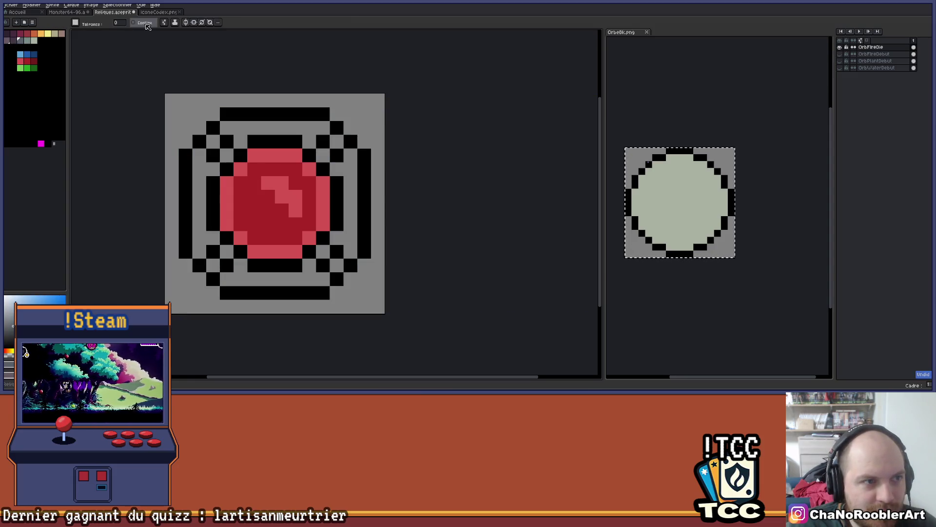
Bucket-fill the top, left, right and bottom ring bands blue-grey
click(264, 129)
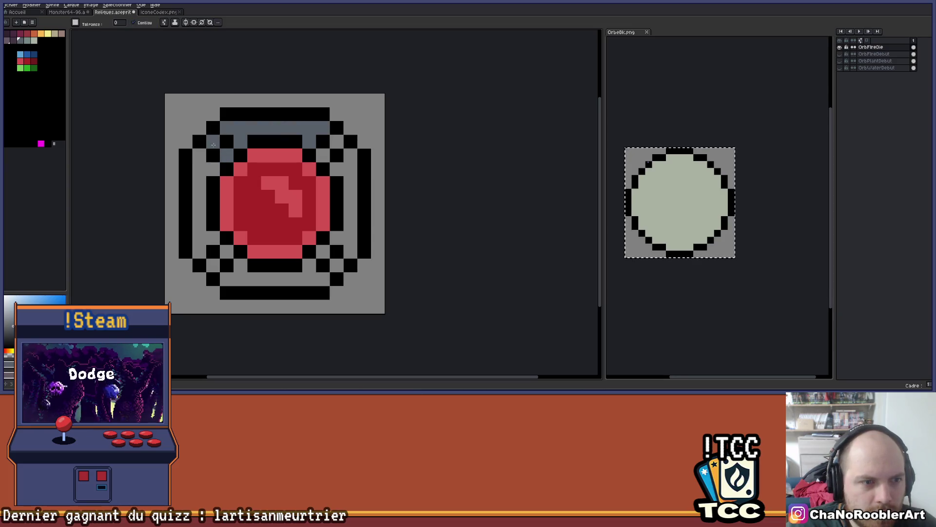
click(199, 168)
click(323, 155)
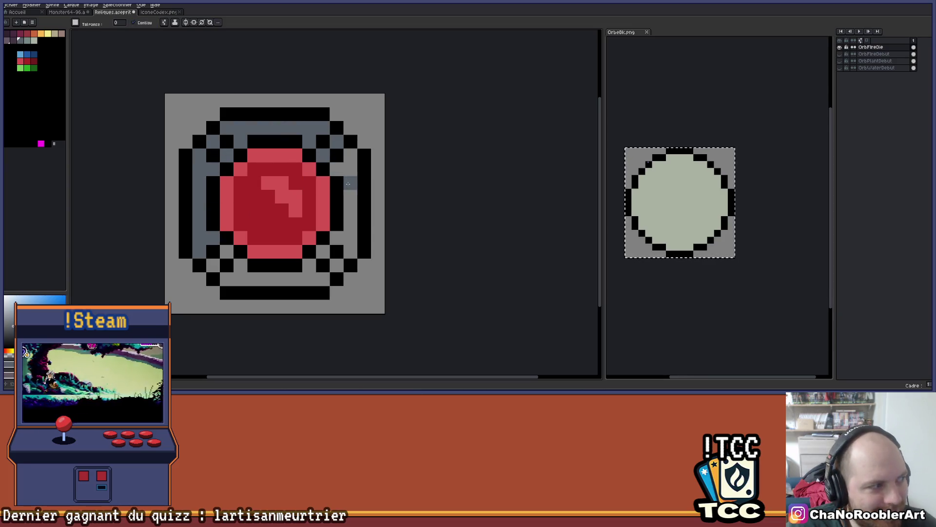
click(350, 182)
click(336, 265)
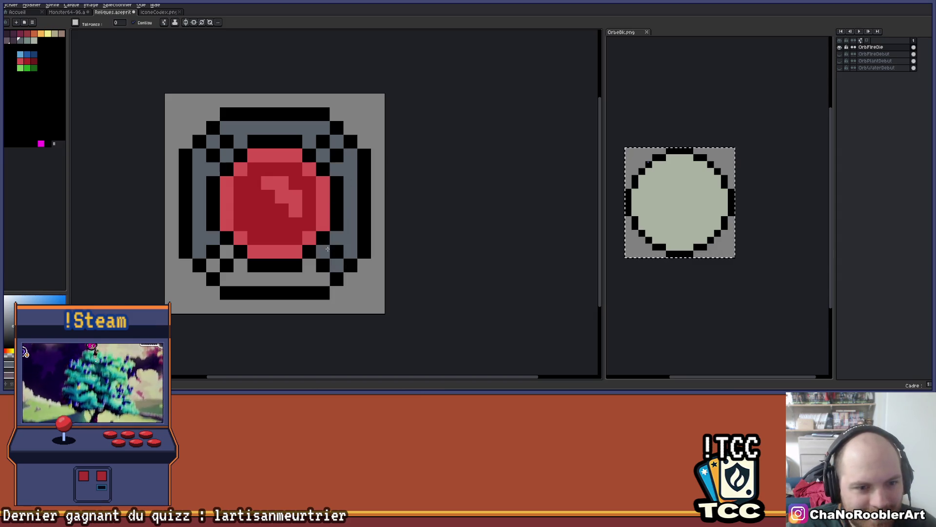
click(304, 276)
scroll(229, 249, down, 6)
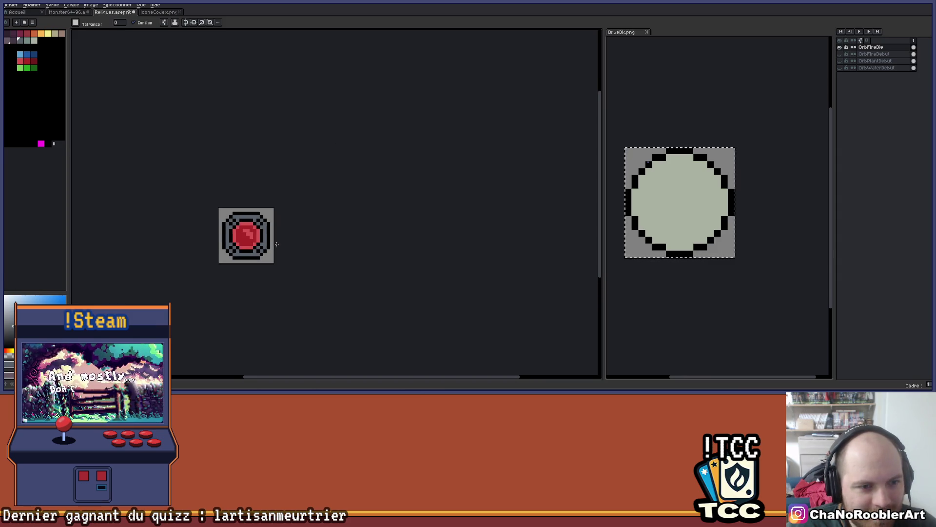
scroll(260, 210, up, 6)
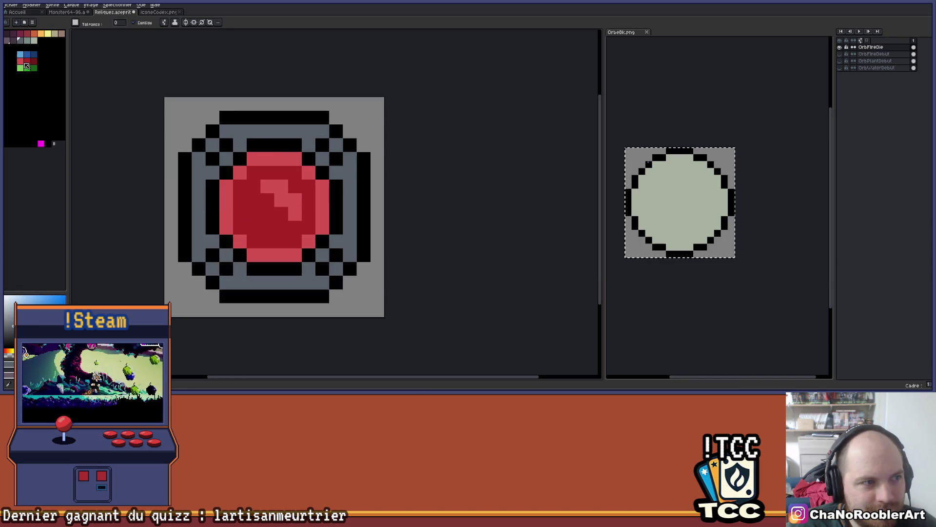
Paint pale light sage accent pixels on the ring's diagonals
click(32, 45)
click(336, 268)
click(322, 254)
click(239, 254)
click(226, 254)
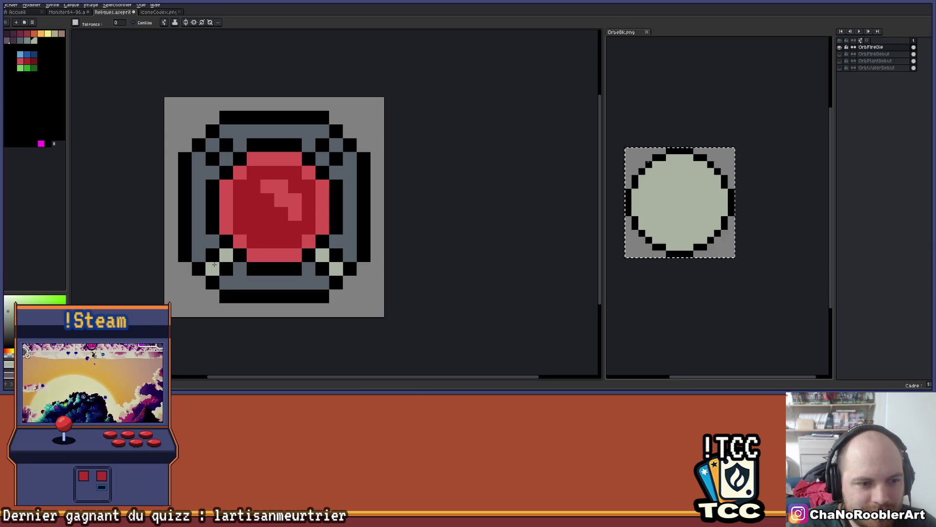
click(337, 145)
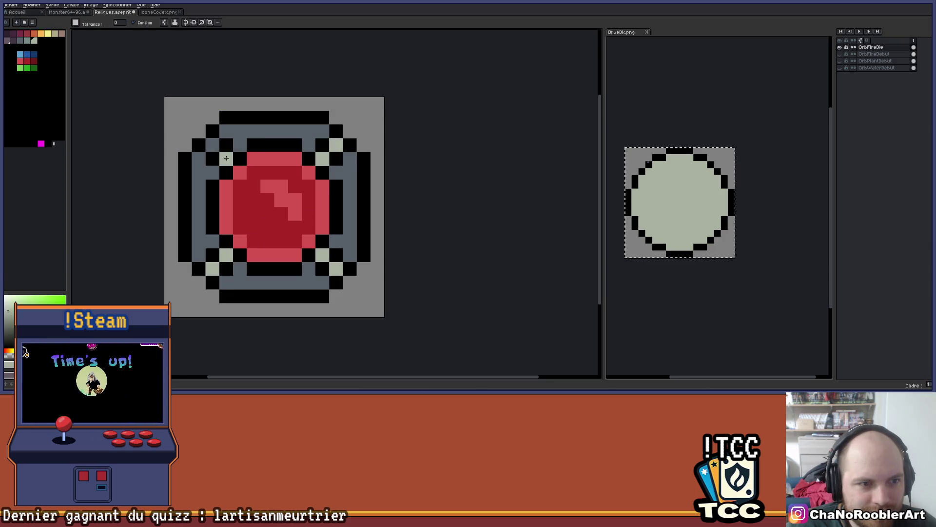
scroll(210, 147, down, 4)
scroll(312, 166, up, 3)
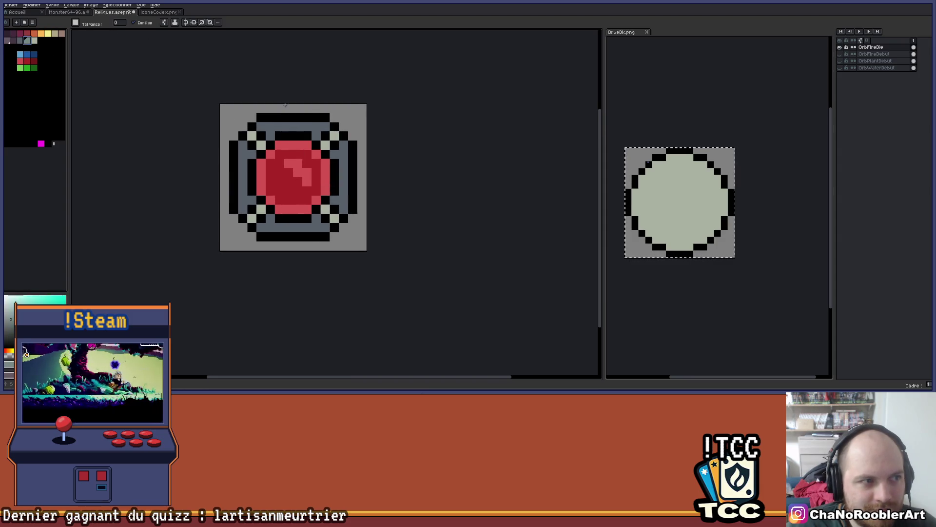
Fill the top, right, left and bottom ring bands light sage
click(303, 127)
click(345, 156)
click(242, 173)
click(288, 227)
scroll(305, 218, down, 2)
scroll(343, 189, up, 3)
Pick dark grey and pencil single pixels on the four lower inner corners
click(25, 44)
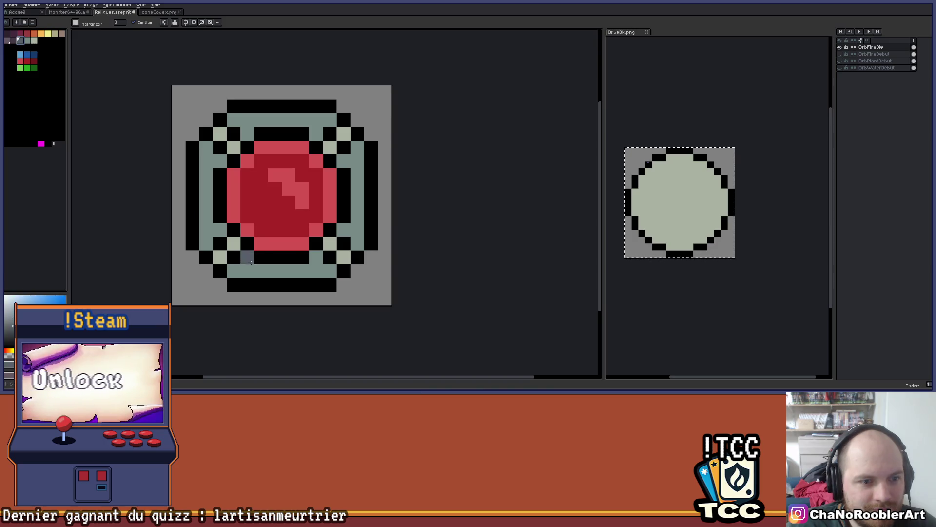
click(252, 258)
key(ctrl+z)
key(b)
click(248, 257)
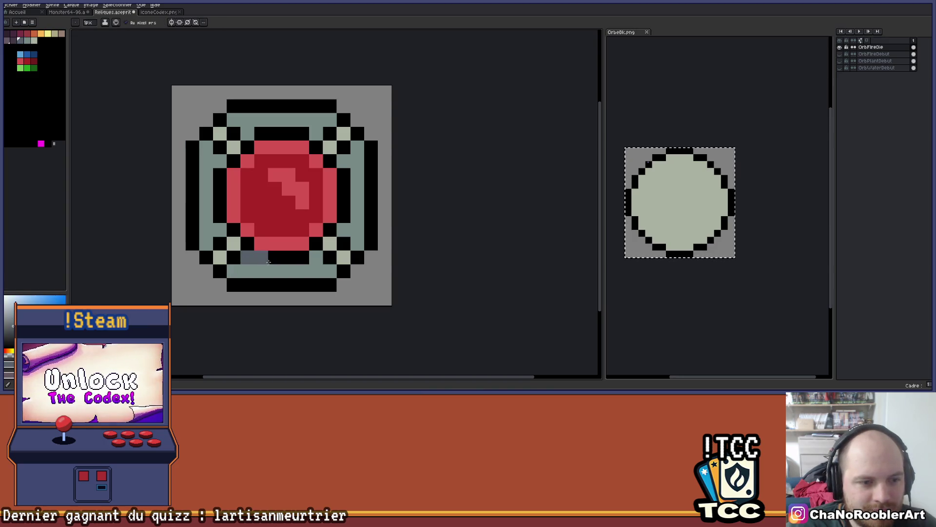
click(316, 258)
click(343, 229)
click(219, 230)
Add dark grey pixels on the four upper inner corners of the ring
click(220, 161)
click(247, 133)
click(316, 133)
click(344, 161)
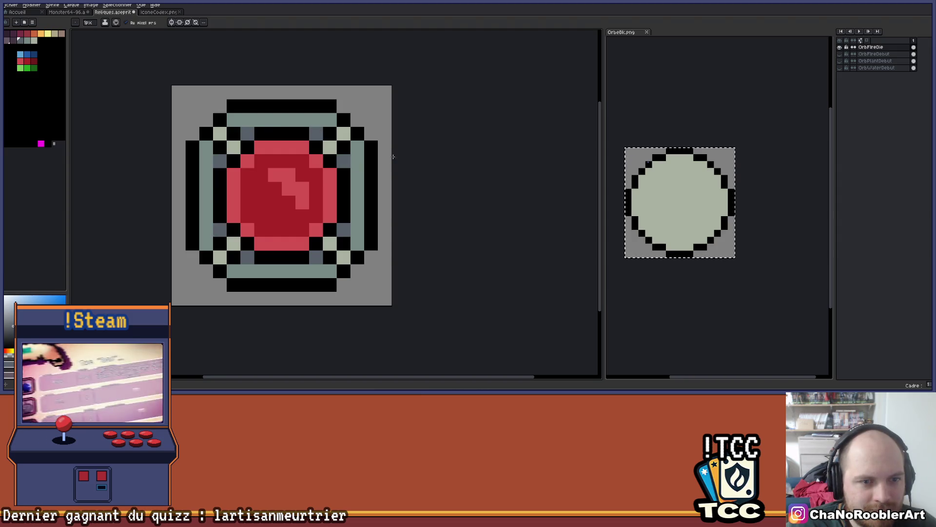
scroll(390, 156, down, 5)
scroll(308, 182, up, 2)
mouse_move(308, 182)
mouse_down()
mouse_move(309, 211)
mouse_move(338, 173)
mouse_up()
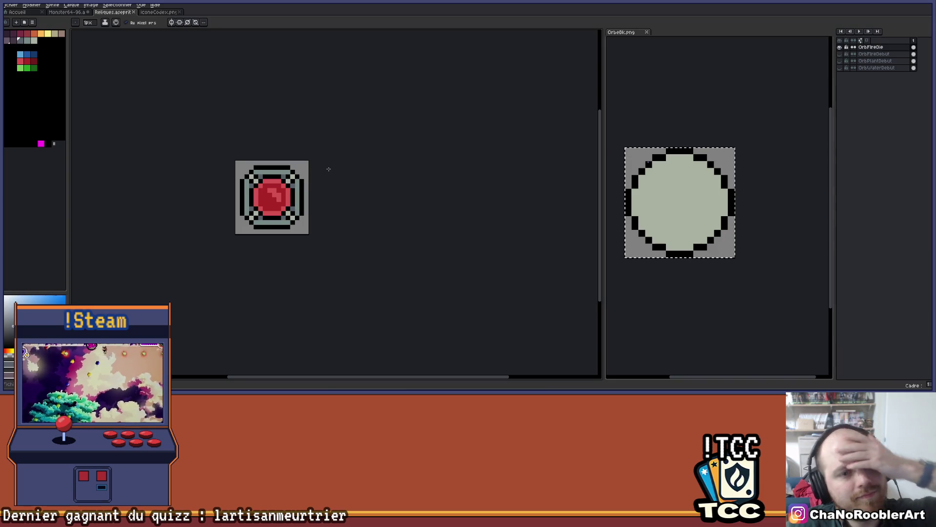
scroll(308, 190, down, 3)
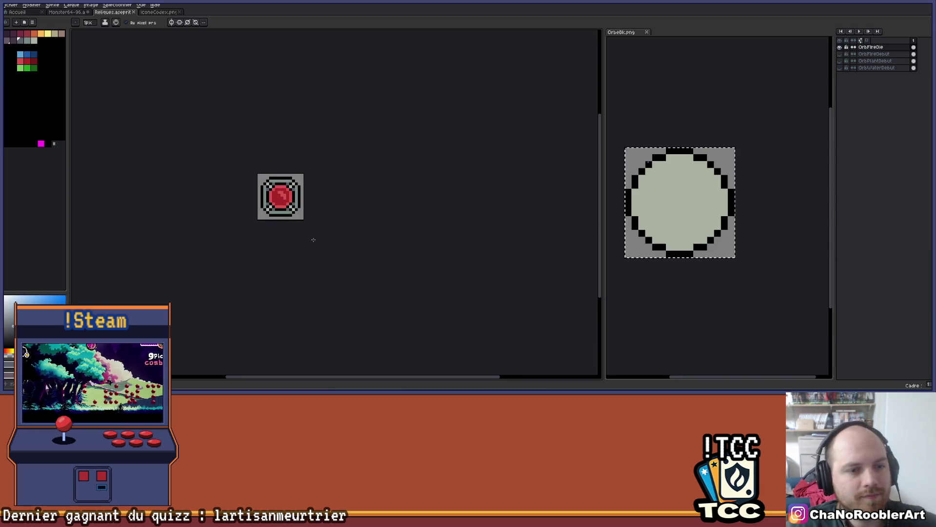
scroll(311, 206, up, 3)
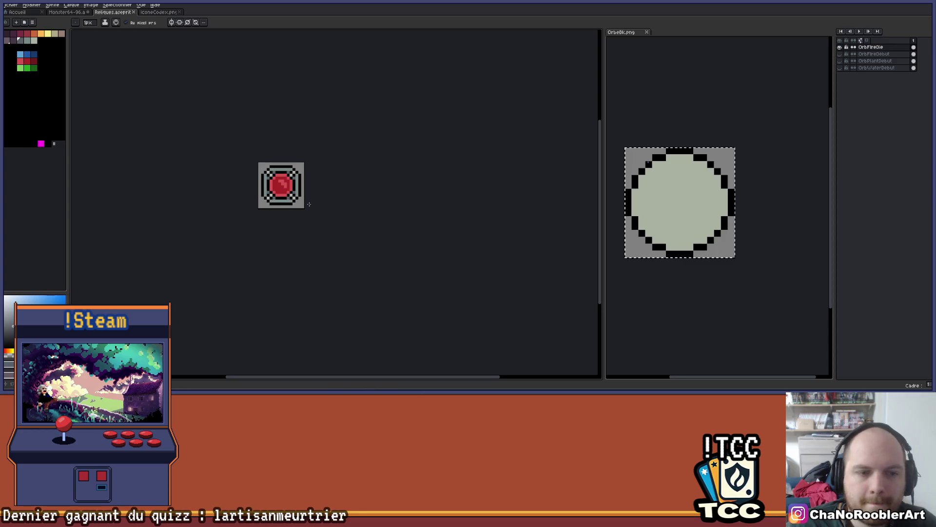
drag(308, 194, 347, 230)
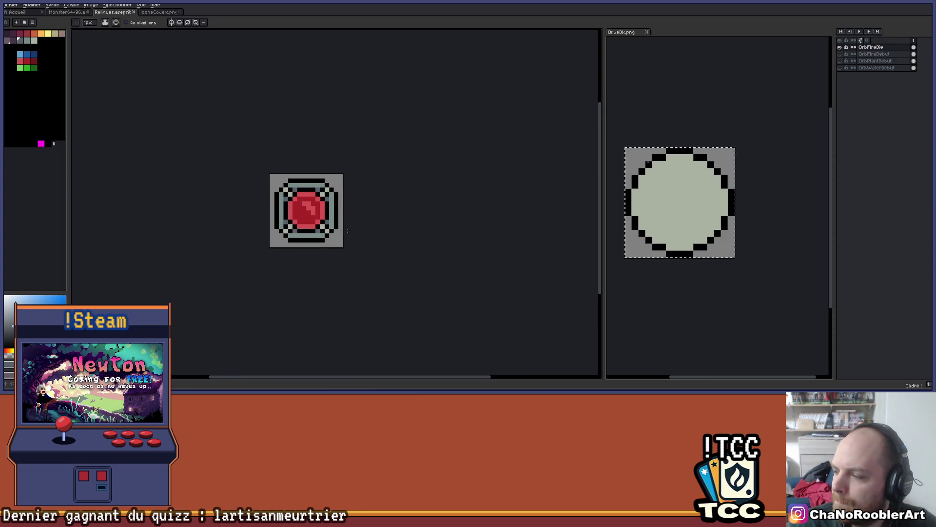
scroll(335, 230, up, 1)
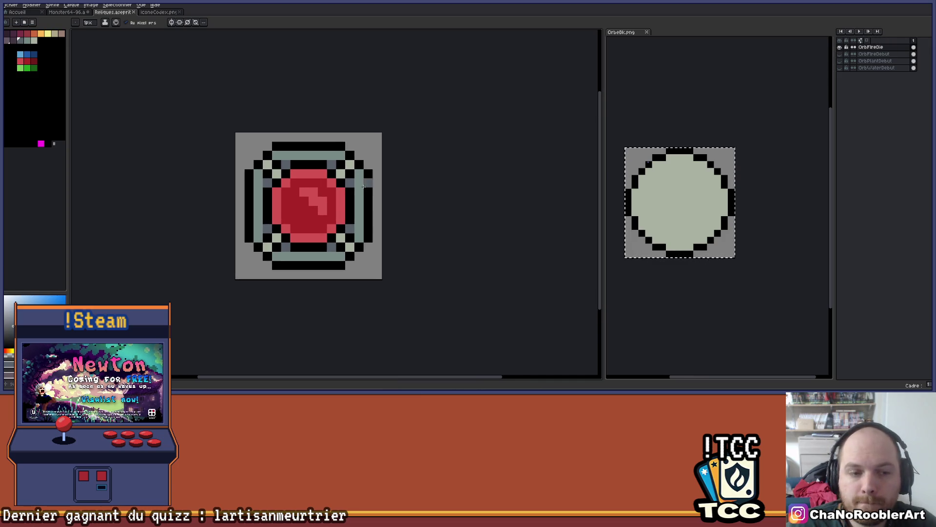
scroll(363, 186, down, 4)
scroll(356, 203, up, 3)
scroll(354, 202, down, 1)
drag(354, 202, 373, 260)
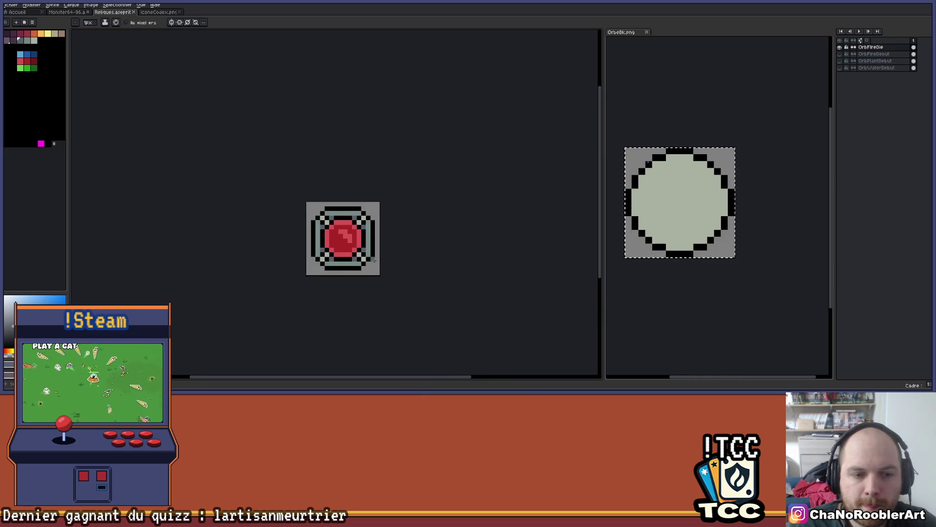
scroll(374, 260, up, 1)
scroll(373, 260, down, 2)
scroll(403, 209, down, 1)
mouse_move(403, 209)
mouse_down()
mouse_move(383, 220)
mouse_move(387, 210)
mouse_up()
scroll(340, 217, up, 2)
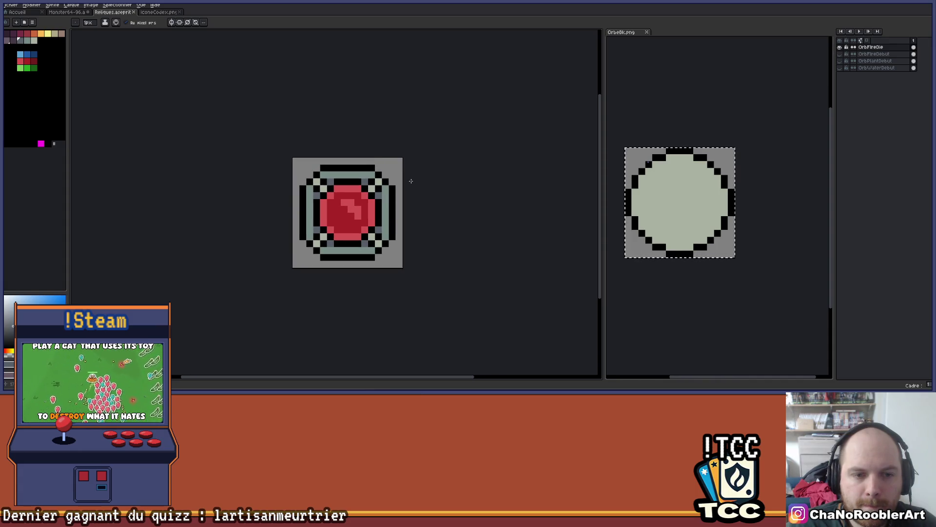
scroll(406, 166, up, 2)
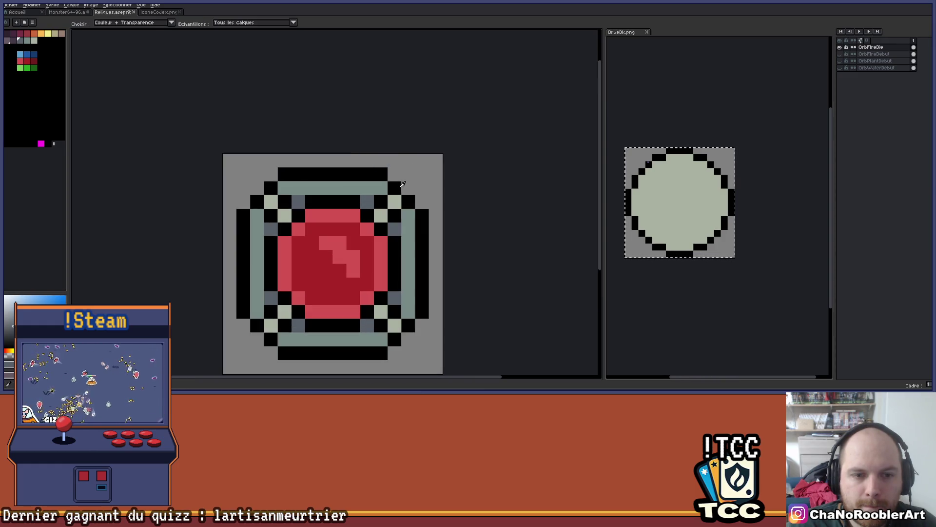
Outline the top-right corner square in black and fill it with the ring's pale colour
alt+click(398, 185)
click(398, 174)
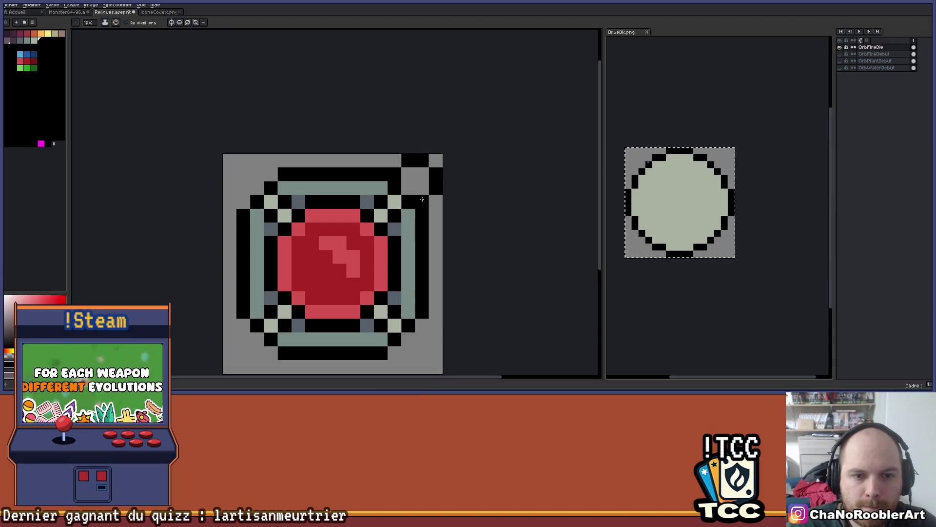
key(alt)
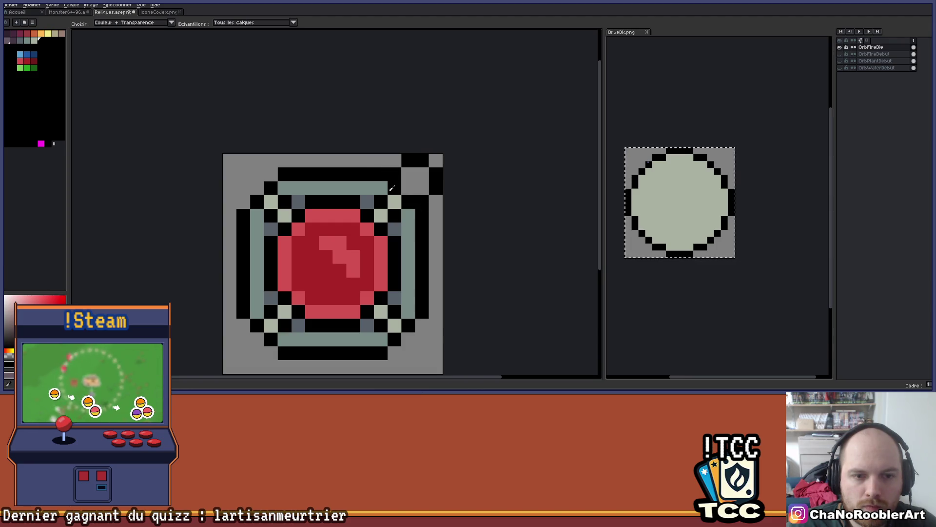
click(396, 195)
key(g)
click(413, 183)
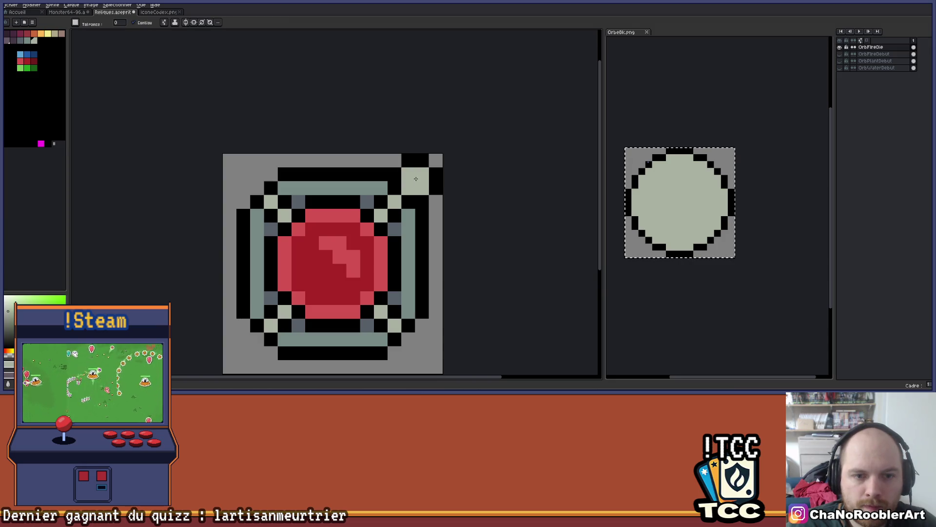
Tidy the top-right square's pixels, undoing a stray edit, and return to the pencil
scroll(433, 192, down, 3)
drag(422, 199, 383, 195)
scroll(383, 195, up, 2)
scroll(384, 195, up, 1)
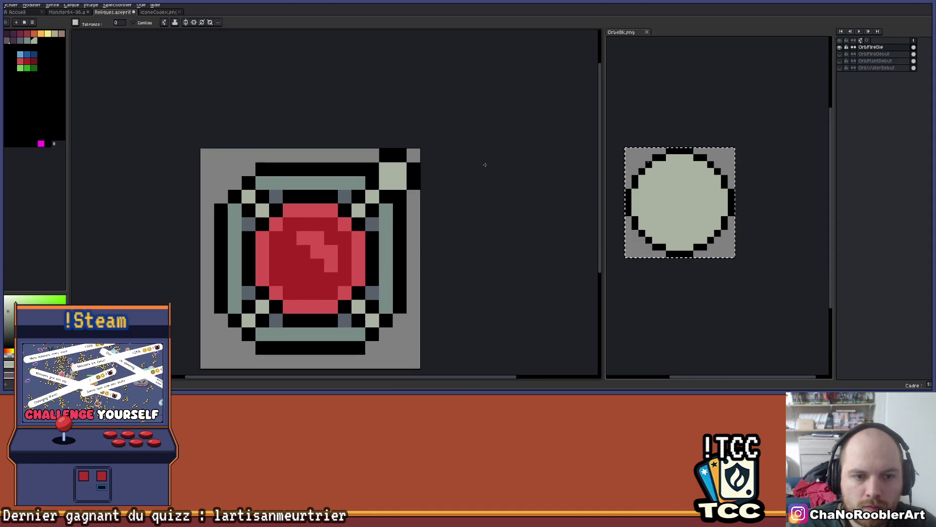
key(m)
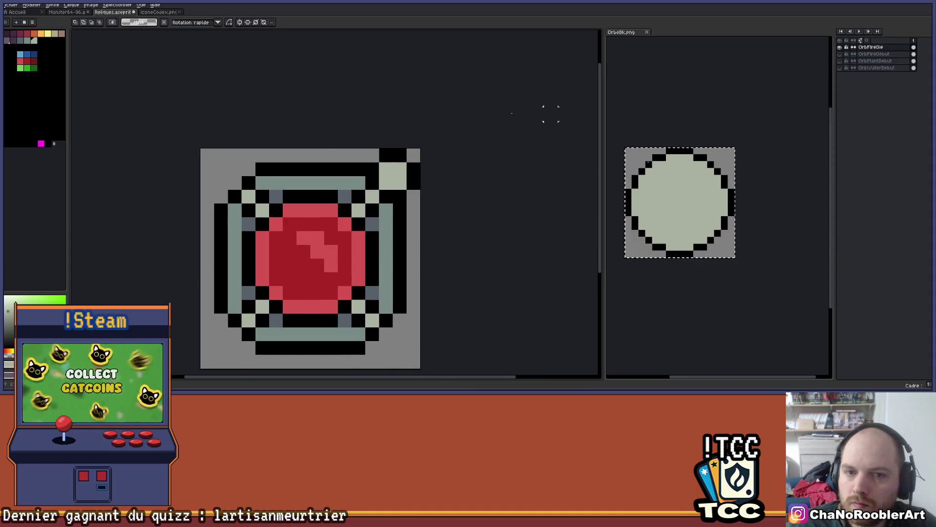
scroll(345, 148, up, 1)
key(ctrl+z)
key(ctrl+z)
key(ctrl+z)
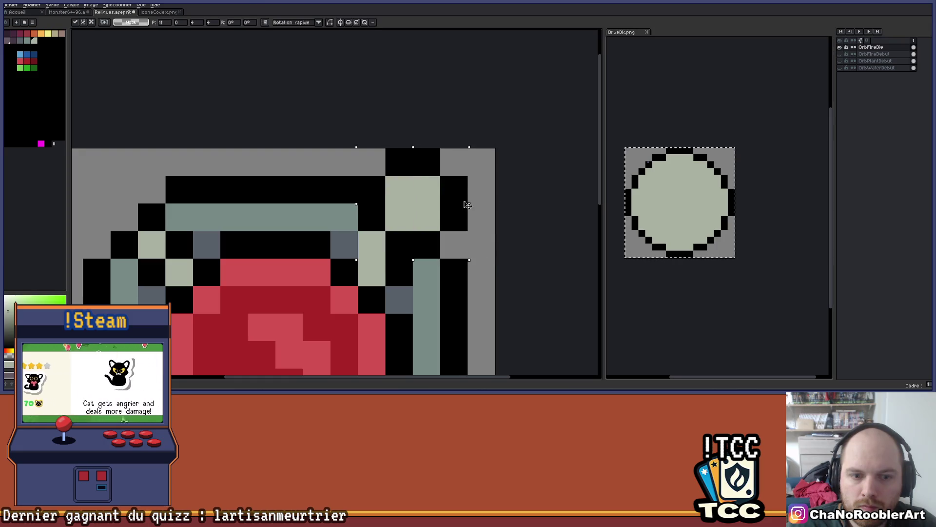
scroll(466, 201, down, 2)
scroll(468, 232, up, 1)
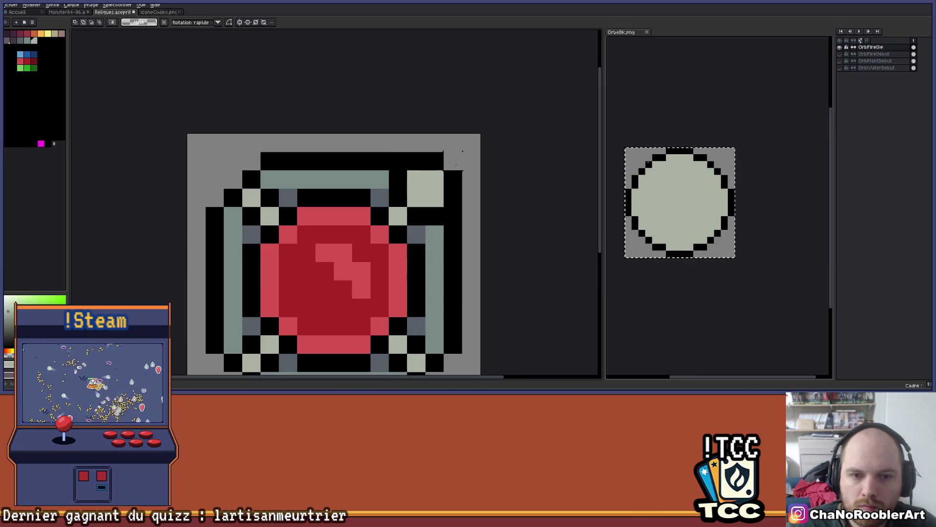
key(b)
scroll(415, 151, down, 2)
scroll(429, 151, up, 2)
scroll(429, 151, down, 2)
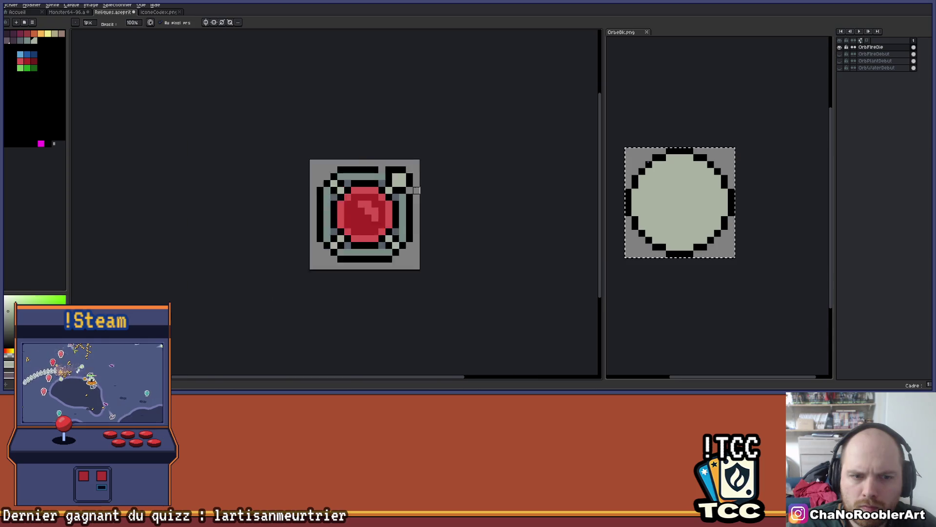
scroll(427, 165, up, 3)
scroll(312, 118, down, 6)
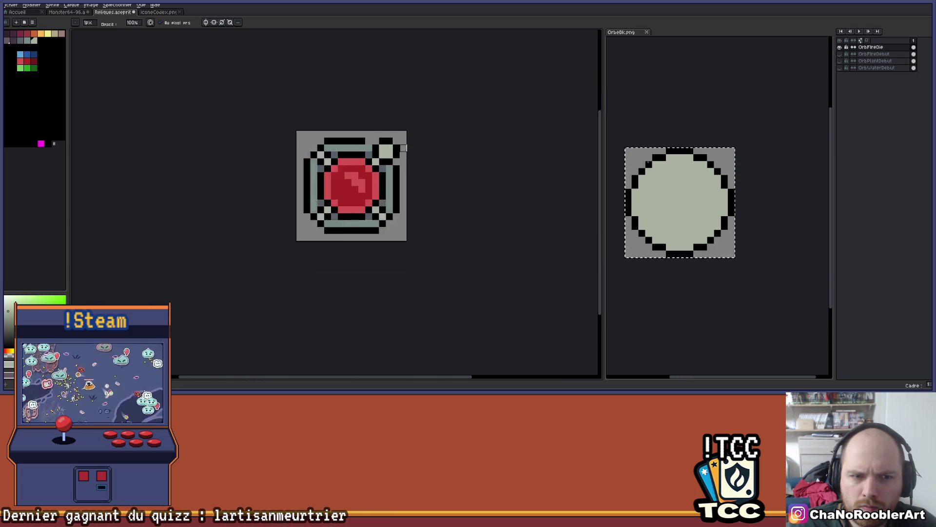
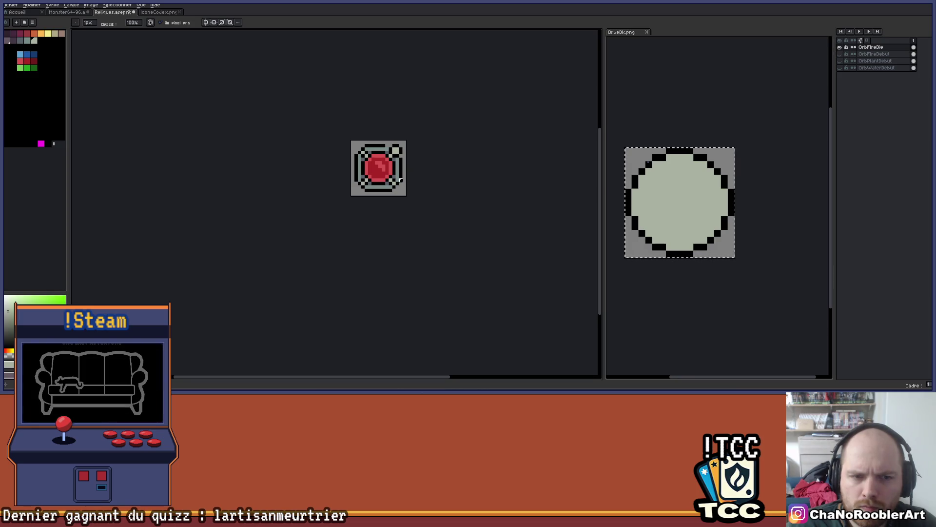
Undo the accidental slight shift of the fire orb sprite's contents
scroll(400, 180, up, 3)
scroll(403, 185, down, 3)
key(v)
drag(408, 184, 411, 184)
key(ctrl+z)
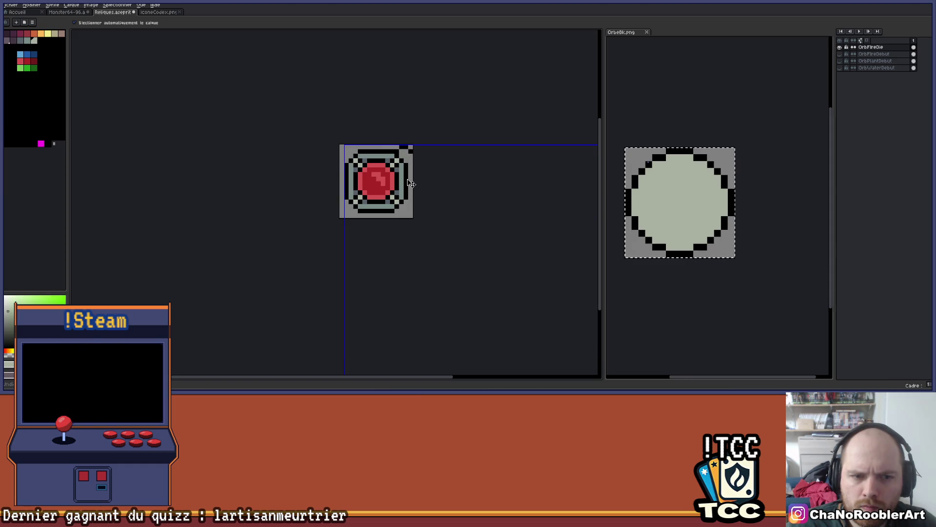
key(b)
Duplicate the OrbFireDie layer with Ctrl+J and select the top copy
scroll(395, 160, right, 1)
scroll(394, 160, down, 2)
key(v)
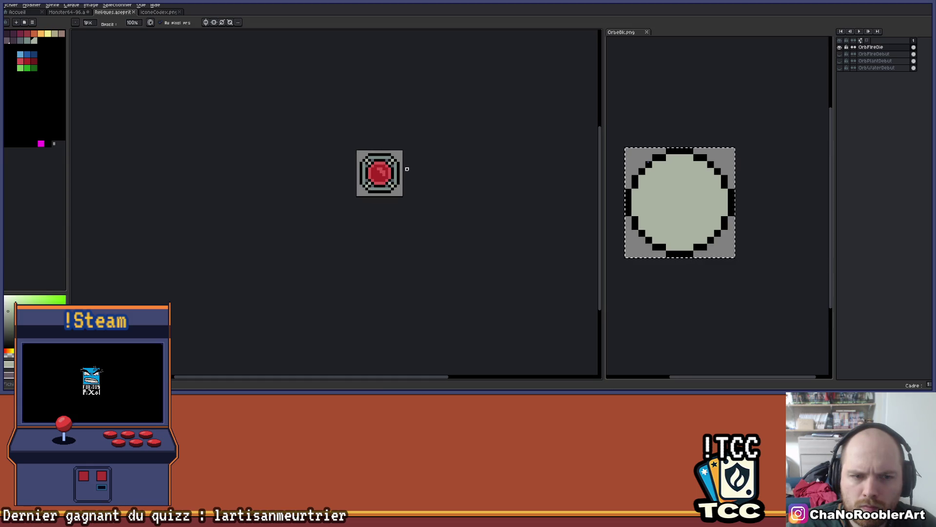
key(ctrl+j)
click(871, 48)
Undo trial black pixels on the top-right edge and enable mirrored drawing on both axes
key(b)
scroll(377, 171, up, 4)
scroll(425, 158, up, 1)
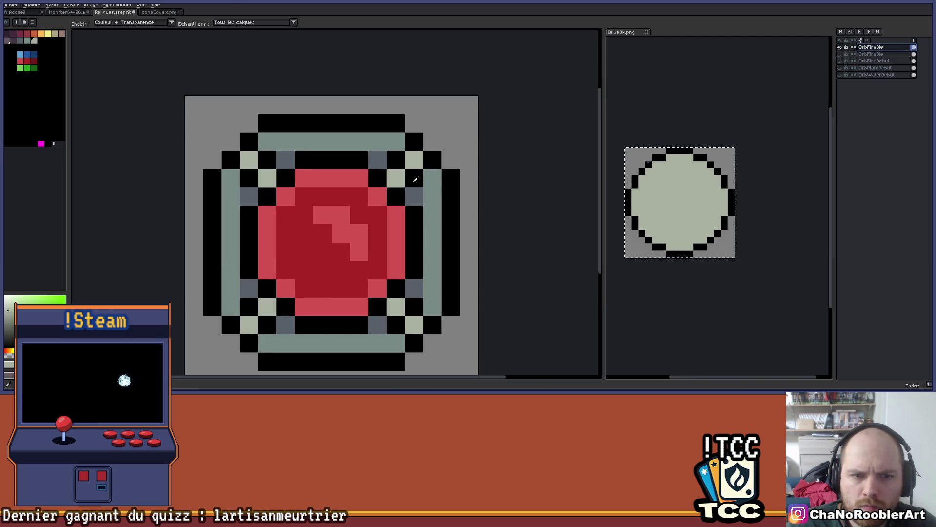
drag(449, 161, 432, 124)
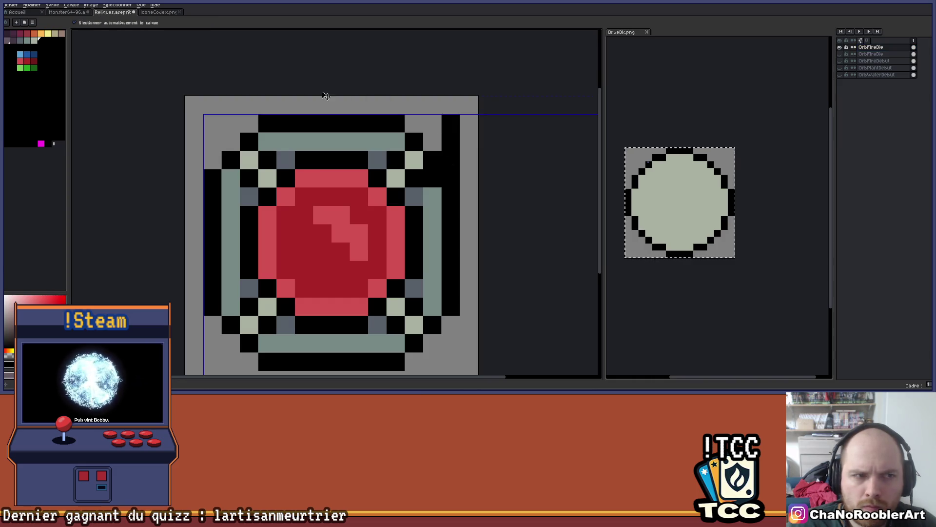
key(ctrl+z)
click(171, 23)
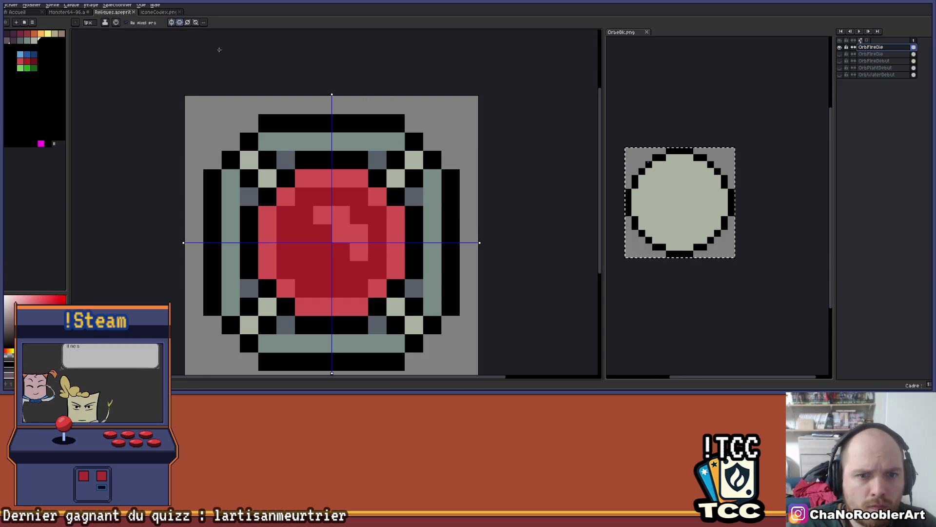
Blacken the ring corners with mirrored strokes, then paint the corners, bars and side columns grey
drag(451, 159, 432, 178)
mouse_move(451, 147)
mouse_down()
mouse_move(451, 123)
mouse_move(396, 141)
mouse_move(466, 130)
mouse_up()
alt+click(469, 123)
click(451, 123)
click(396, 123)
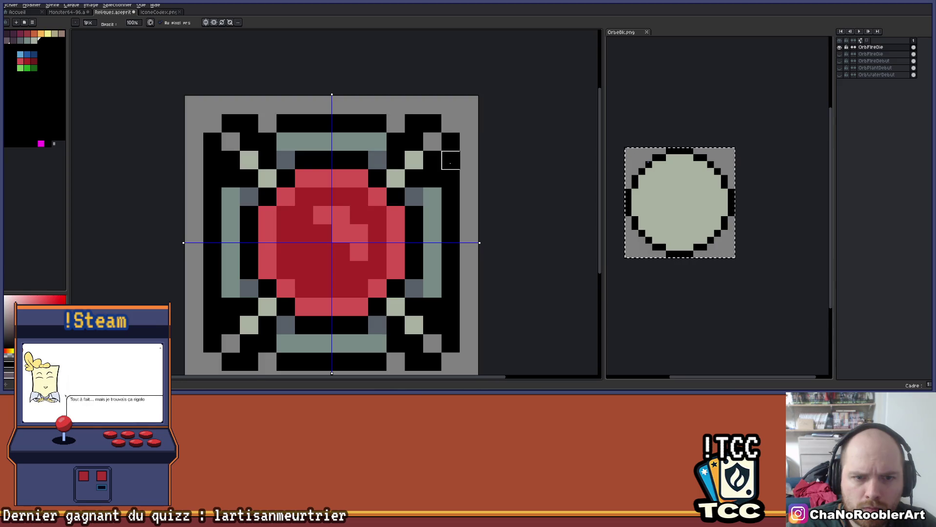
click(451, 178)
drag(432, 159, 414, 141)
drag(451, 197, 449, 228)
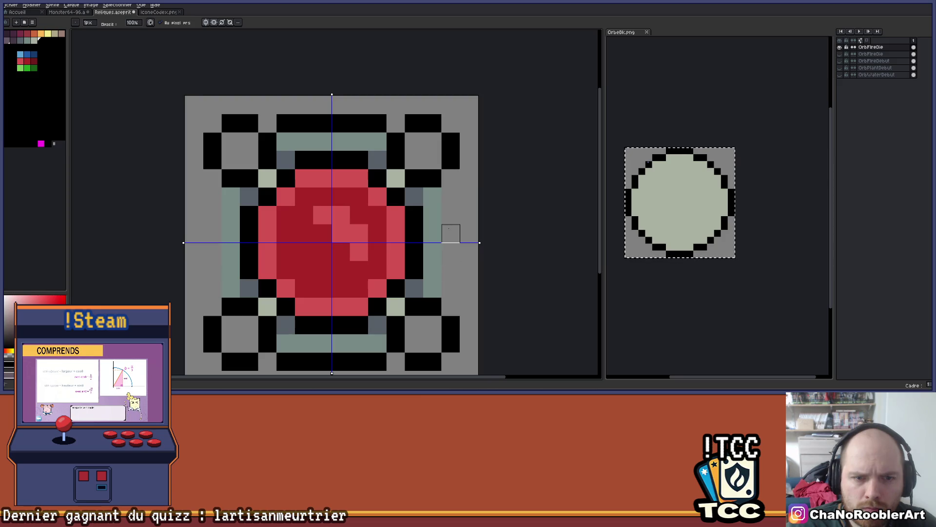
mouse_move(377, 160)
mouse_down()
mouse_move(378, 123)
mouse_move(292, 124)
mouse_move(360, 123)
mouse_up()
Sample the light grey-green, fill the four corner circles, and grey the pixels beside the orb
scroll(359, 141, down, 3)
scroll(385, 178, up, 3)
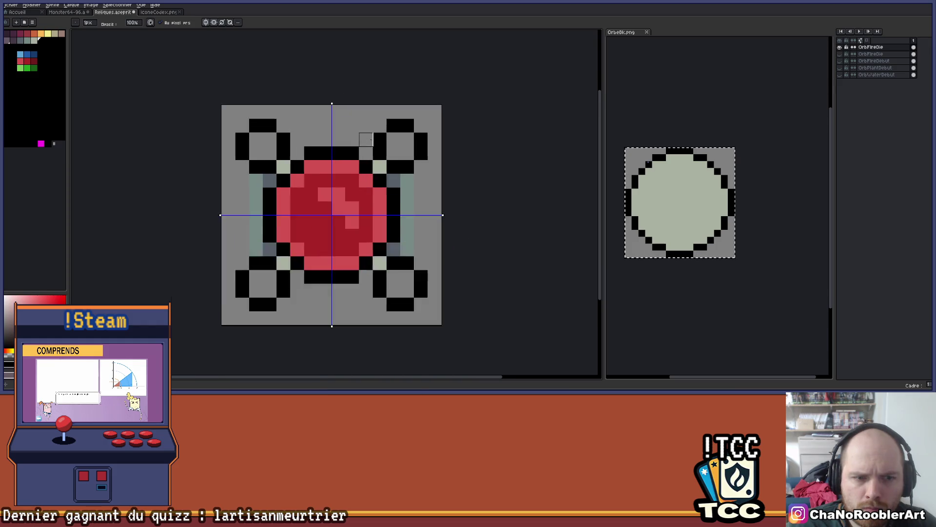
key(i)
alt+click(385, 178)
drag(410, 141, 420, 156)
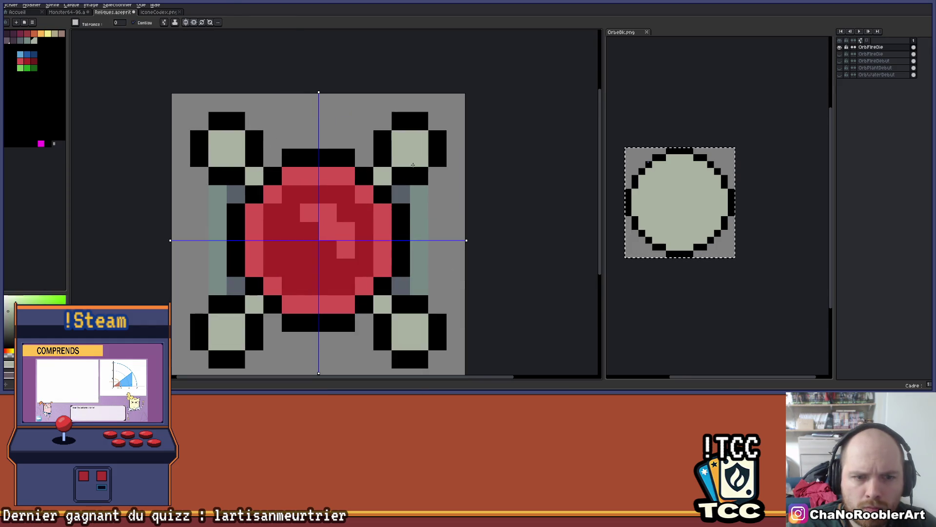
scroll(427, 154, down, 2)
scroll(427, 154, up, 2)
click(397, 227)
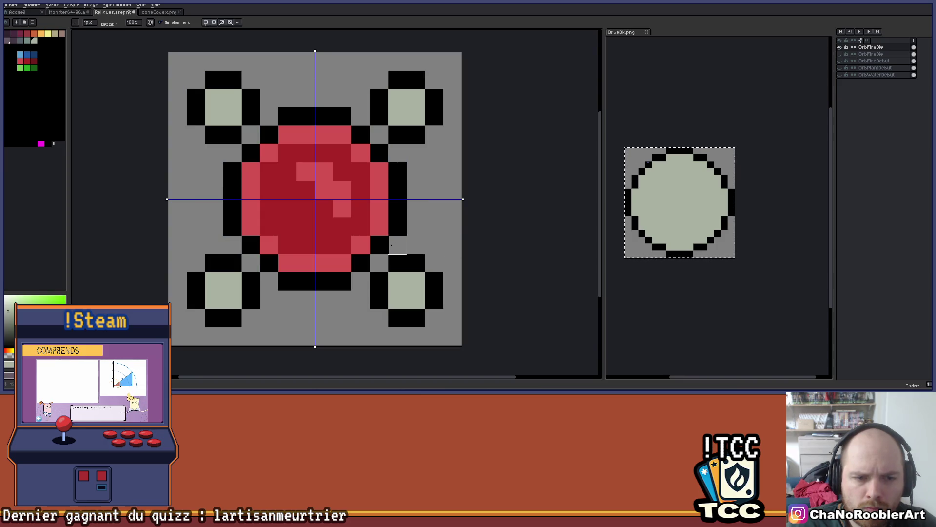
scroll(396, 154, down, 2)
scroll(396, 153, down, 1)
scroll(312, 161, up, 3)
key(alt)
Fill the four light pixels with slate grey and darken the corner circles to grey-green
key(g)
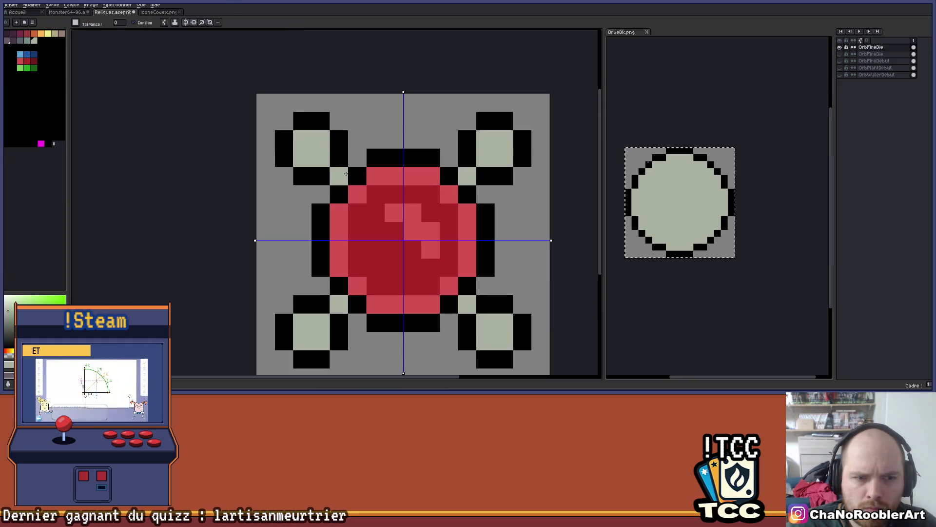
scroll(359, 171, down, 4)
scroll(398, 182, down, 1)
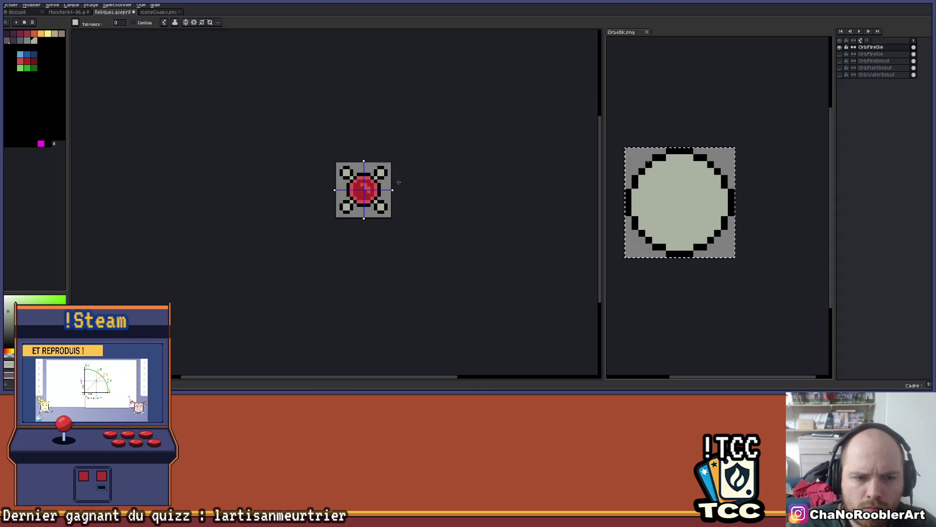
scroll(386, 184, up, 4)
click(20, 41)
click(267, 146)
scroll(373, 155, down, 3)
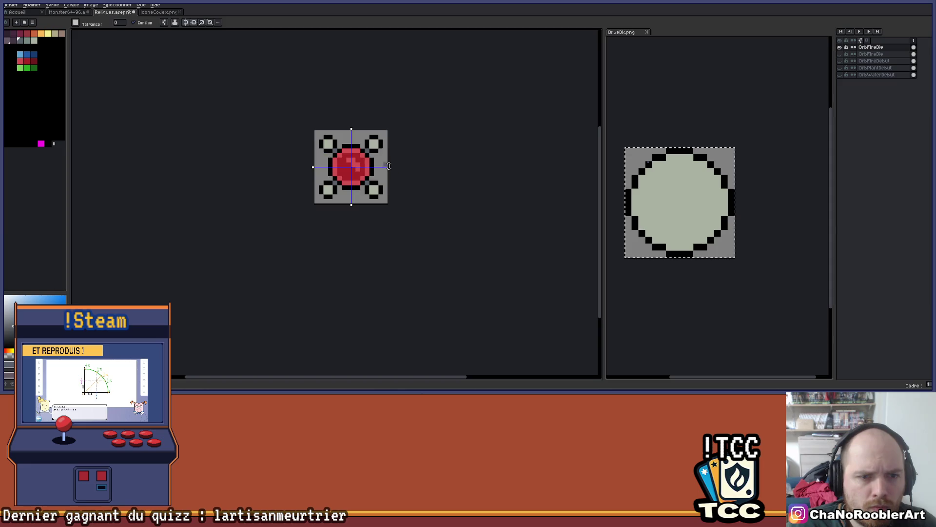
scroll(395, 178, down, 1)
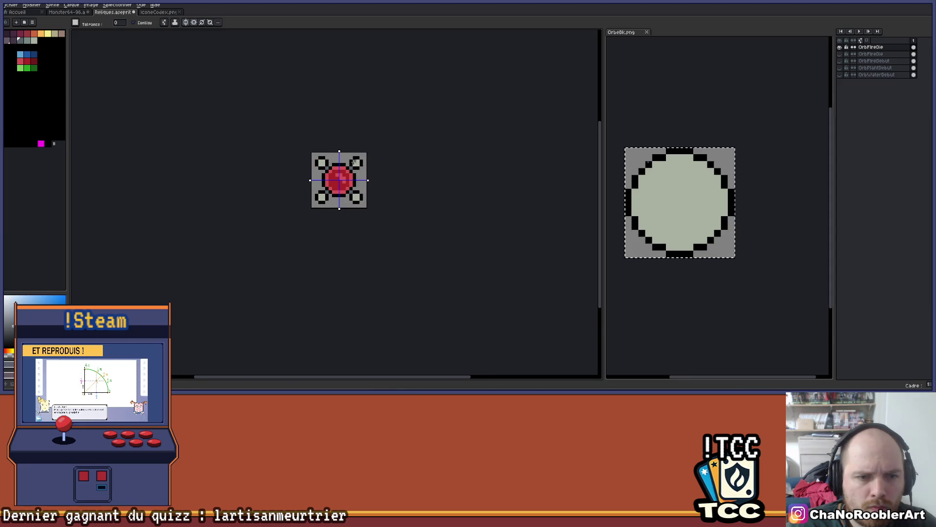
scroll(354, 161, up, 3)
drag(31, 41, 58, 37)
Paint the lower-right knob's corner pixel black
click(34, 40)
key(b)
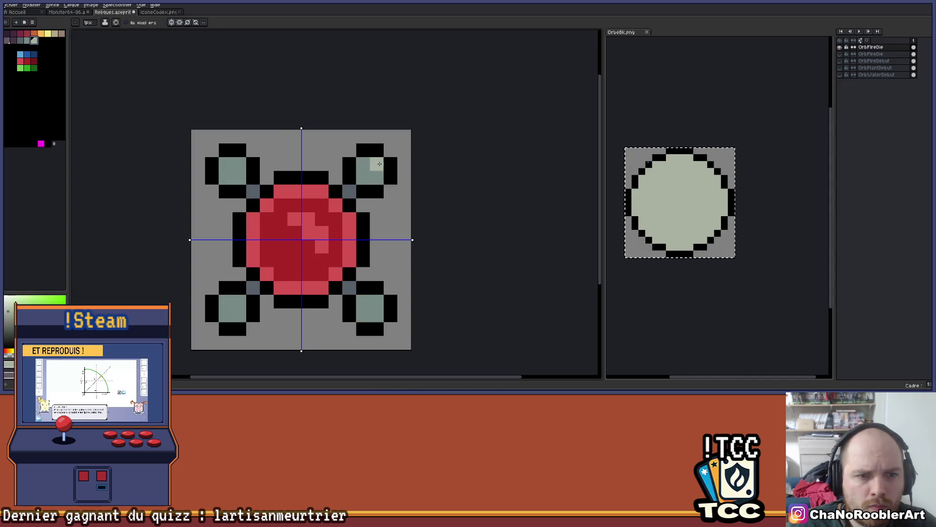
scroll(379, 163, down, 2)
drag(391, 148, 366, 150)
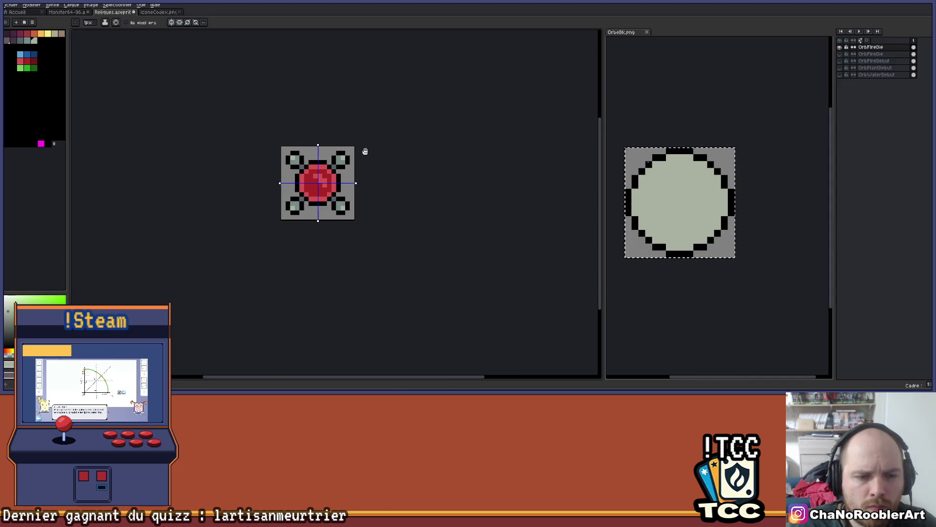
scroll(361, 149, up, 3)
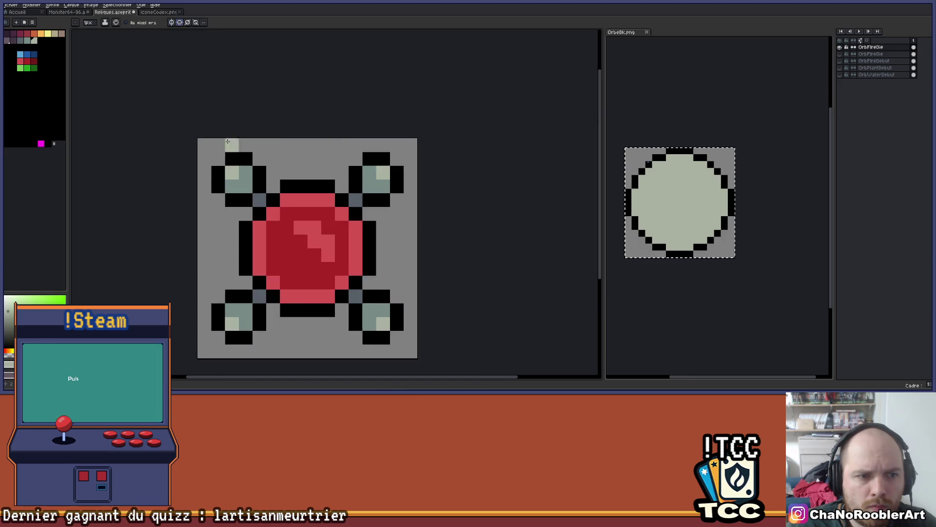
drag(227, 141, 248, 80)
right_click(406, 277)
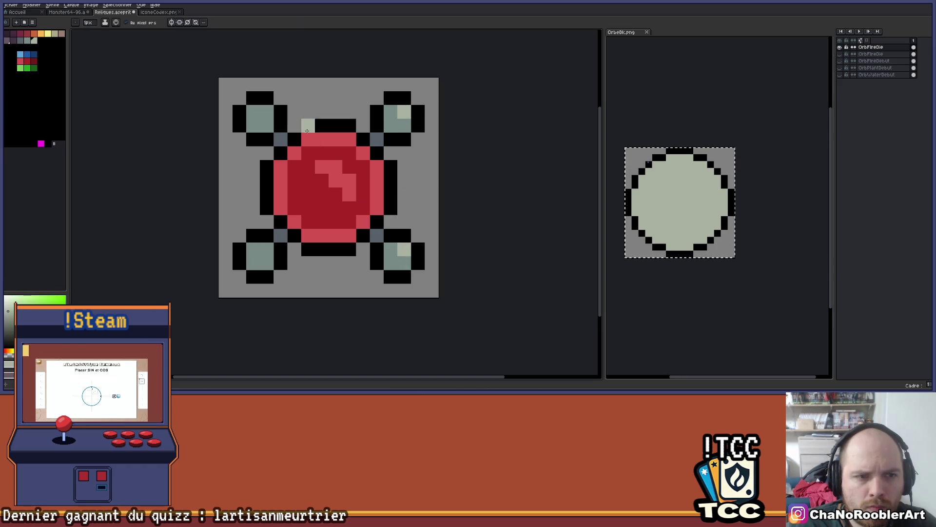
scroll(356, 200, down, 5)
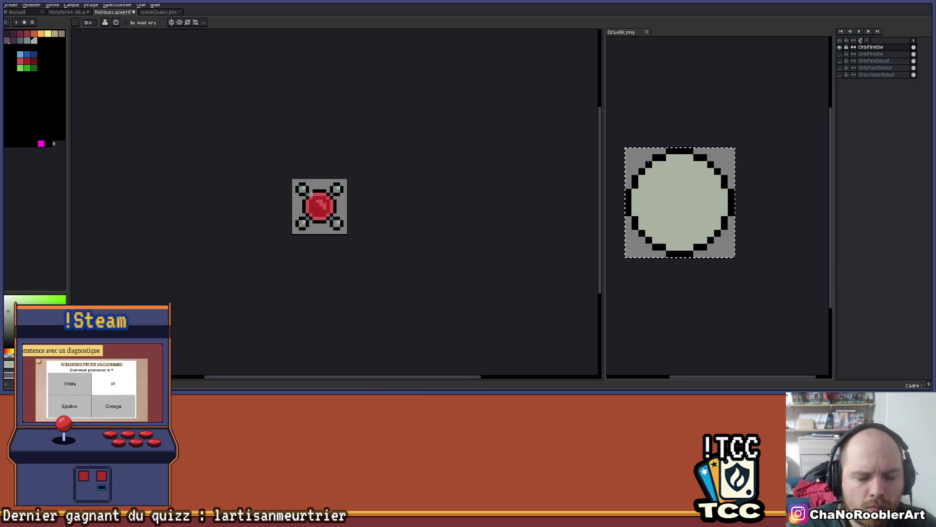
scroll(375, 188, left, 2)
scroll(300, 180, up, 5)
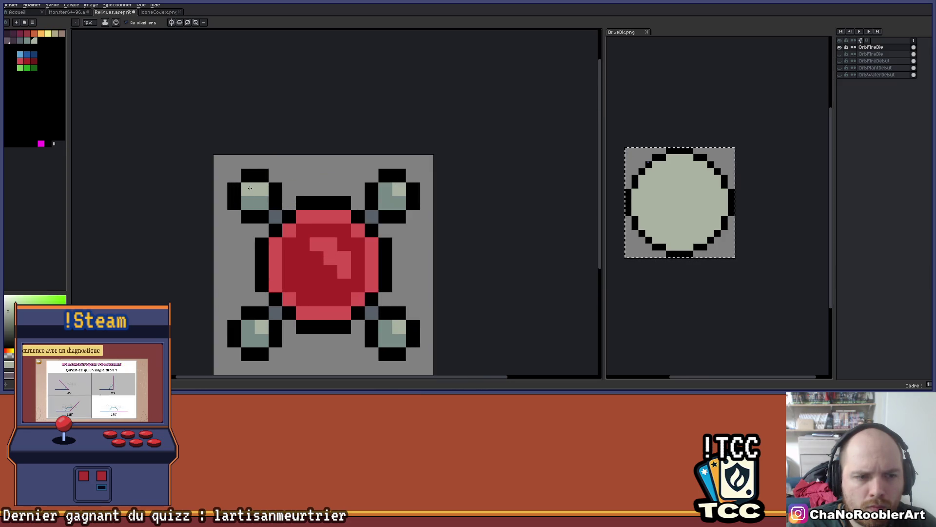
Recolour the bottom-left knob's highlight pixel with a sampled colour
key(i)
scroll(286, 253, down, 3)
click(286, 252)
click(429, 246)
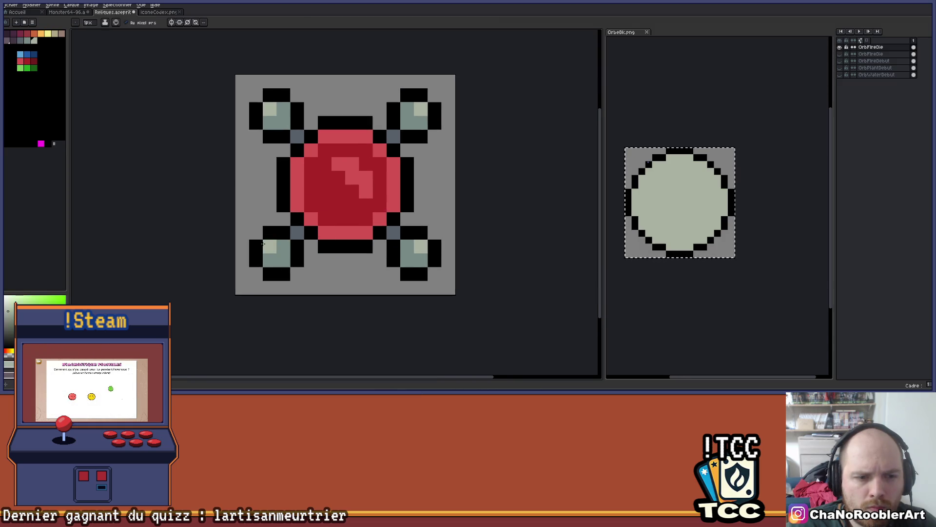
key(b)
scroll(333, 233, down, 8)
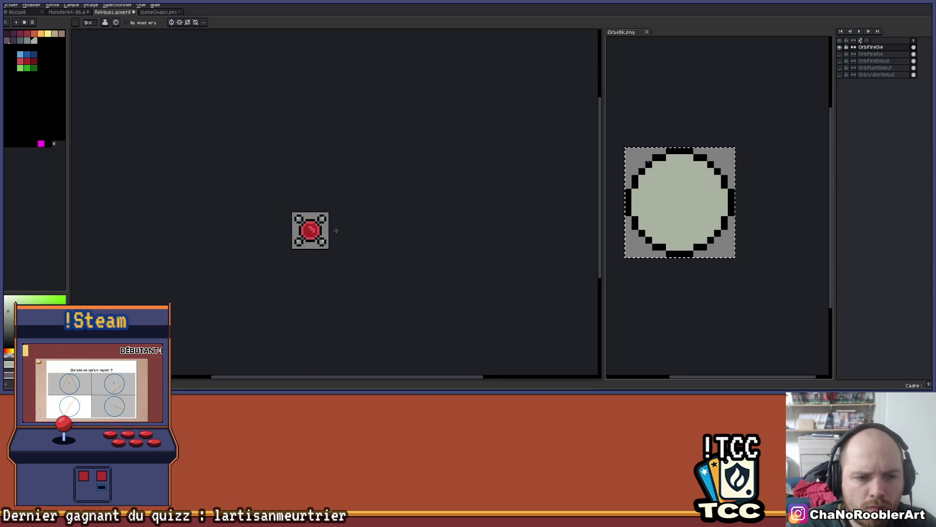
scroll(346, 226, up, 4)
scroll(408, 204, up, 2)
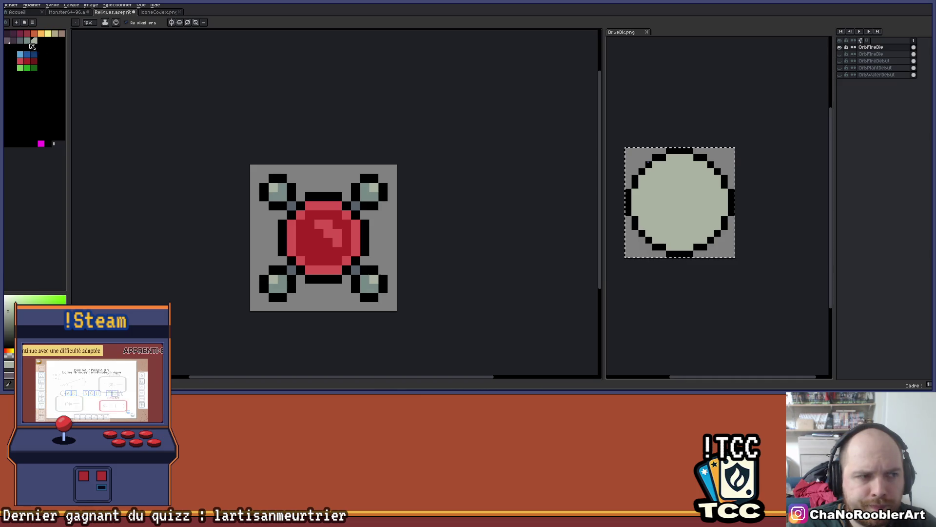
Repaint the pixels near the top-right knob in red and save the sprite
click(23, 63)
scroll(349, 211, down, 5)
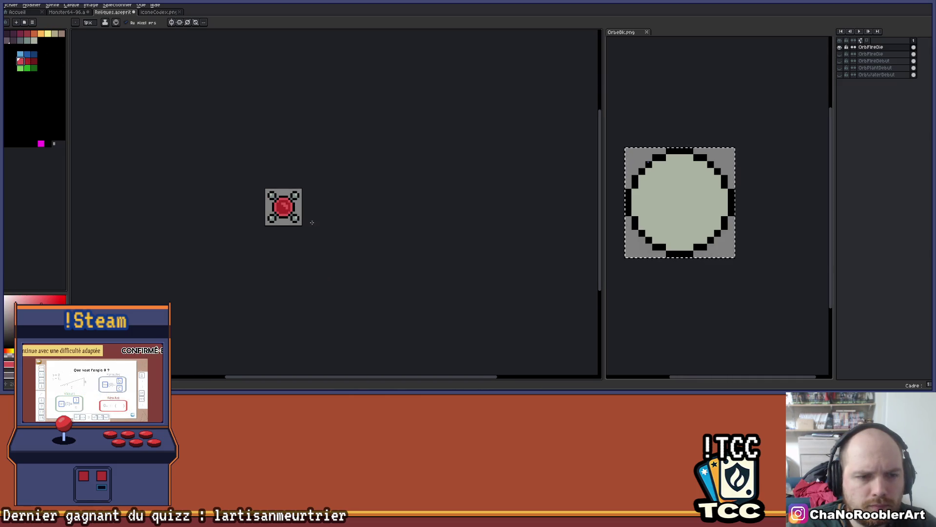
scroll(349, 211, up, 4)
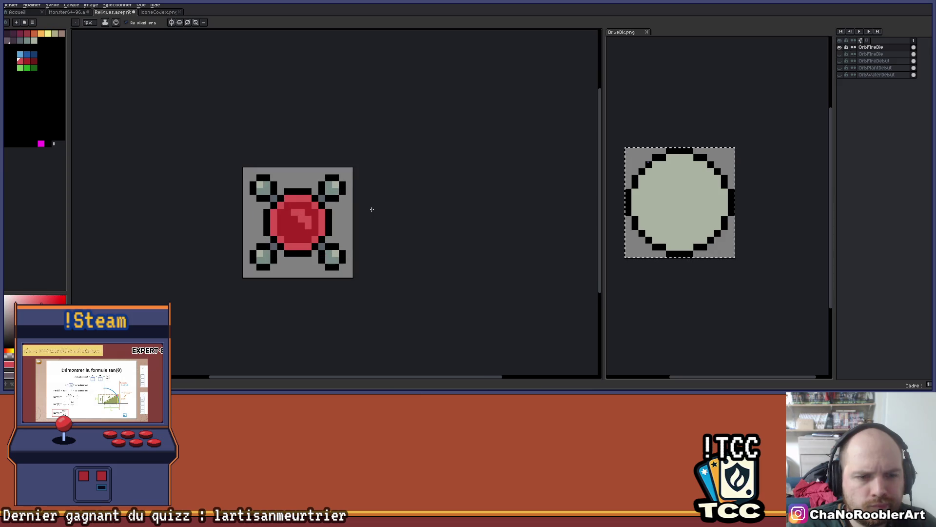
scroll(372, 207, down, 4)
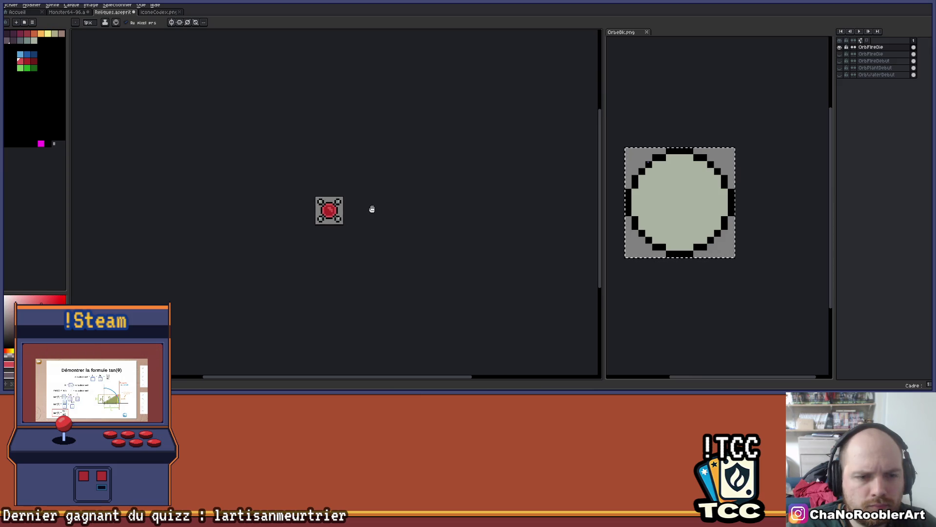
scroll(361, 207, up, 3)
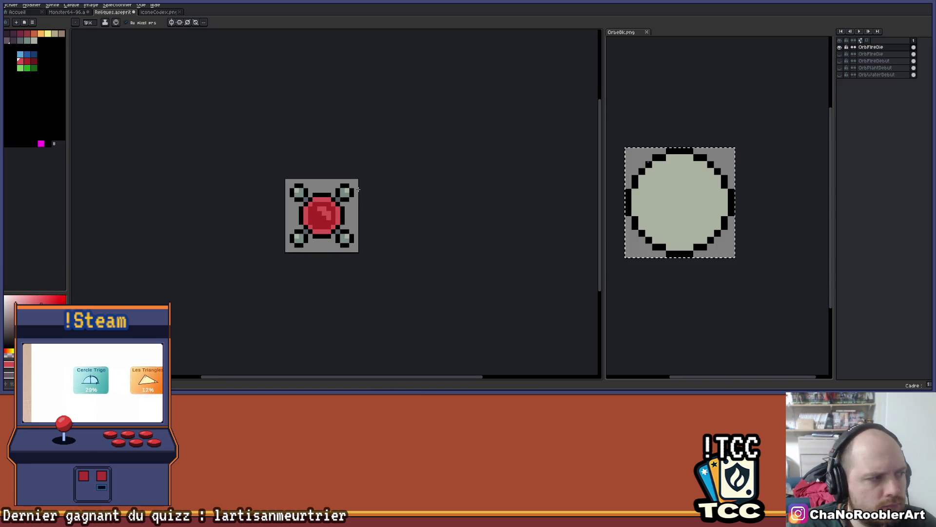
scroll(358, 190, up, 3)
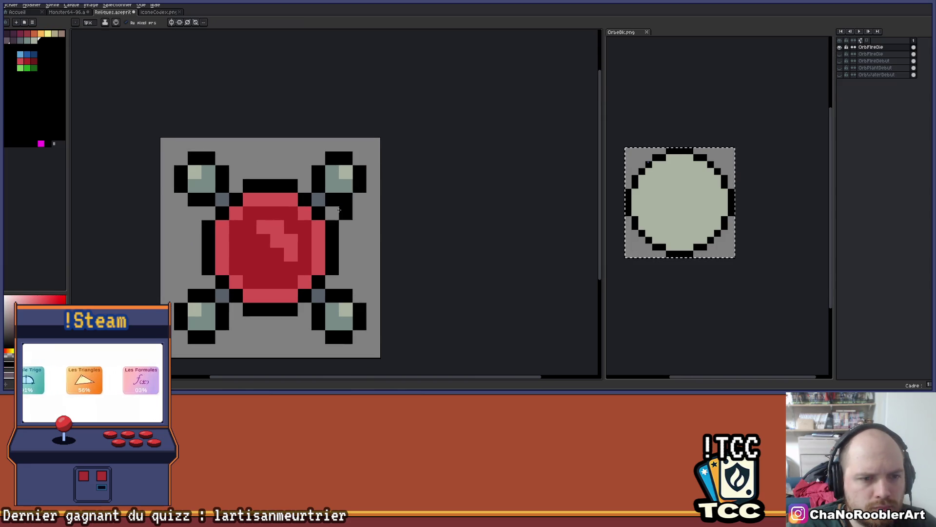
click(319, 199)
click(315, 187)
scroll(360, 204, down, 3)
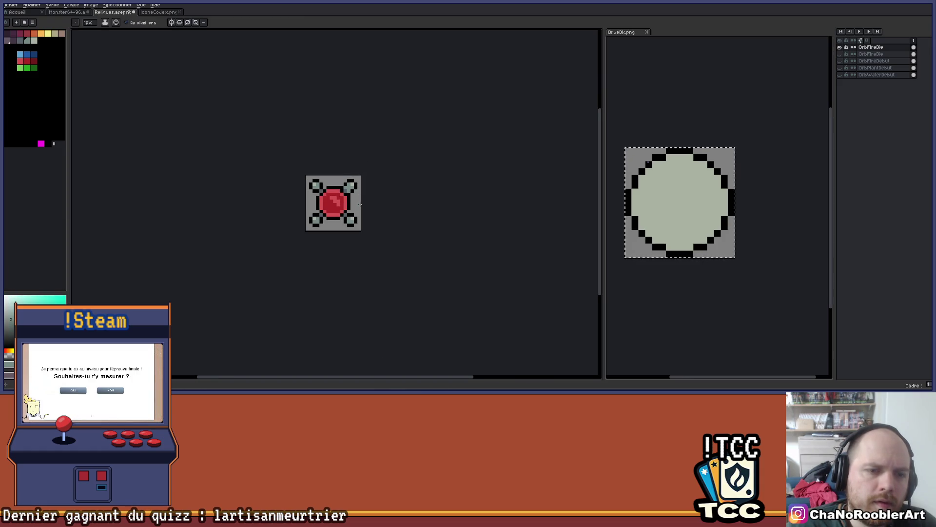
key(ctrl)
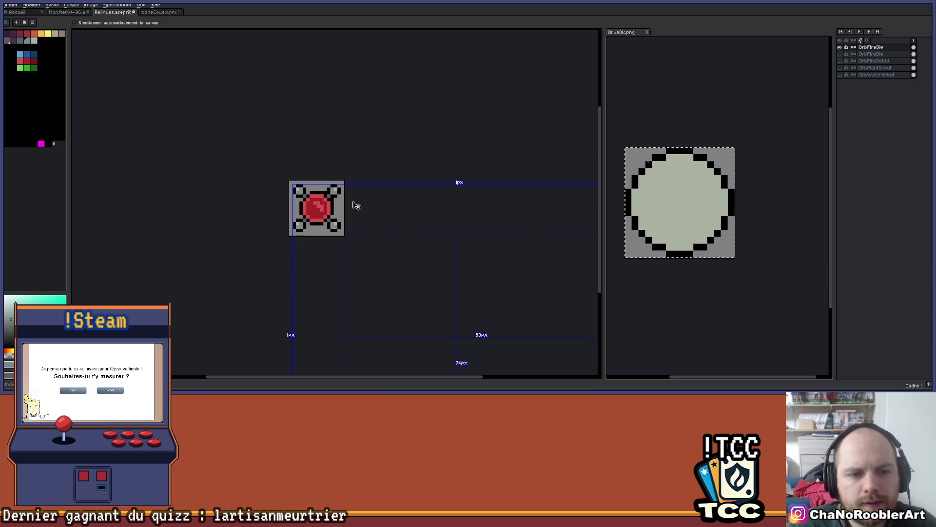
key(ctrl+s)
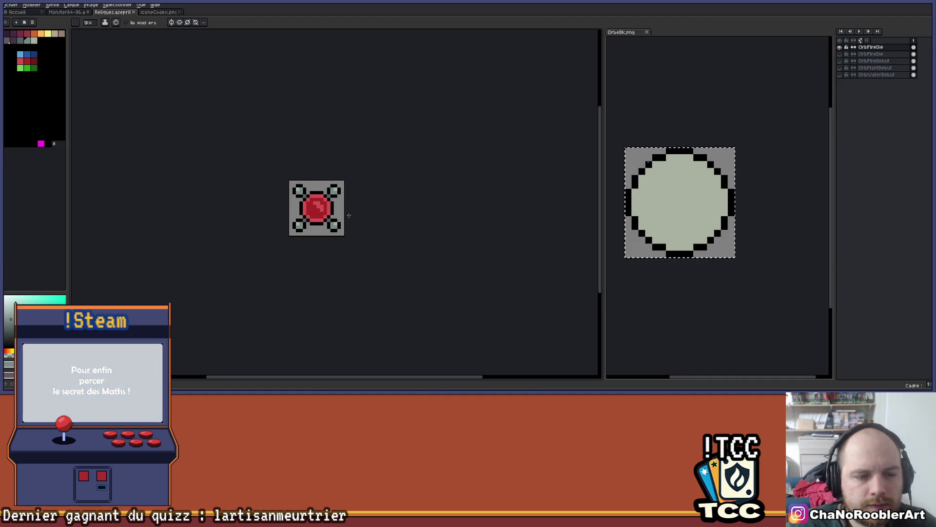
Fill the top-right, top-left and bottom-left gems with the flat light gem colour
scroll(341, 204, up, 3)
alt+click(324, 149)
click(306, 160)
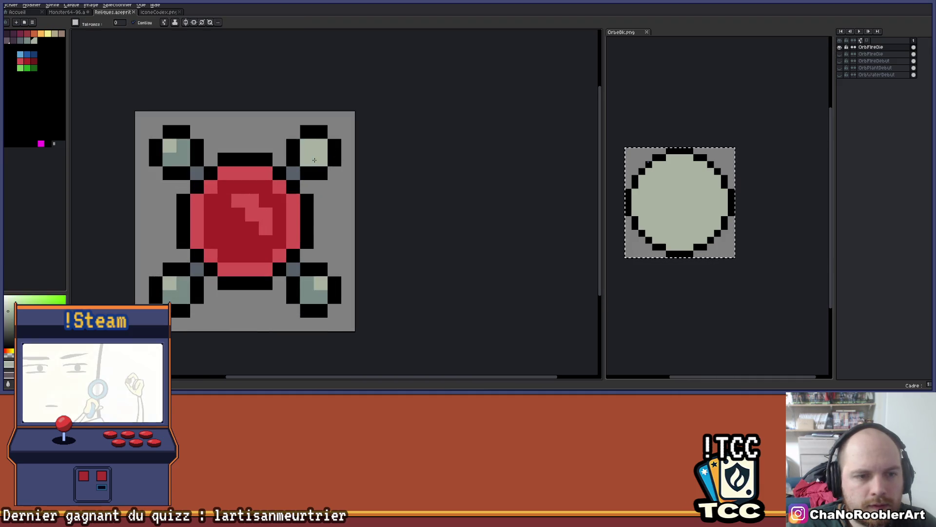
click(183, 159)
click(188, 292)
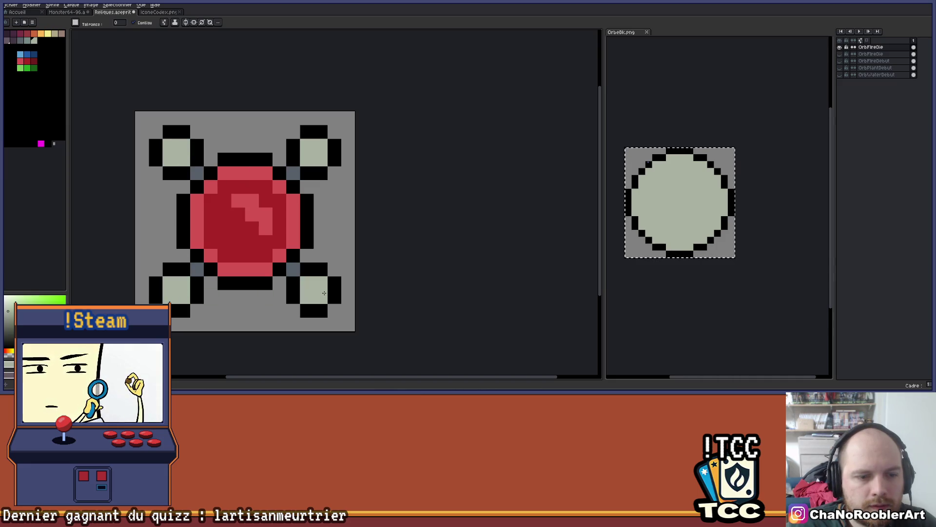
Add a black pixel to the bottom-right gem, undoing an unwanted black fill
scroll(324, 292, down, 3)
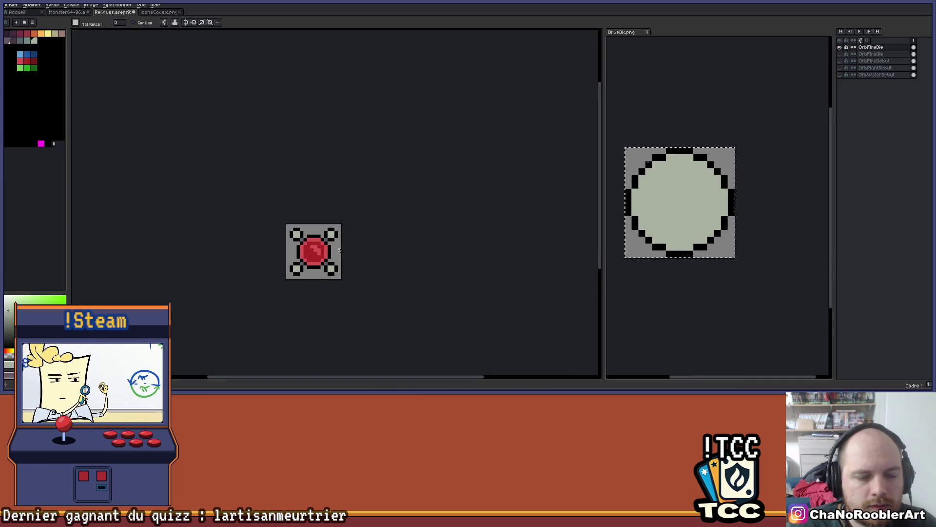
scroll(340, 250, up, 2)
scroll(335, 220, up, 1)
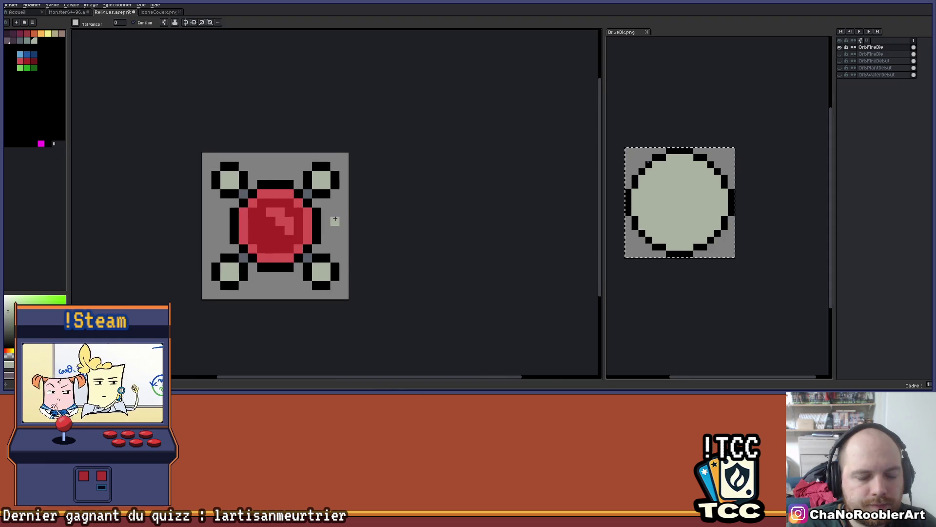
scroll(335, 219, up, 1)
drag(320, 234, 335, 217)
click(318, 280)
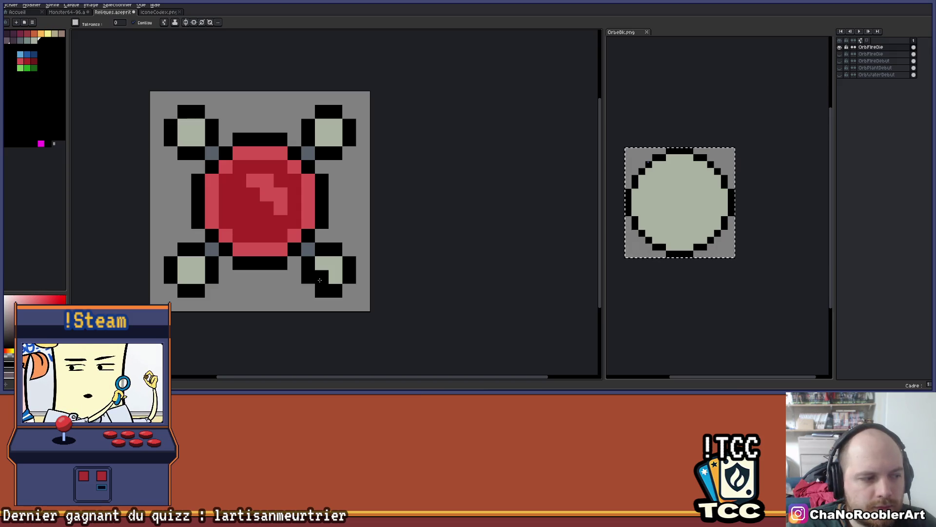
click(319, 280)
key(ctrl+z)
key(b)
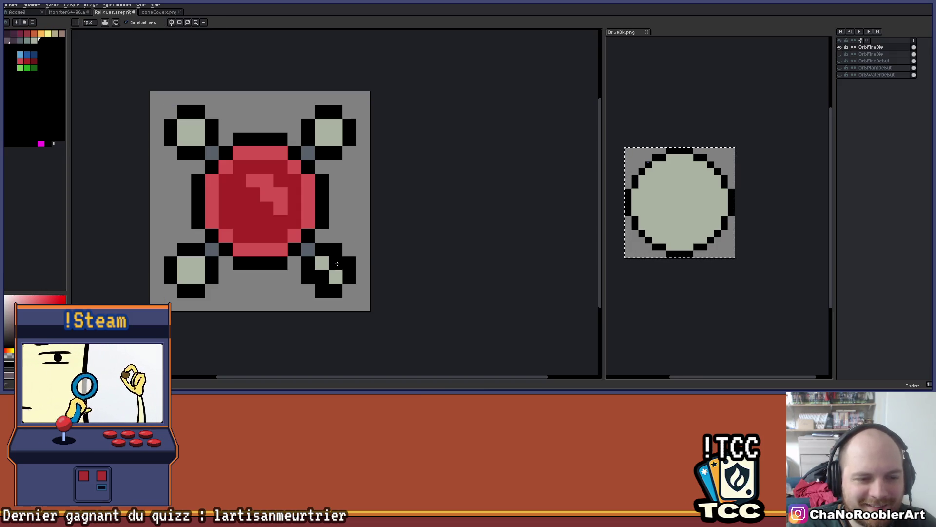
scroll(370, 230, down, 3)
scroll(369, 229, up, 2)
scroll(359, 236, up, 4)
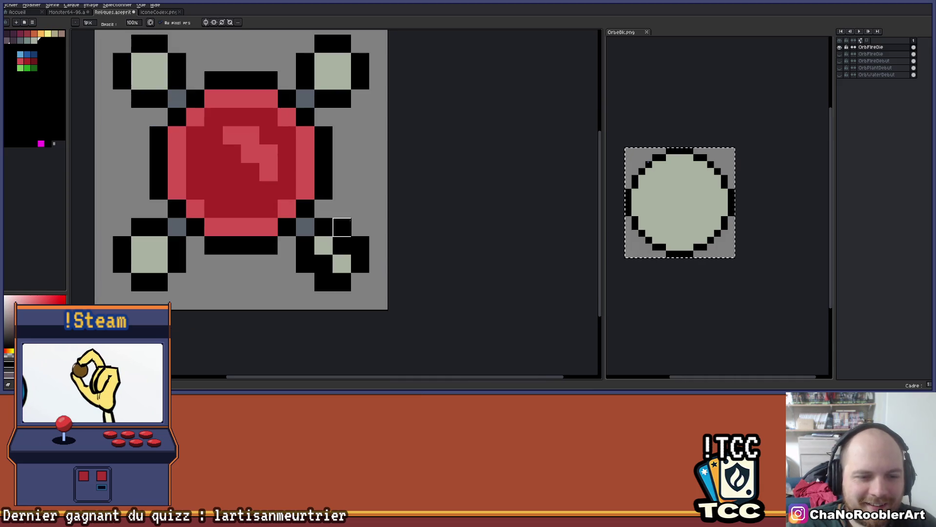
scroll(326, 251, down, 3)
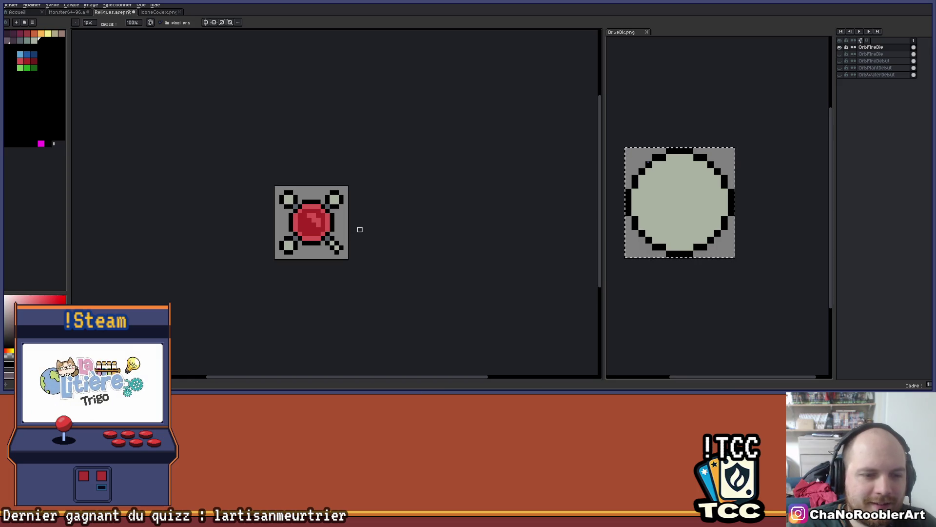
key(ctrl)
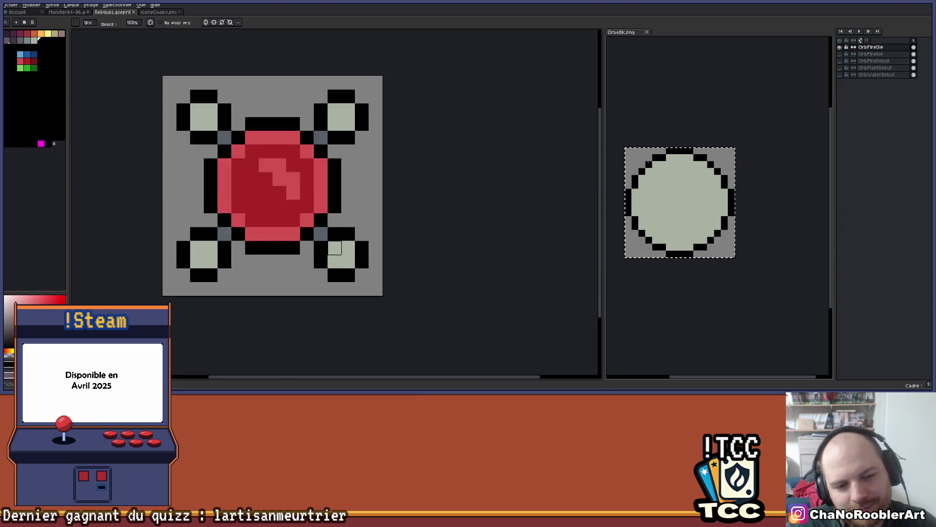
scroll(341, 249, up, 4)
Blacken pixels in the lower-right, lower-left and upper-right corner pieces and beside the right outline
click(352, 268)
click(152, 268)
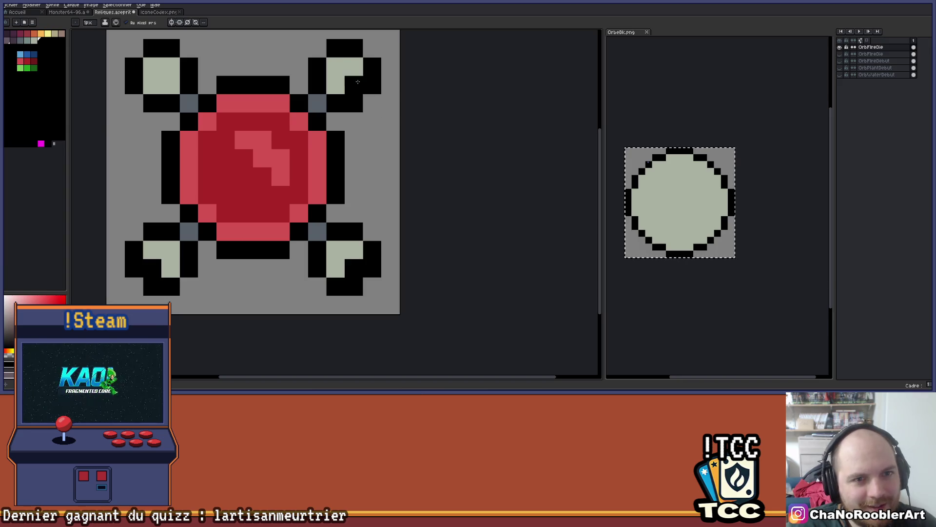
click(354, 66)
scroll(152, 66, down, 4)
drag(209, 163, 263, 247)
scroll(293, 182, up, 4)
click(293, 182)
scroll(293, 182, down, 2)
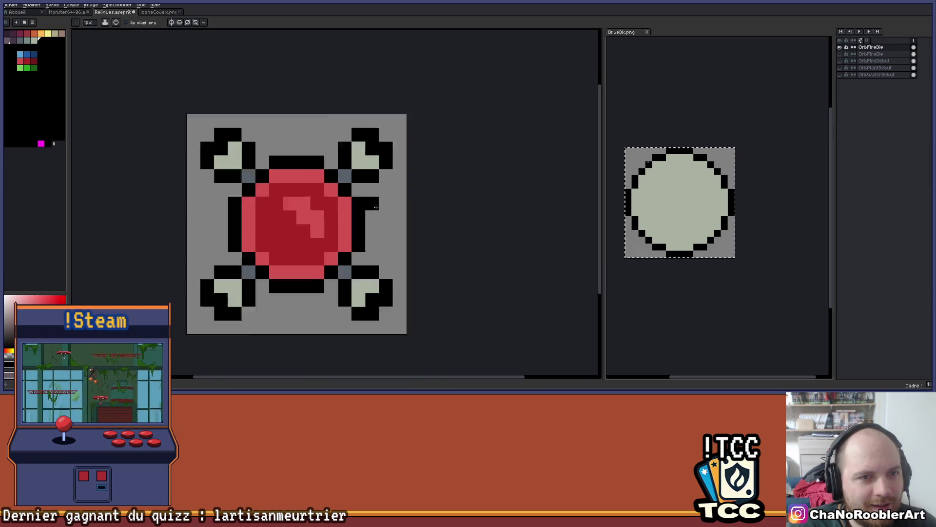
scroll(389, 203, up, 2)
Sample a sprite colour and try filling the grey background around the orb, then undo it
key(e)
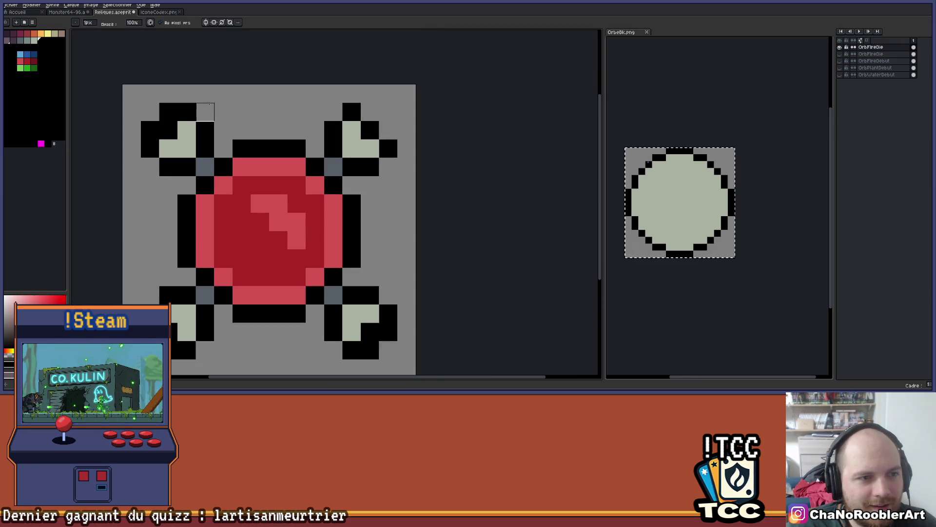
scroll(166, 262, down, 3)
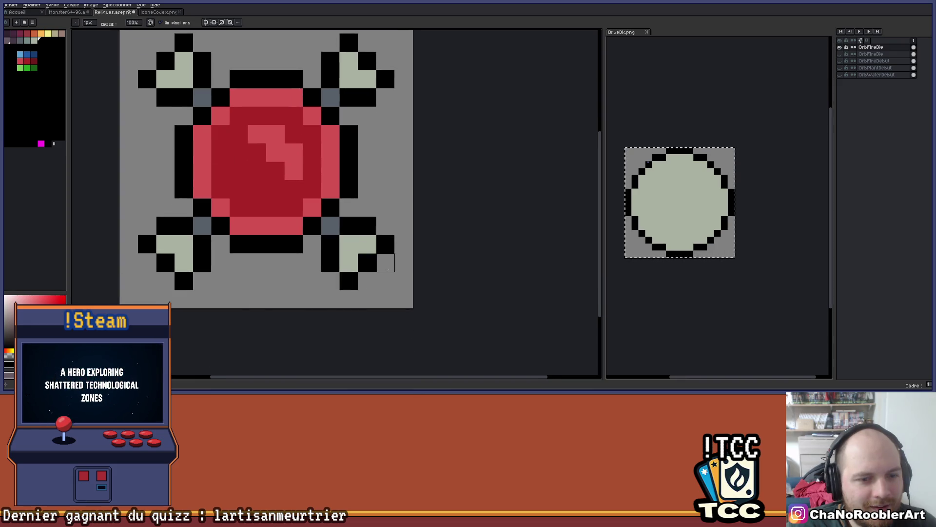
scroll(385, 265, down, 3)
mouse_move(409, 224)
mouse_down()
mouse_move(366, 234)
mouse_move(328, 226)
mouse_move(331, 207)
mouse_up()
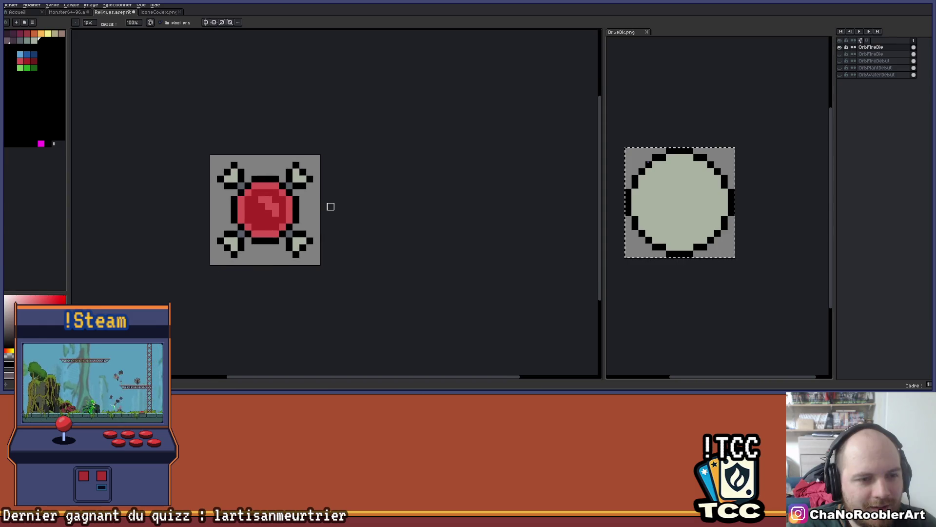
scroll(330, 206, down, 2)
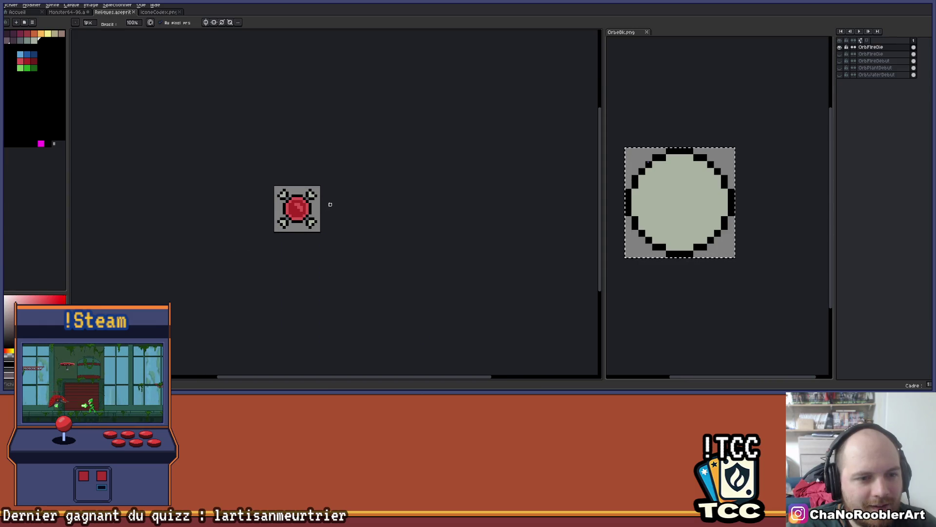
scroll(327, 205, up, 3)
scroll(329, 204, down, 3)
scroll(301, 209, up, 2)
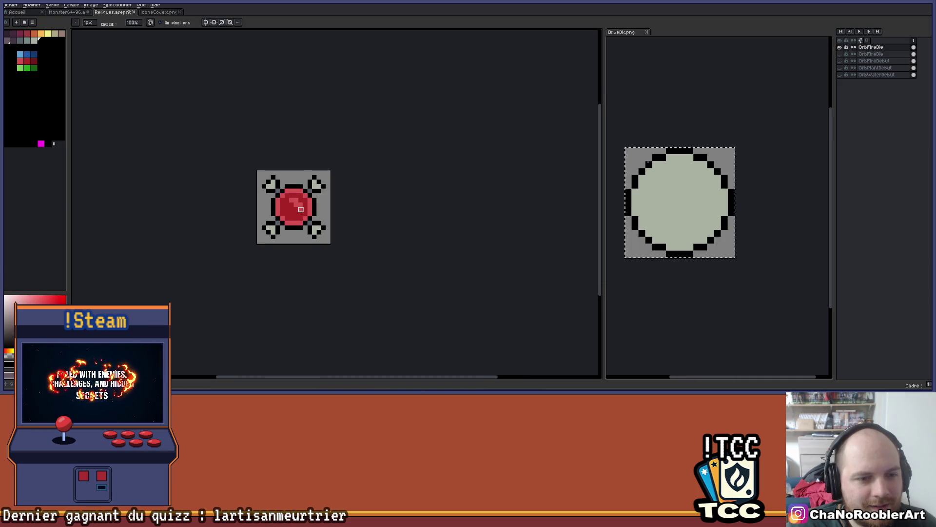
scroll(301, 209, up, 3)
key(alt)
alt+click(214, 228)
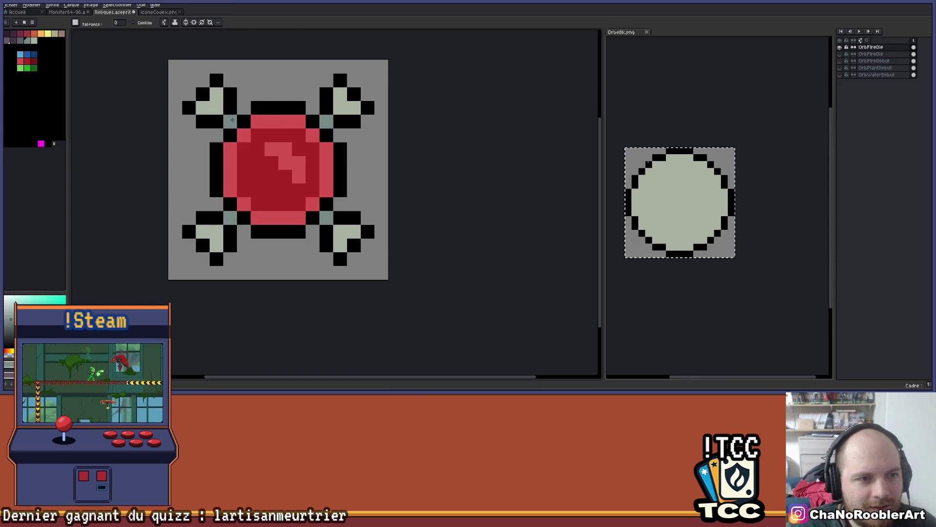
click(372, 144)
key(ctrl+z)
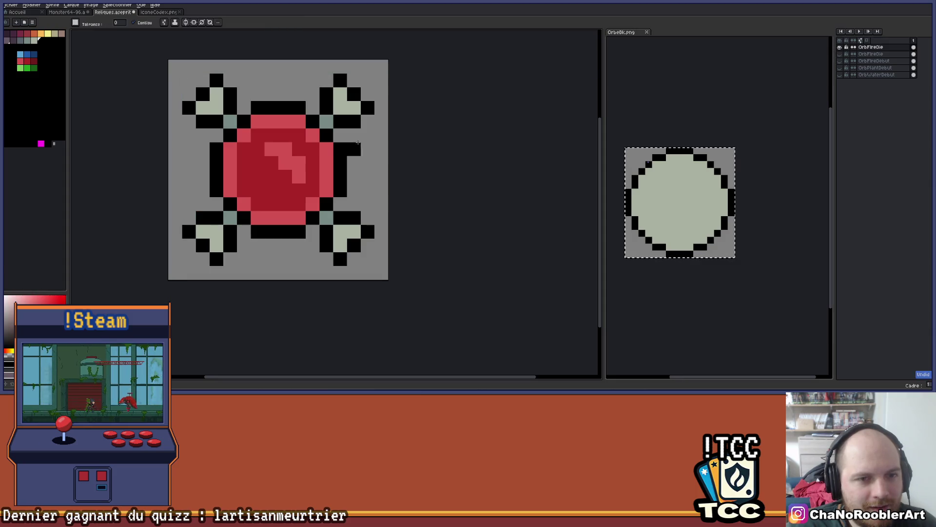
Draw black columns on both sides of the red gem and add pale and grey-teal frame pixels
key(b)
drag(354, 158, 354, 207)
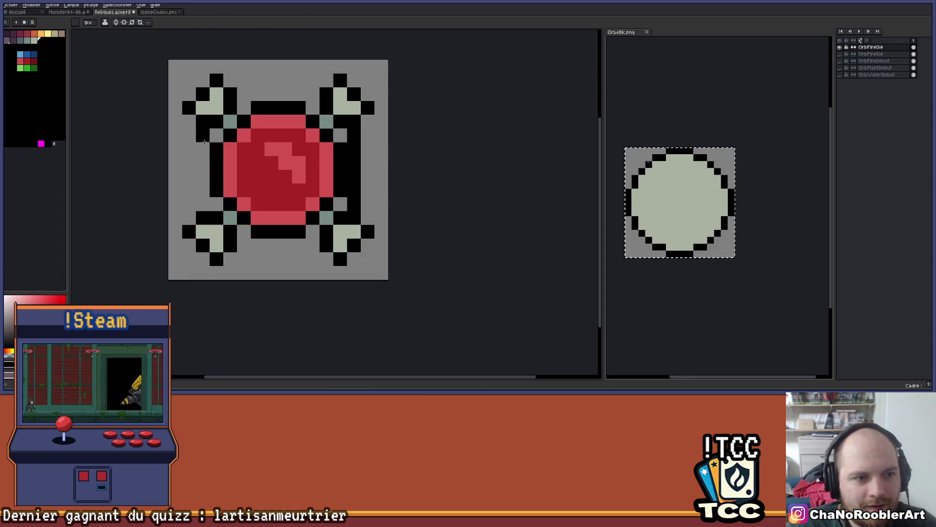
drag(203, 144, 204, 194)
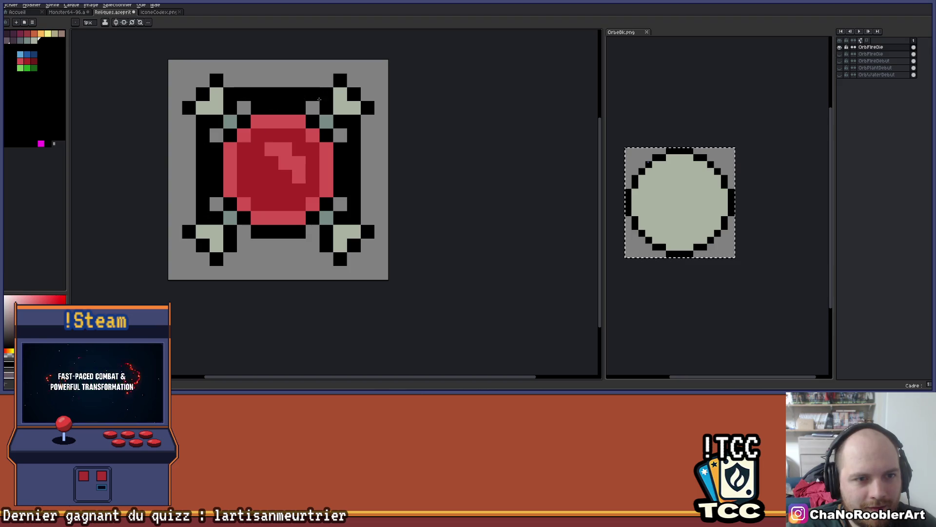
alt+click(351, 101)
click(349, 129)
alt+click(229, 121)
key(g)
click(243, 108)
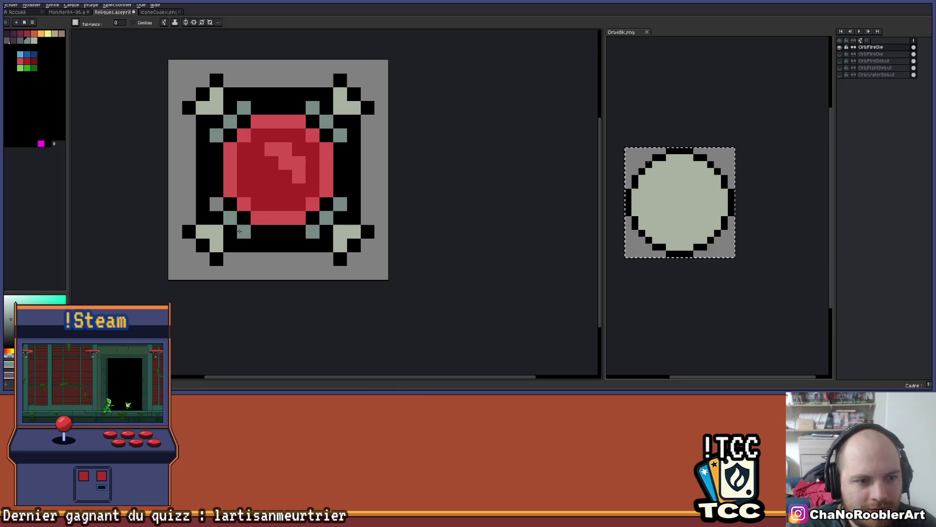
Undo the black frame additions around the red gem
scroll(218, 204, down, 5)
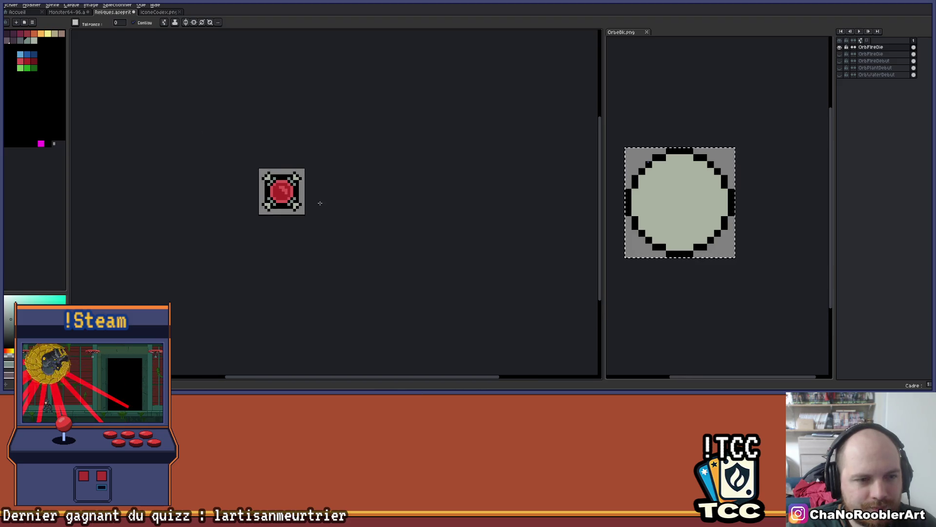
scroll(307, 201, up, 2)
key(v)
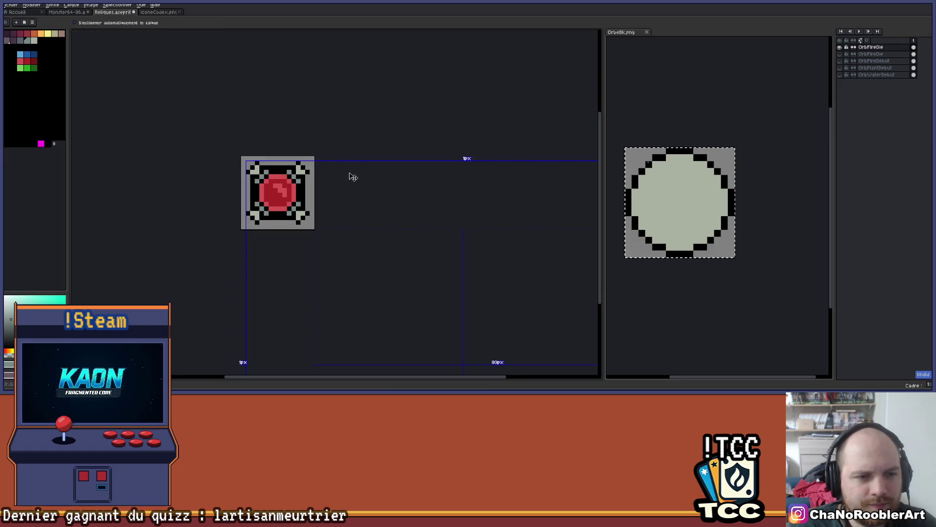
scroll(336, 187, up, 1)
scroll(329, 182, up, 1)
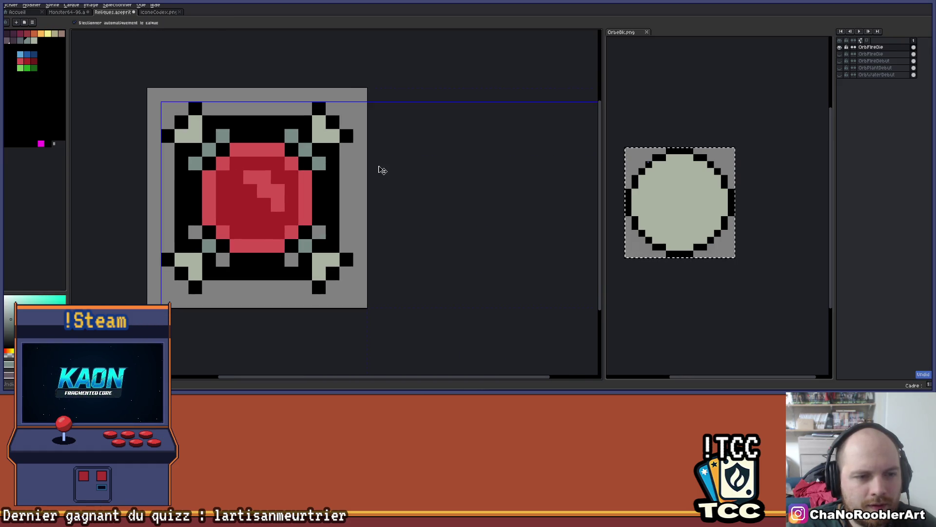
key(ctrl+z)
key(ctrl+z)
key(ctrl+z)
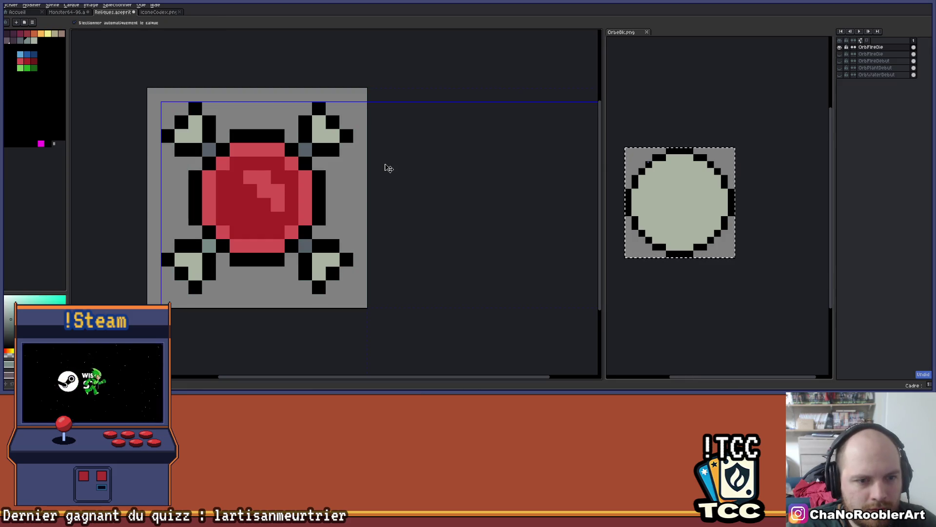
Hide the reworked layer to show the OrbFireDebut frame design instead
key(w)
scroll(383, 162, down, 3)
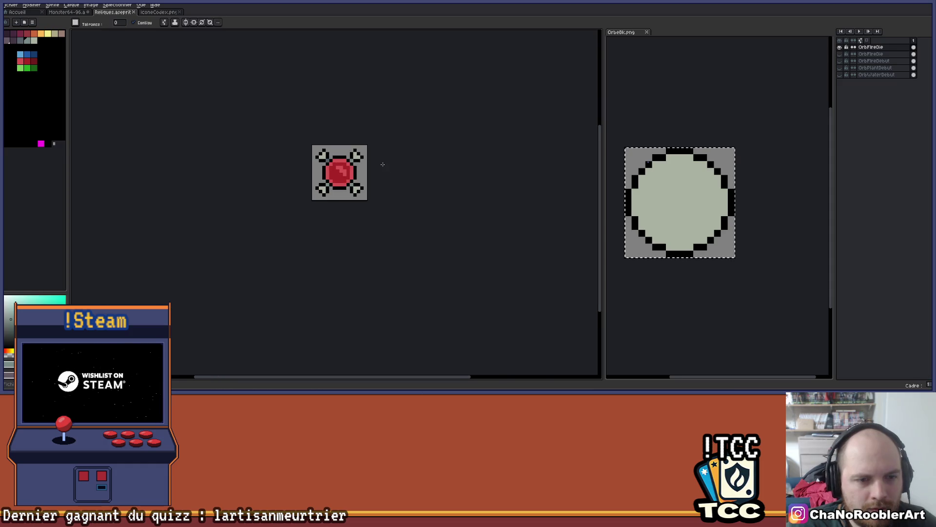
drag(345, 179, 328, 200)
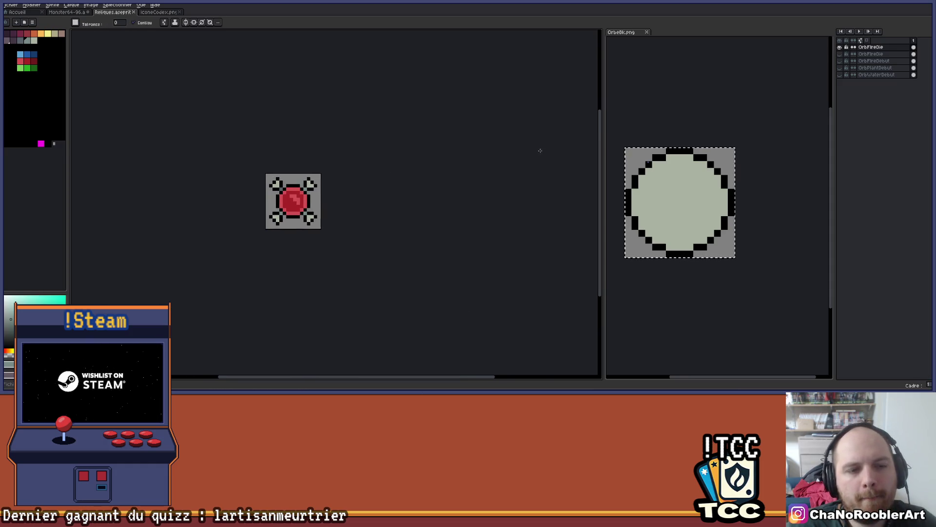
click(839, 47)
Toggle the OrbFireDebut design on and off to compare it against the OrbFireDie corner design
click(840, 61)
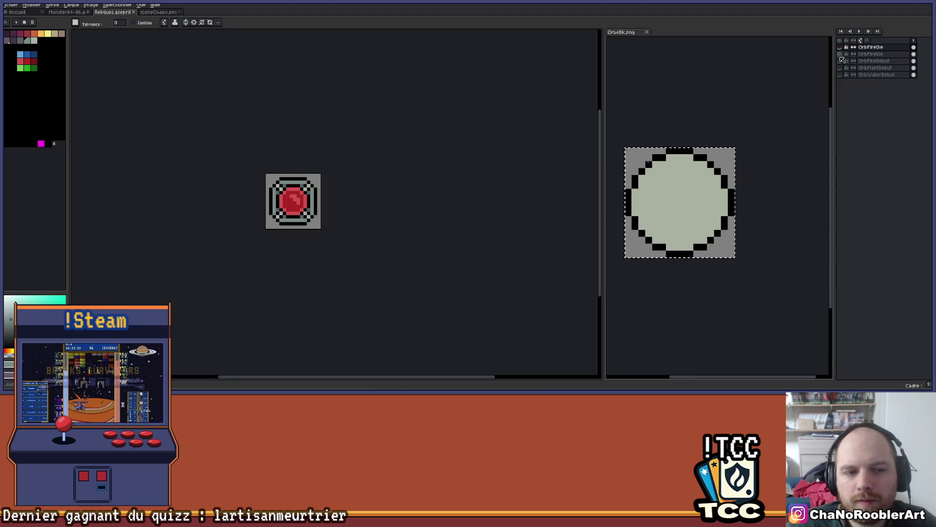
click(840, 60)
click(841, 61)
click(841, 60)
click(841, 60)
click(841, 61)
click(841, 60)
click(841, 60)
click(840, 47)
scroll(392, 168, up, 4)
scroll(385, 170, down, 5)
scroll(385, 170, up, 3)
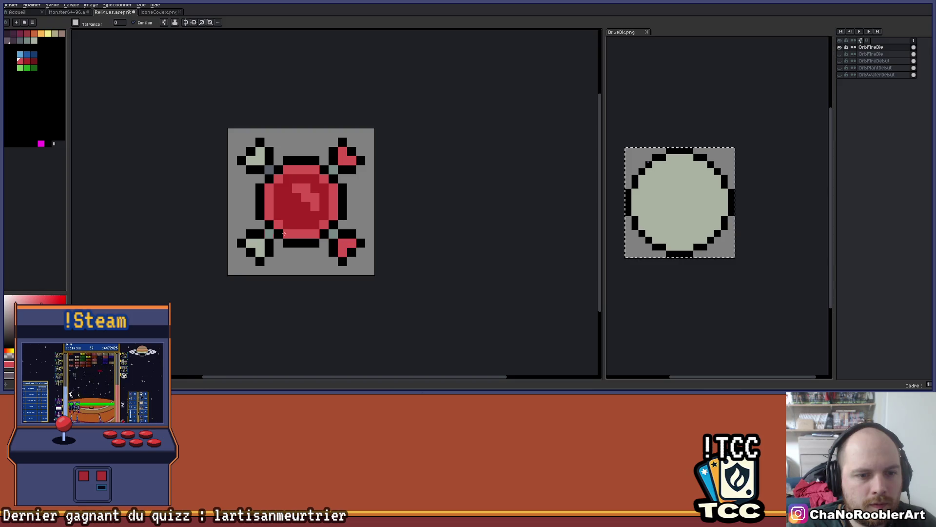
scroll(282, 158, down, 5)
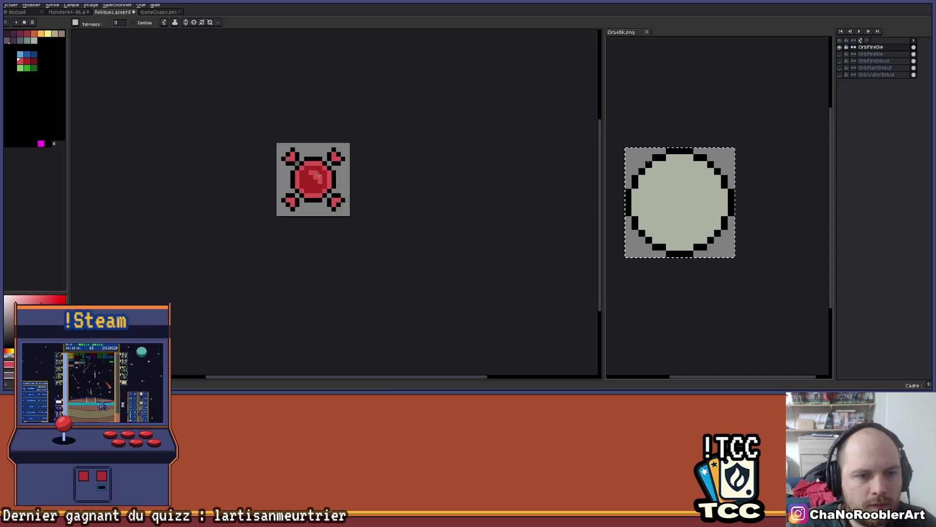
scroll(331, 178, up, 6)
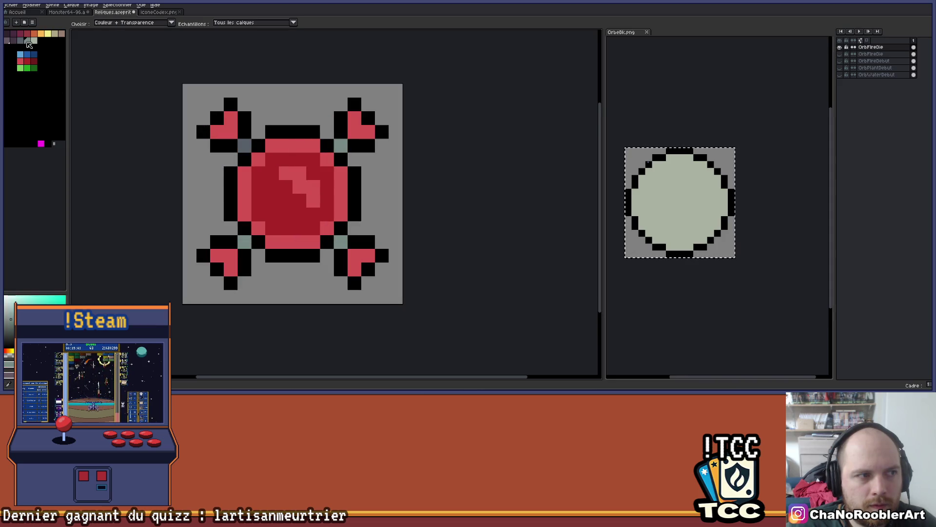
Fill the top-left and lower-left joint pixels with dark grey and black
click(27, 42)
key(g)
click(340, 145)
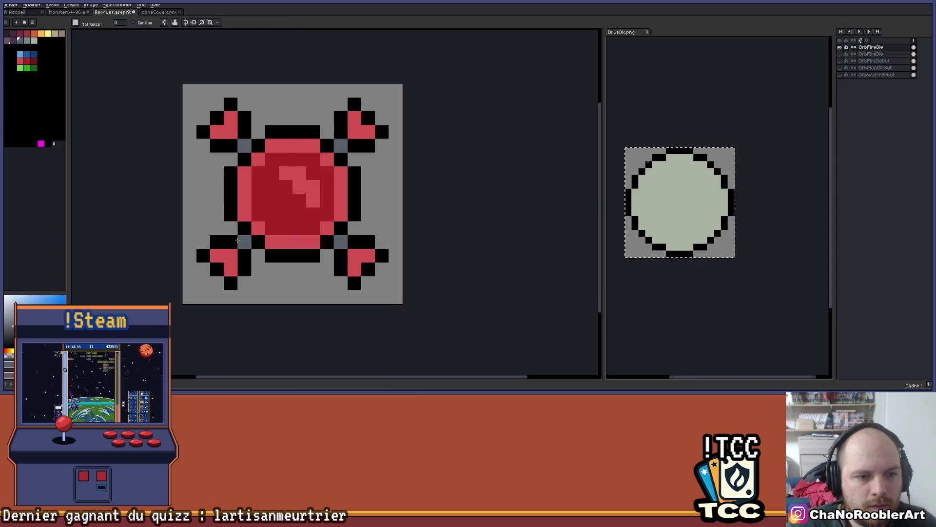
click(244, 153)
scroll(244, 153, down, 3)
scroll(239, 149, up, 3)
click(238, 146)
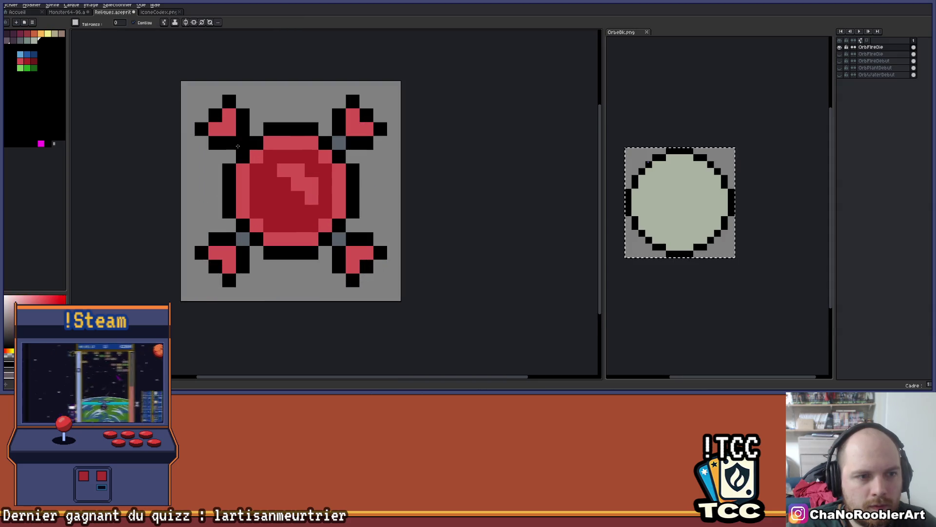
click(242, 239)
scroll(300, 200, down, 3)
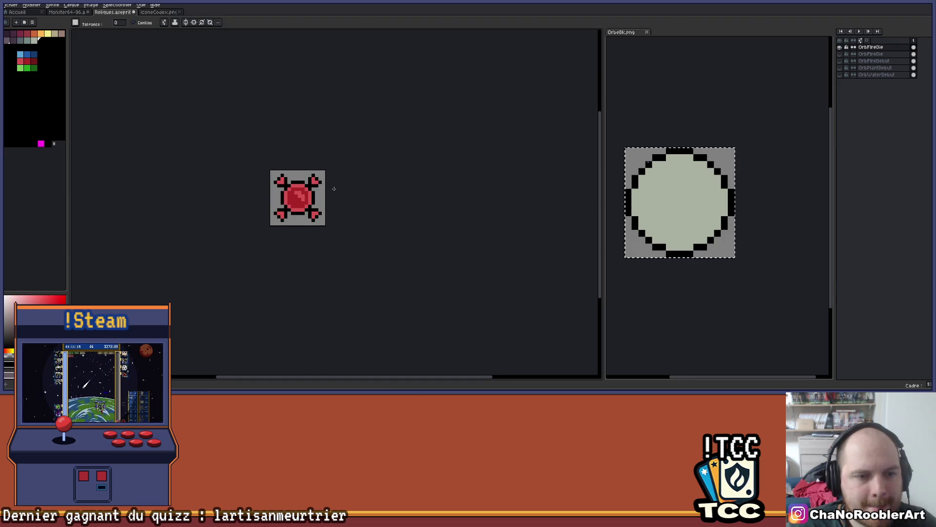
scroll(334, 189, up, 3)
Recolour the upper-right joint pixel and an orb pixel dark red, then sample a dark outline colour
key(i)
key(g)
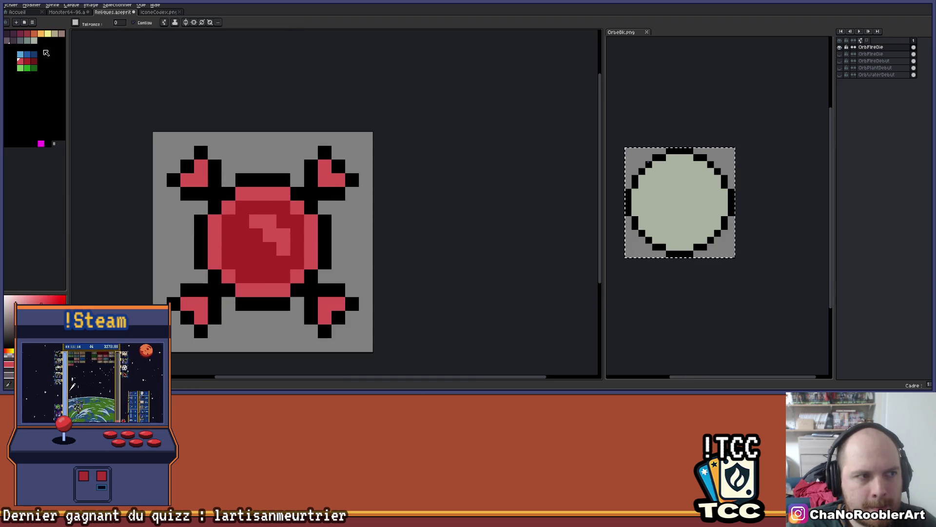
click(34, 60)
click(308, 171)
key(b)
click(281, 189)
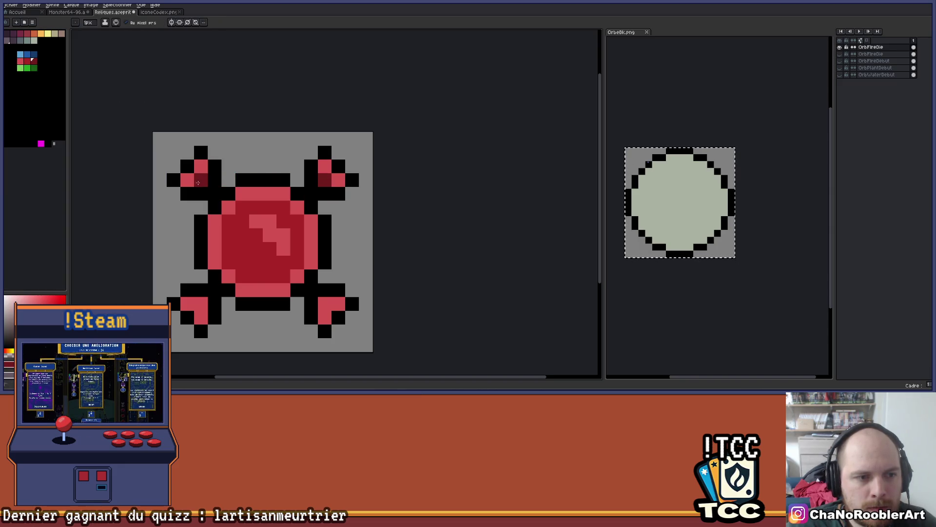
scroll(346, 270, down, 4)
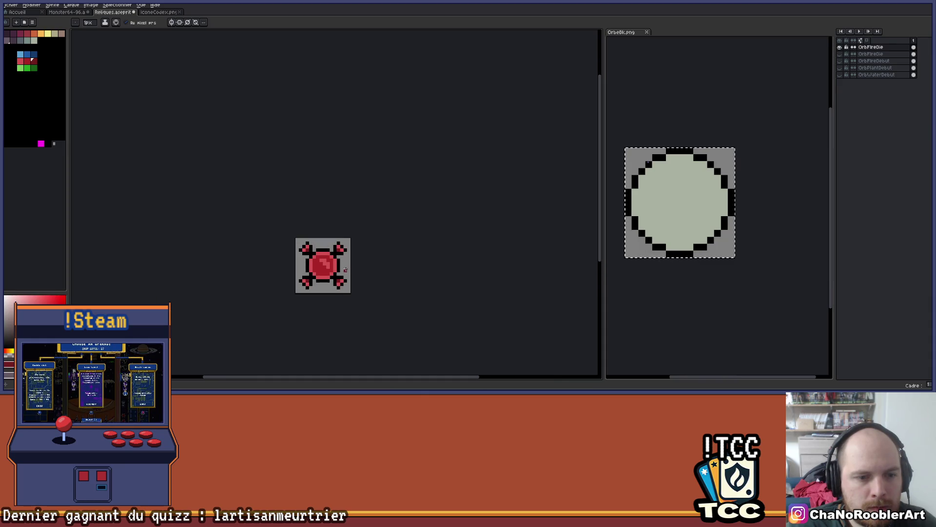
scroll(343, 272, up, 1)
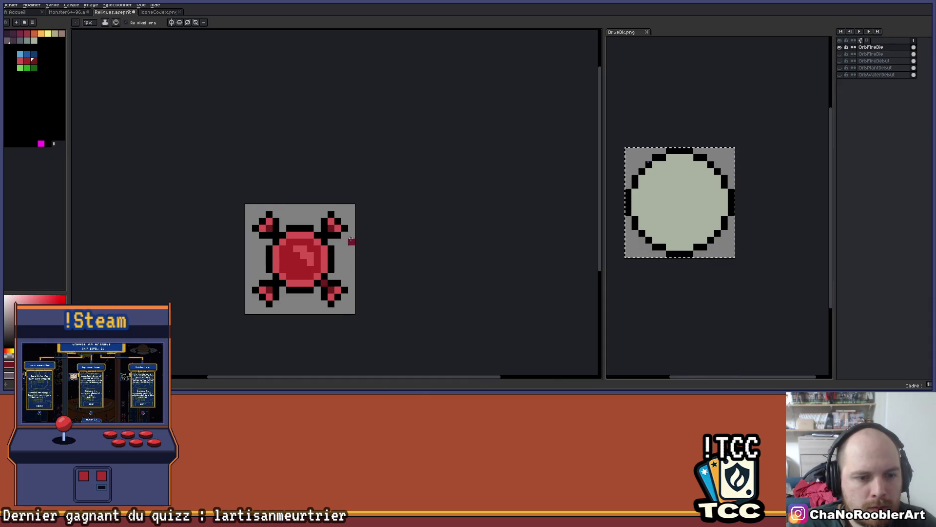
scroll(351, 240, up, 1)
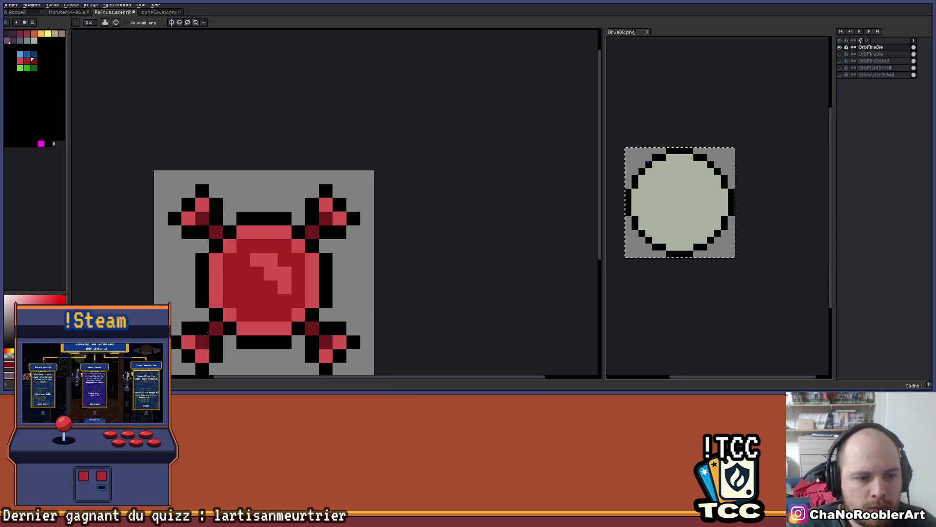
scroll(288, 269, down, 4)
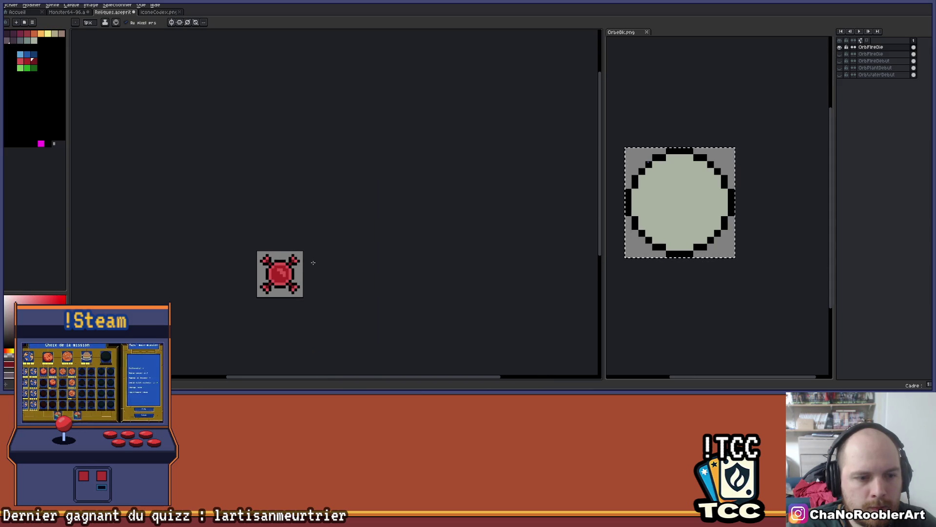
scroll(316, 258, down, 1)
scroll(307, 229, up, 3)
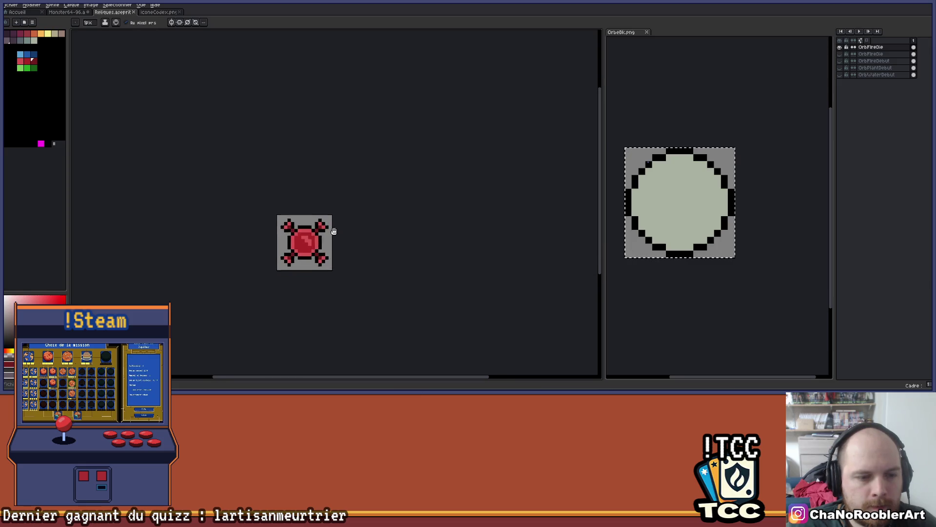
scroll(331, 224, up, 1)
key(alt)
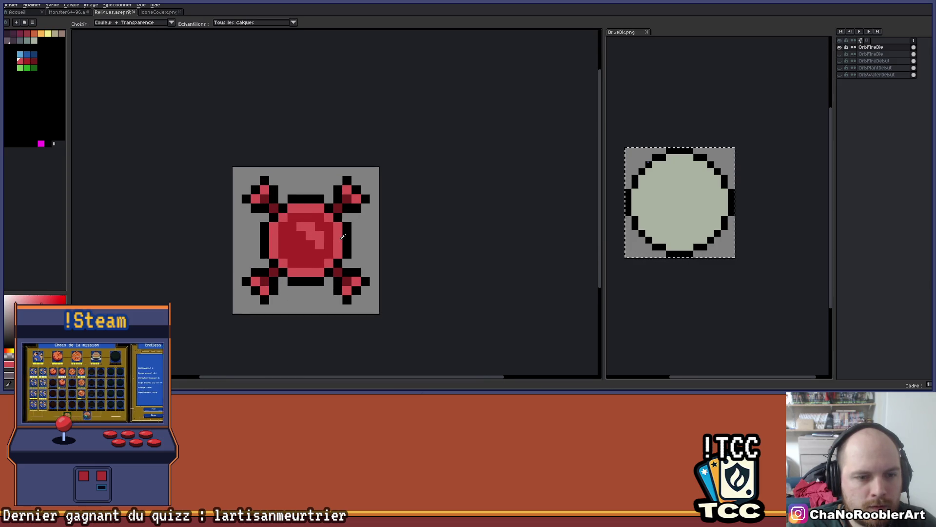
click(10, 35)
key(g)
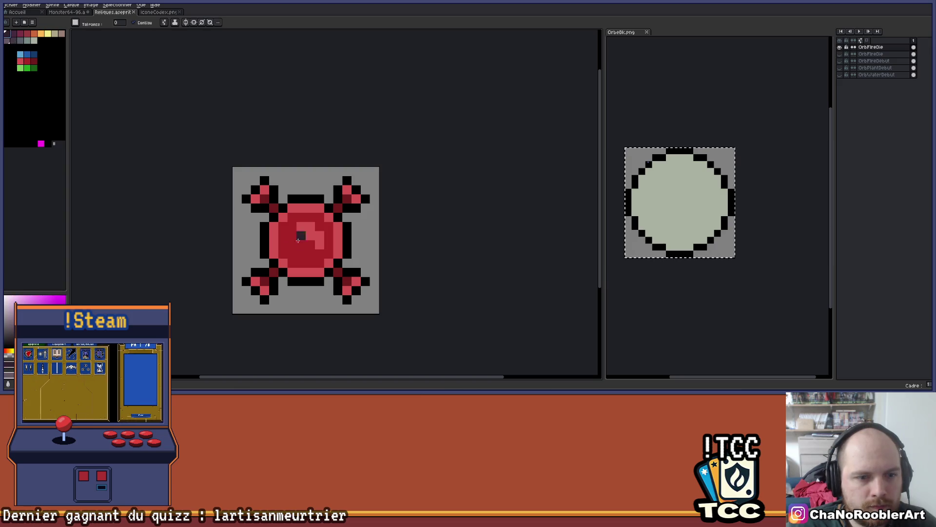
key(ctrl+z)
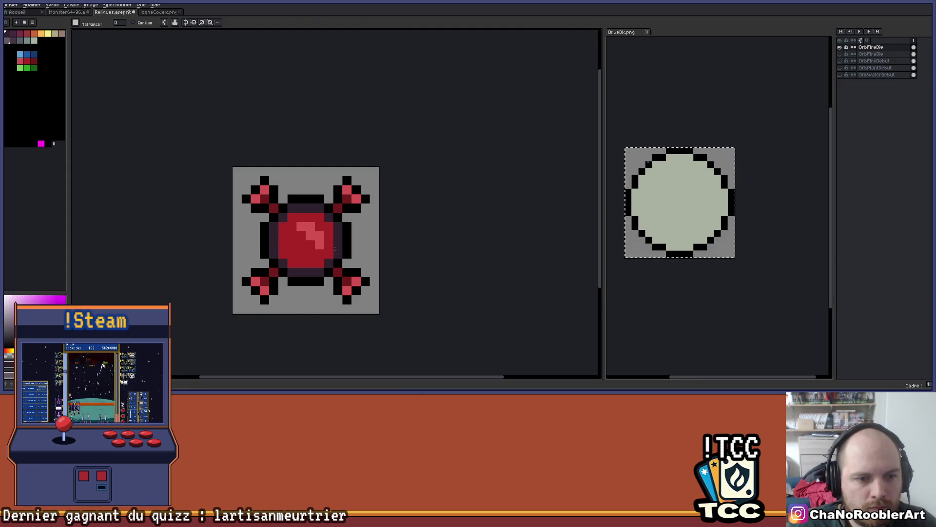
scroll(312, 226, down, 3)
scroll(312, 227, up, 2)
click(15, 34)
scroll(309, 260, up, 2)
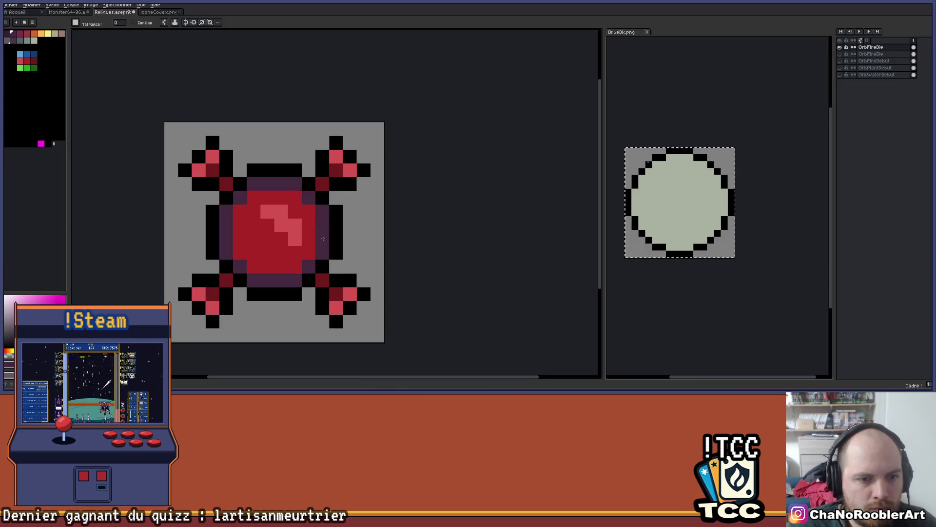
scroll(329, 236, down, 3)
scroll(335, 236, down, 2)
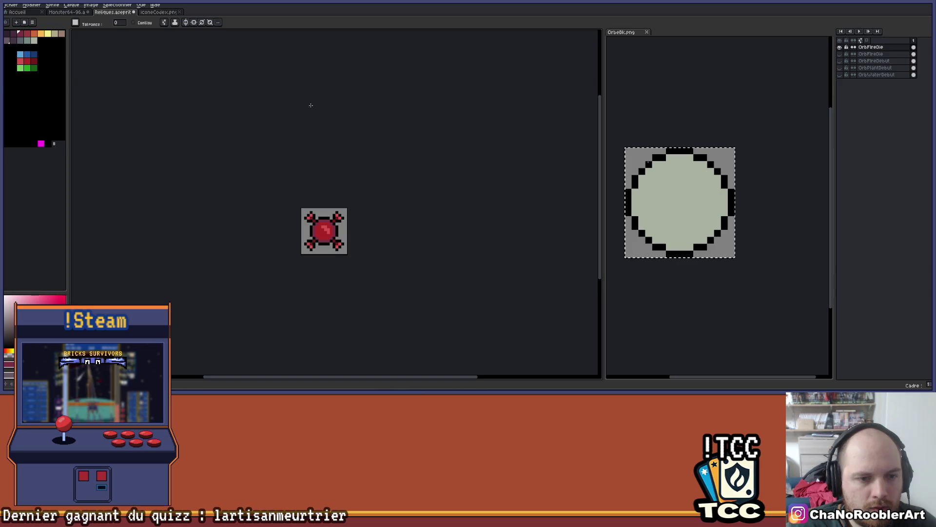
click(27, 33)
scroll(302, 209, up, 1)
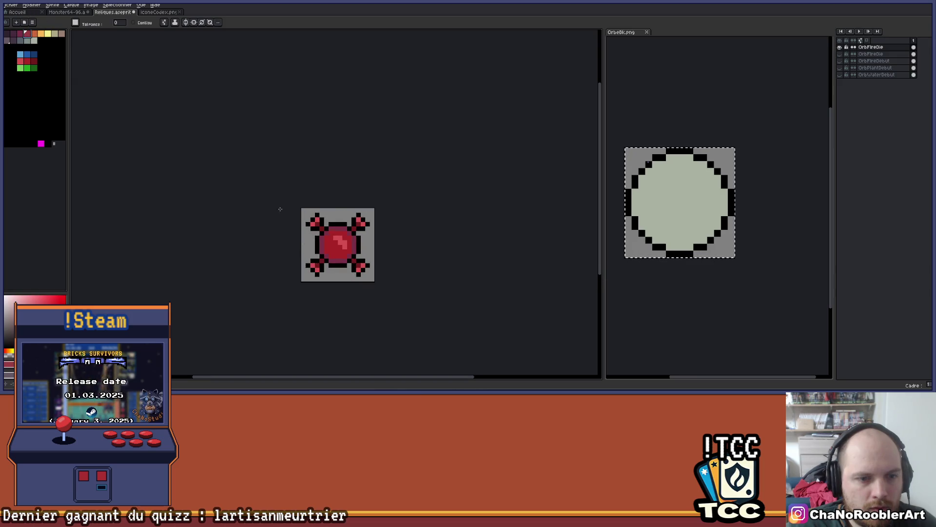
scroll(360, 231, down, 1)
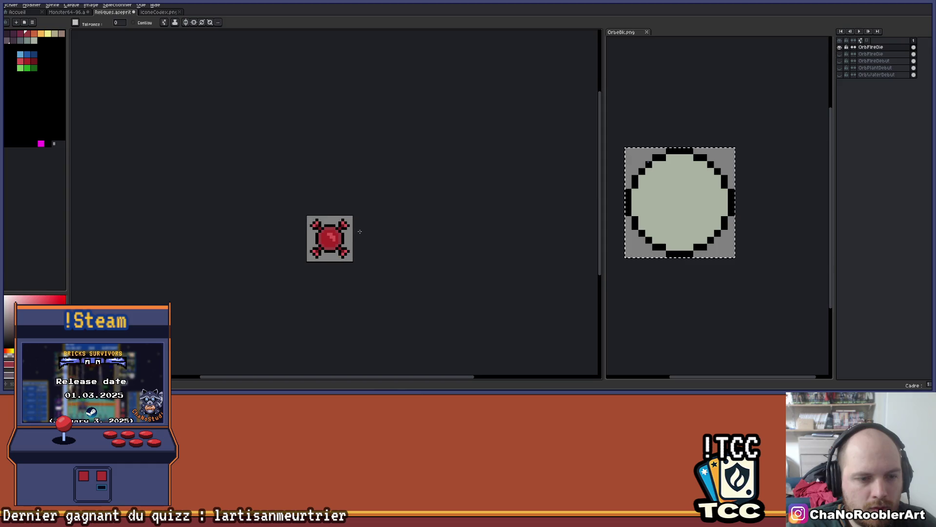
scroll(367, 227, right, 2)
click(20, 62)
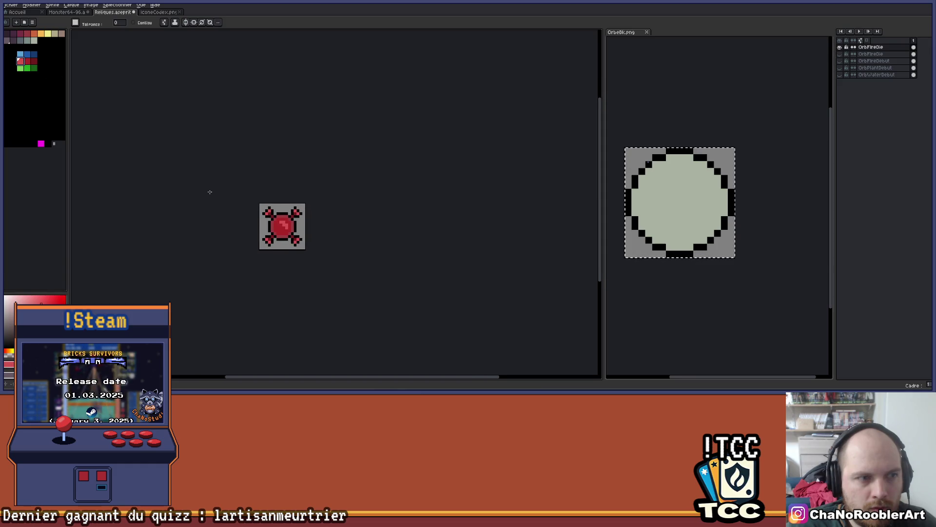
scroll(311, 238, up, 1)
scroll(317, 229, down, 2)
scroll(336, 200, down, 1)
scroll(324, 198, up, 1)
scroll(321, 195, up, 3)
drag(399, 187, 488, 194)
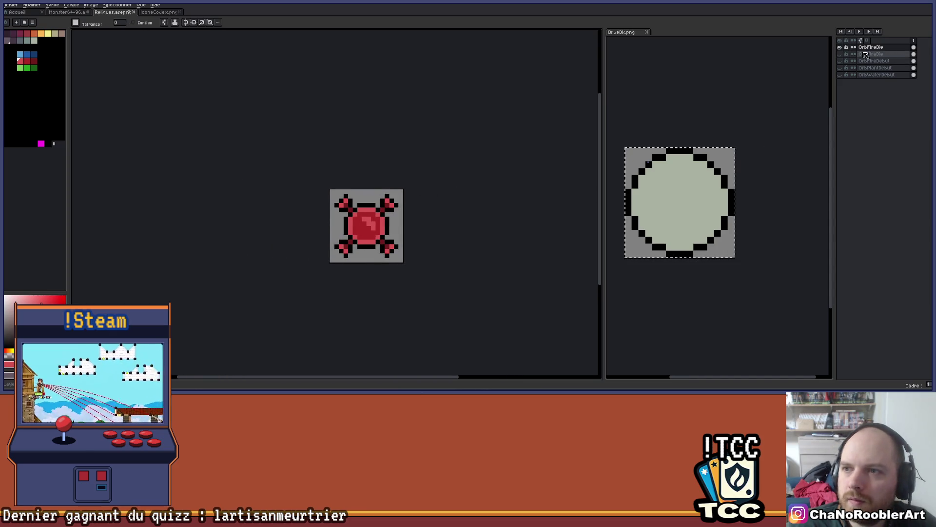
Change the end of the OrbFireDie layer's name to 'Tuer', then hide the OrbFireTurn layer
click(839, 47)
click(840, 61)
click(839, 54)
double_click(877, 55)
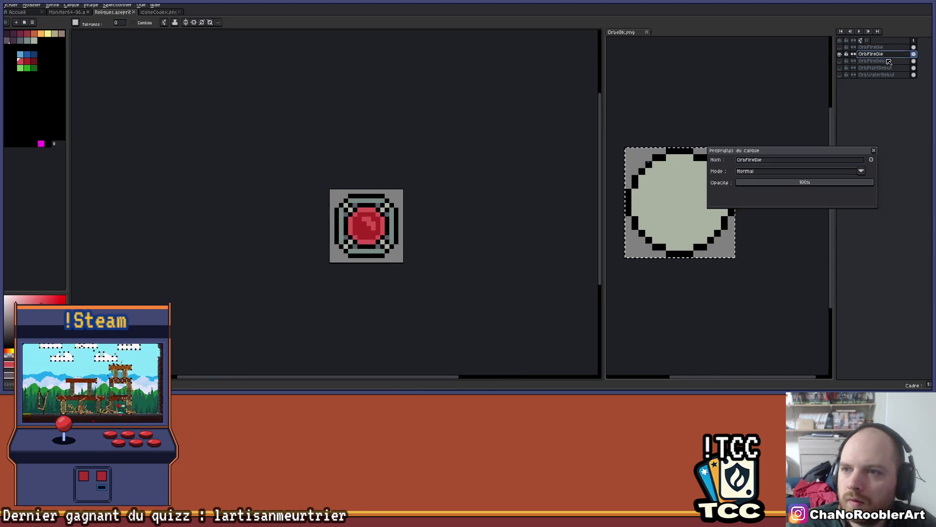
click(775, 159)
key(BackSpace)
key(BackSpace)
key(BackSpace)
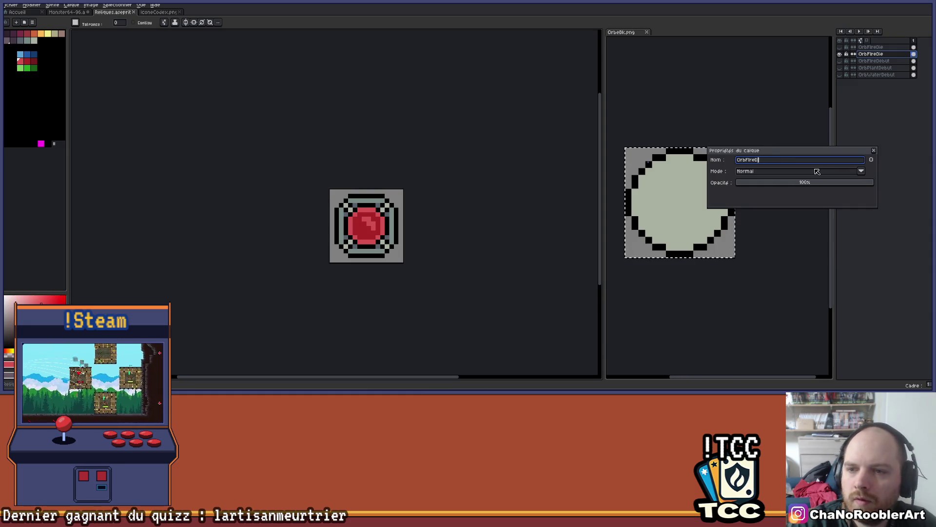
text(Tuer)
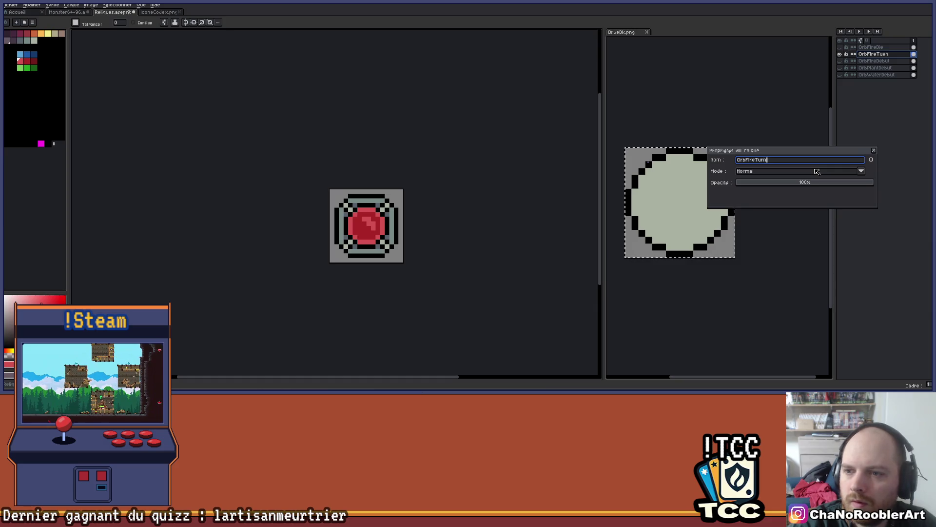
key(Return)
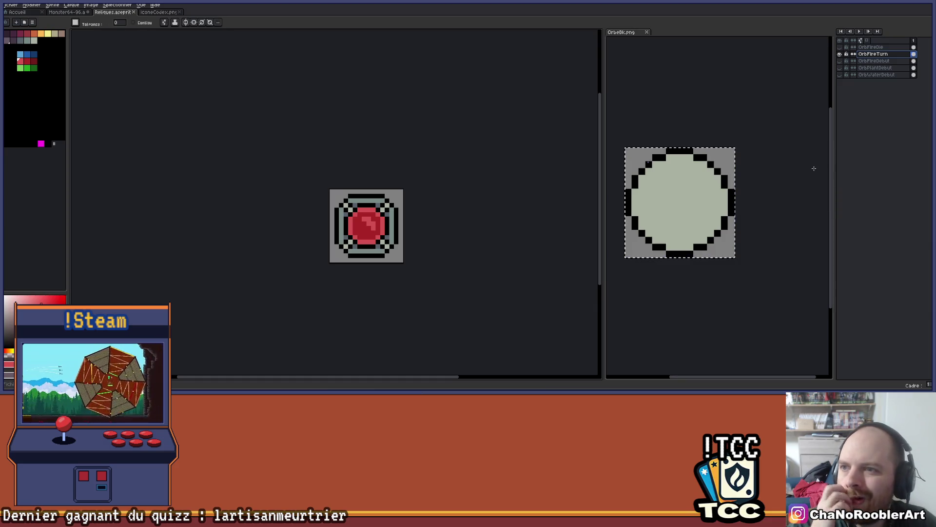
scroll(385, 198, down, 3)
scroll(409, 194, up, 3)
drag(441, 190, 457, 233)
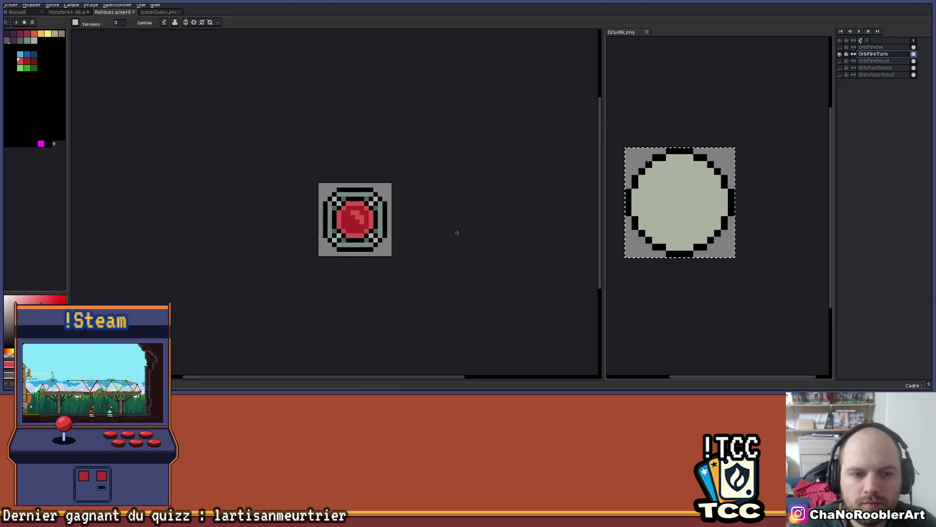
click(840, 54)
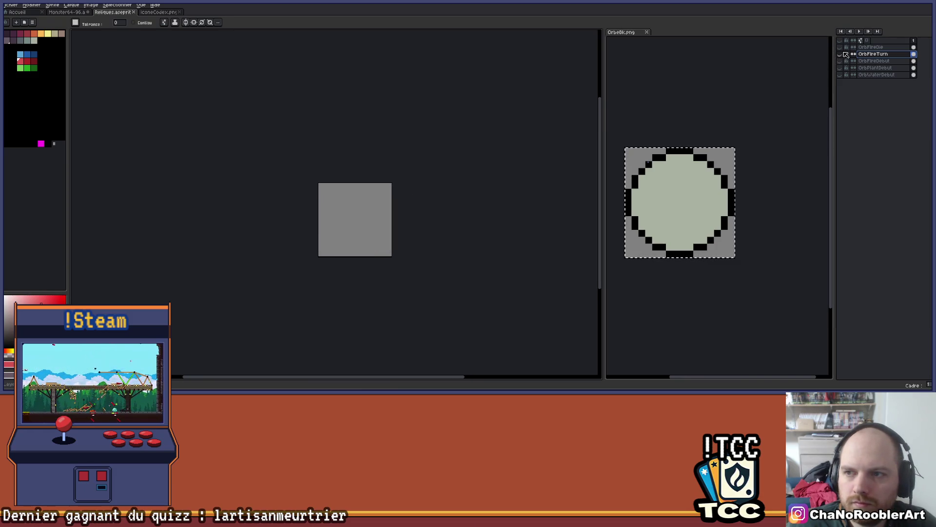
Create a new layer group named Orbes
right_click(870, 48)
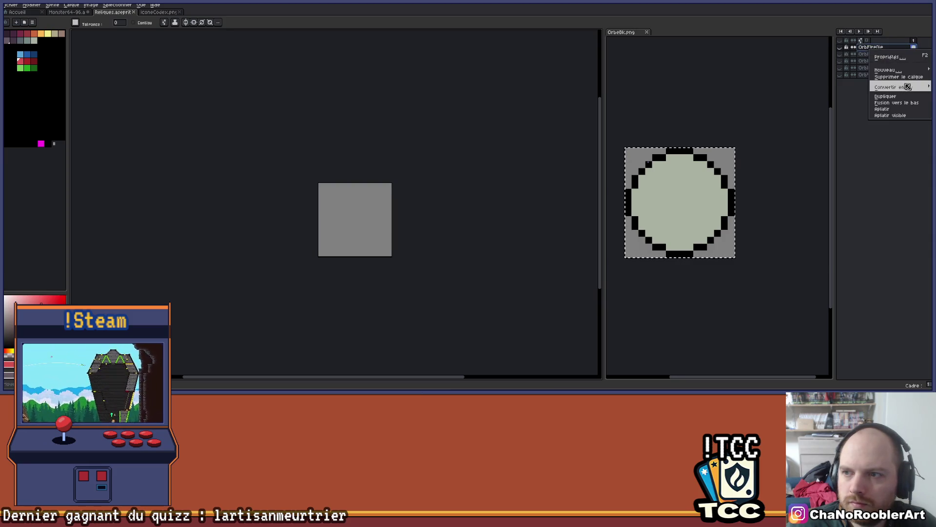
mouse_move(908, 73)
click(807, 74)
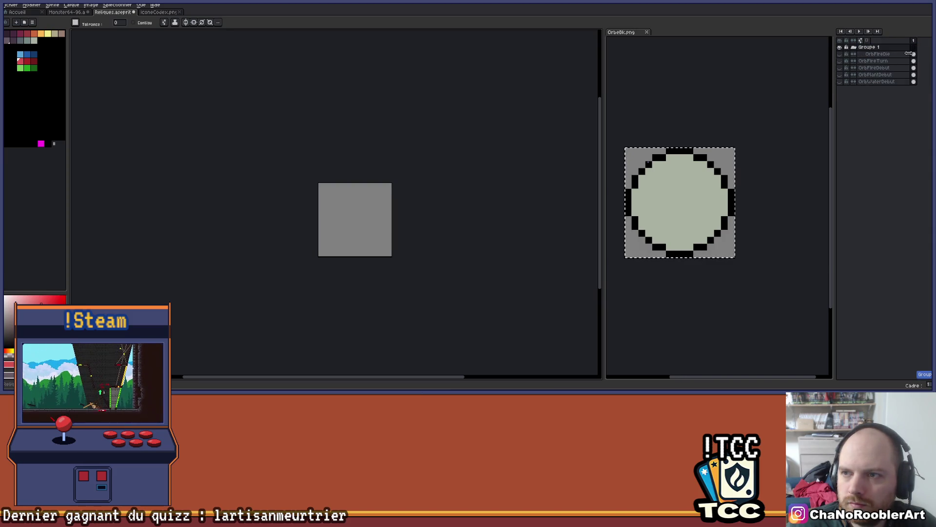
double_click(903, 49)
text(Or)
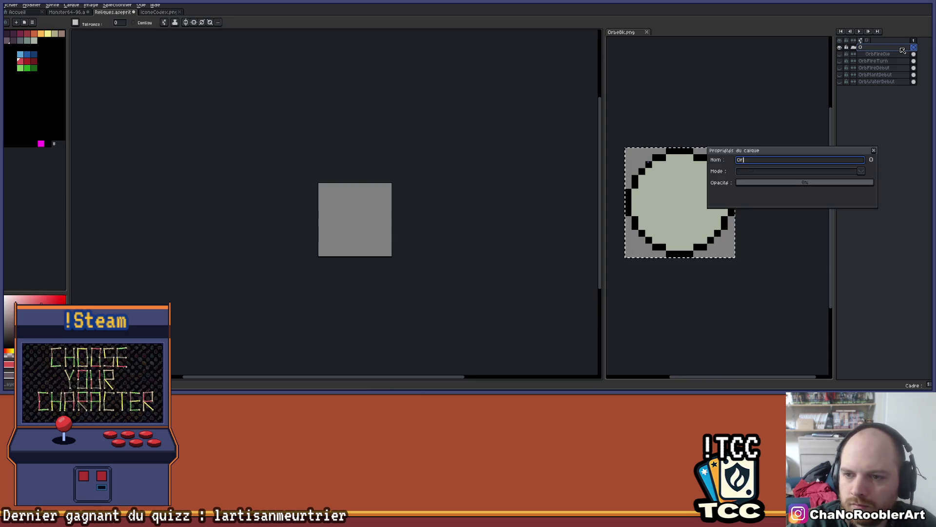
text(bes)
key(Return)
Nest OrbFireTurn, OrbFireDebut, OrbPlantDebut and OrbWaterDebut inside the Orbes group
mouse_move(877, 61)
mouse_down()
mouse_move(880, 79)
mouse_move(891, 62)
mouse_up()
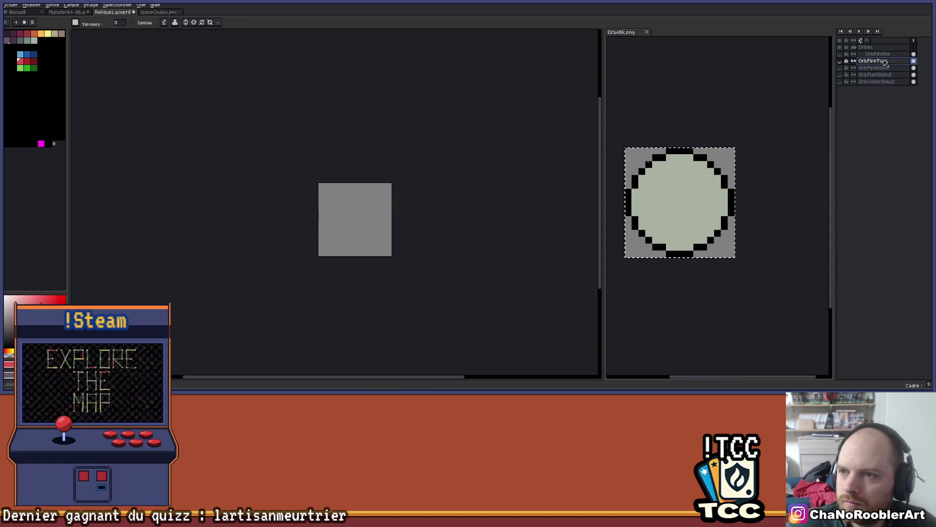
drag(891, 61, 904, 69)
click(895, 68)
click(904, 75)
click(905, 82)
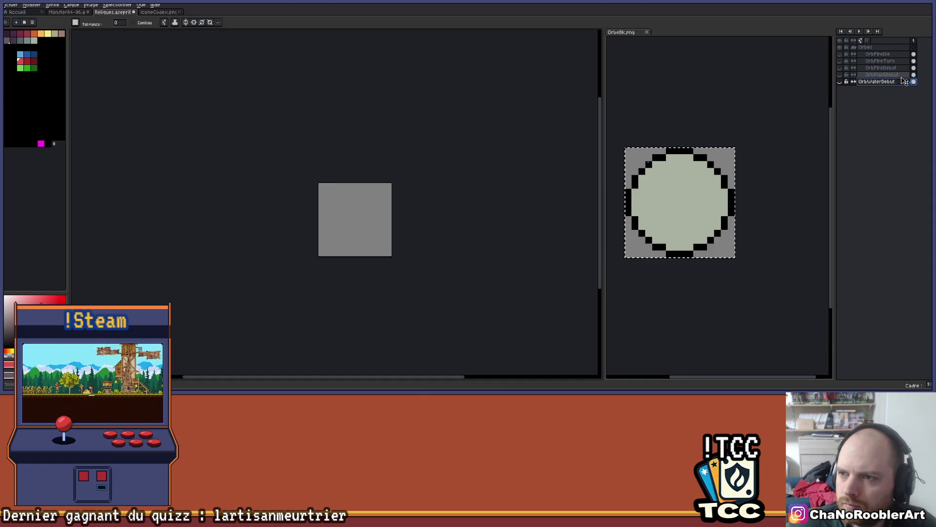
click(840, 61)
Toggle the red fire, green plant and blue water orb layers to compare the variants
click(840, 61)
click(840, 61)
click(841, 61)
click(841, 68)
click(841, 68)
click(845, 75)
click(845, 75)
click(841, 82)
click(840, 81)
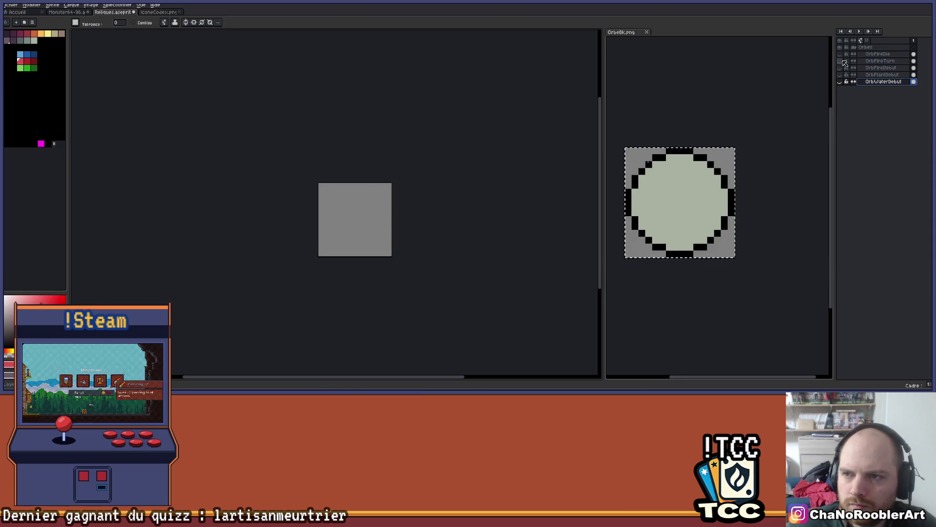
click(842, 61)
click(841, 61)
Duplicate OrbFireTurn, move the OrbFireTurn and OrbFireDie copies into Orbes, and show the copy
click(841, 61)
click(841, 61)
click(880, 61)
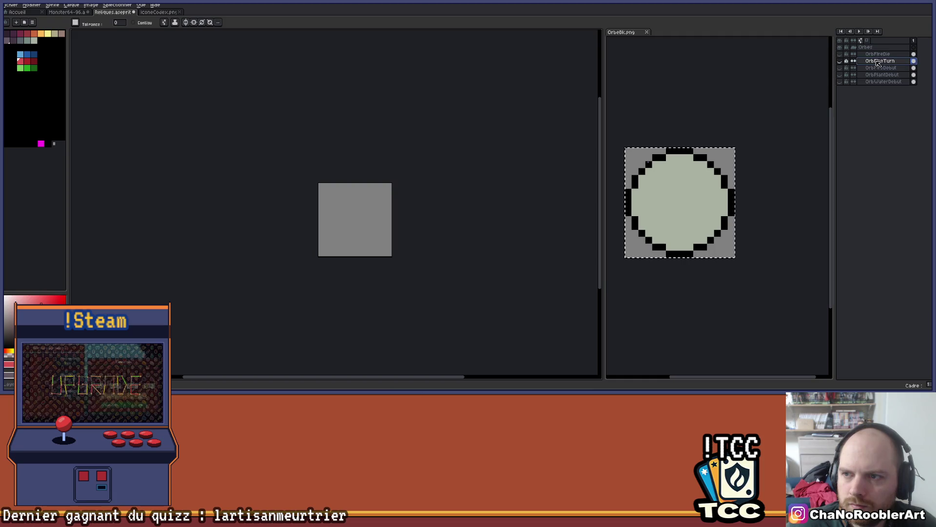
click(877, 48)
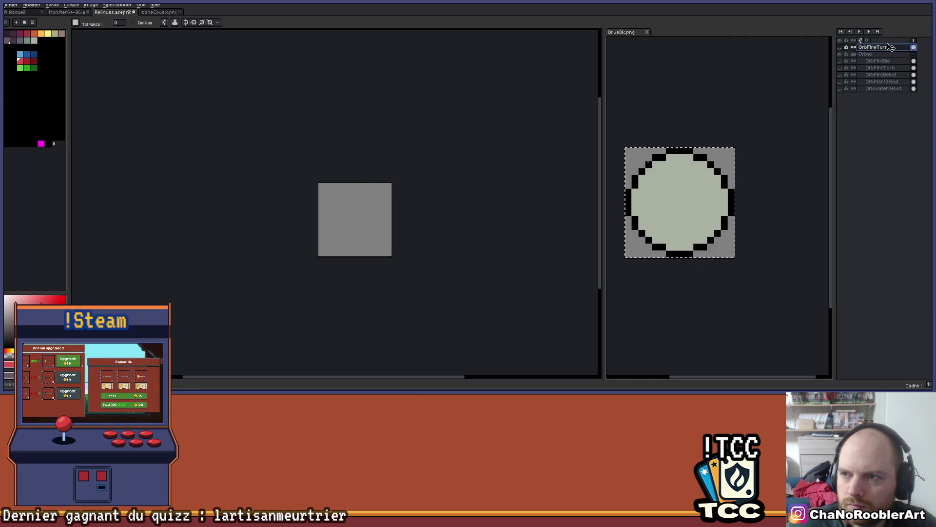
drag(897, 79, 901, 50)
click(900, 49)
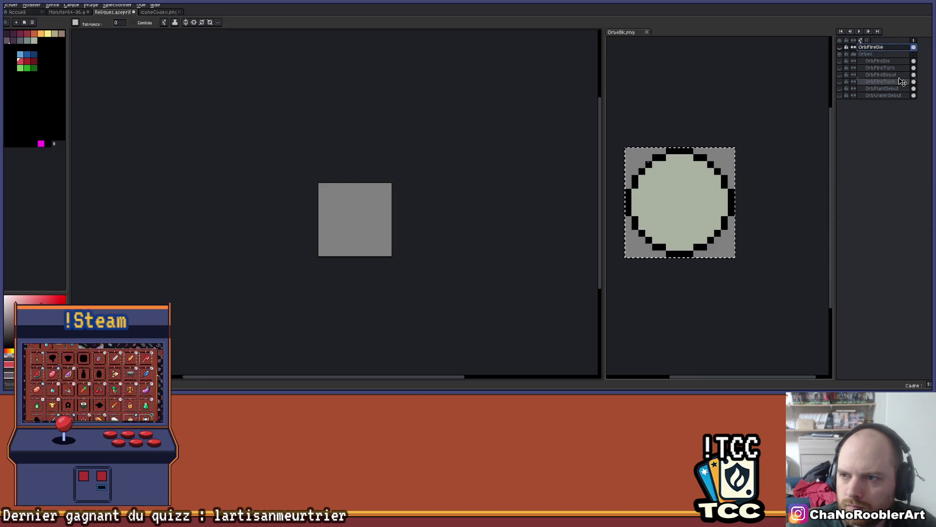
click(902, 82)
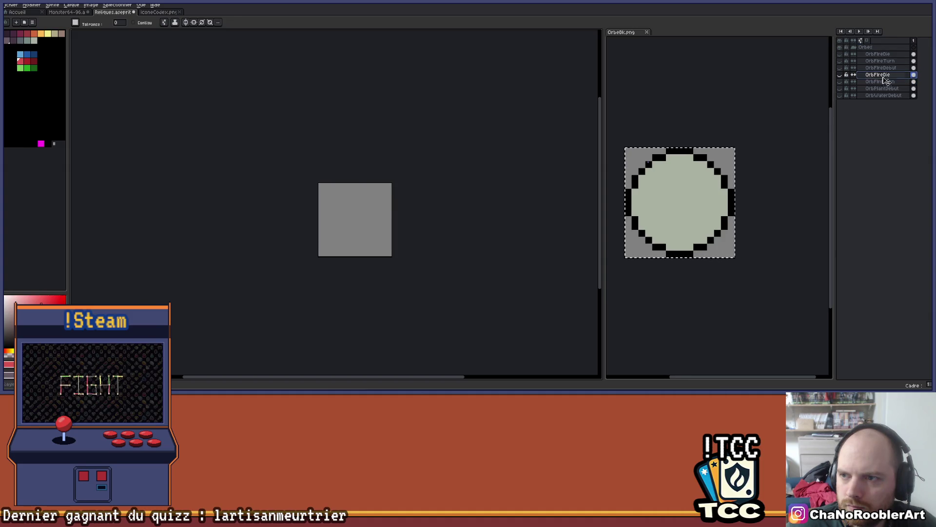
click(839, 81)
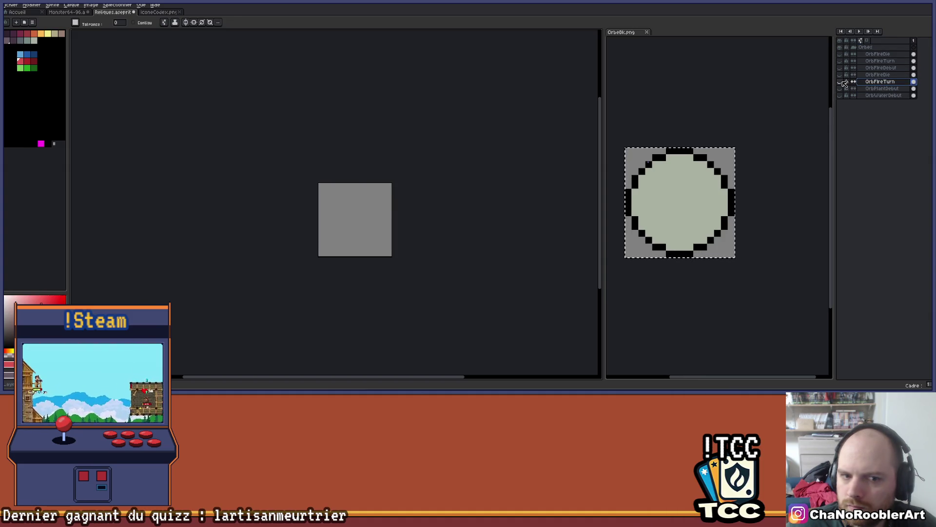
Bucket-fill the copied orb's light red areas with light green
click(33, 68)
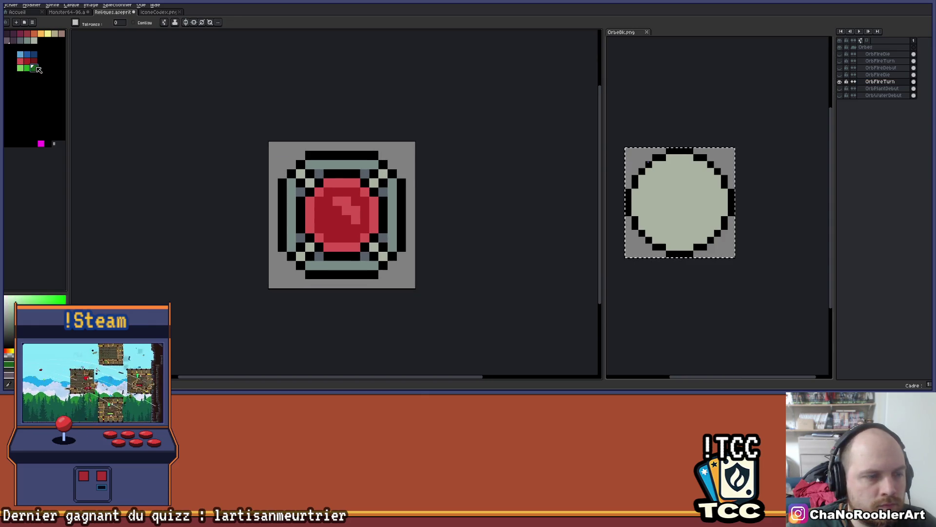
scroll(341, 186, up, 1)
drag(341, 186, 324, 179)
key(9)
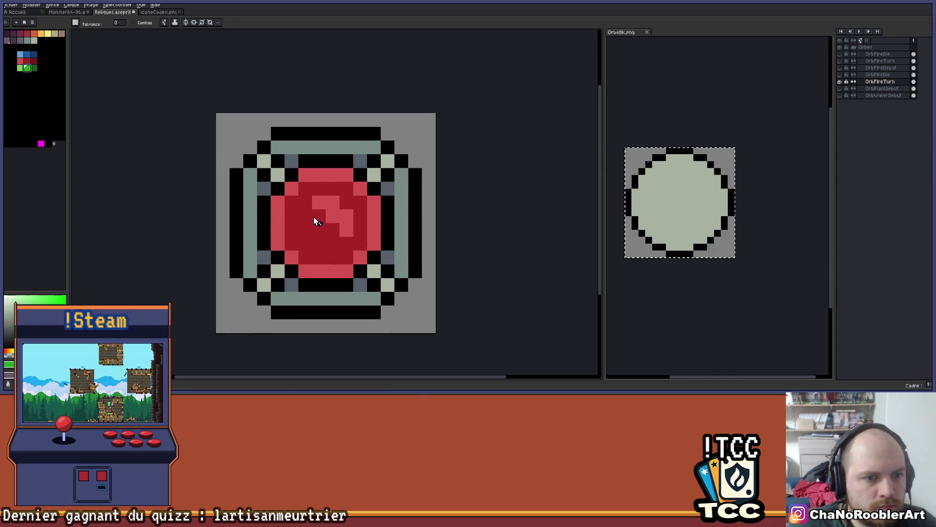
click(880, 83)
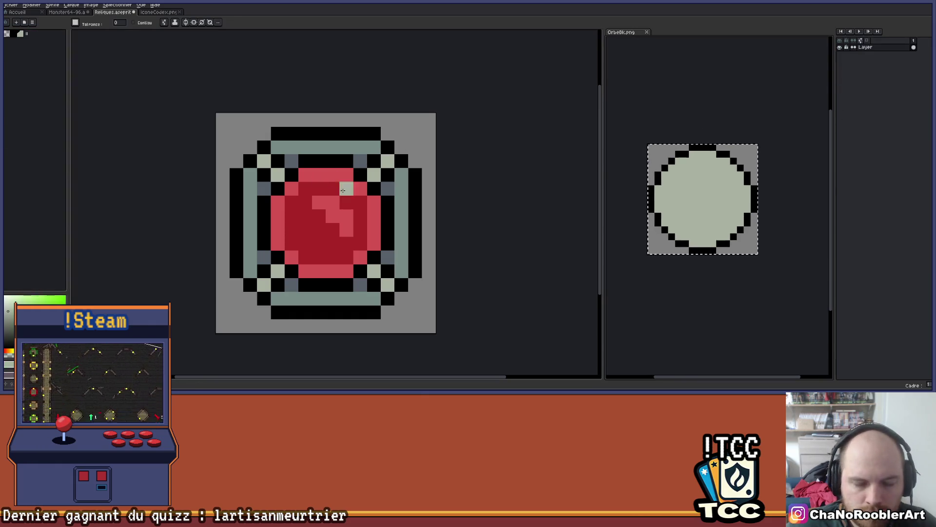
click(332, 173)
key(ctrl+z)
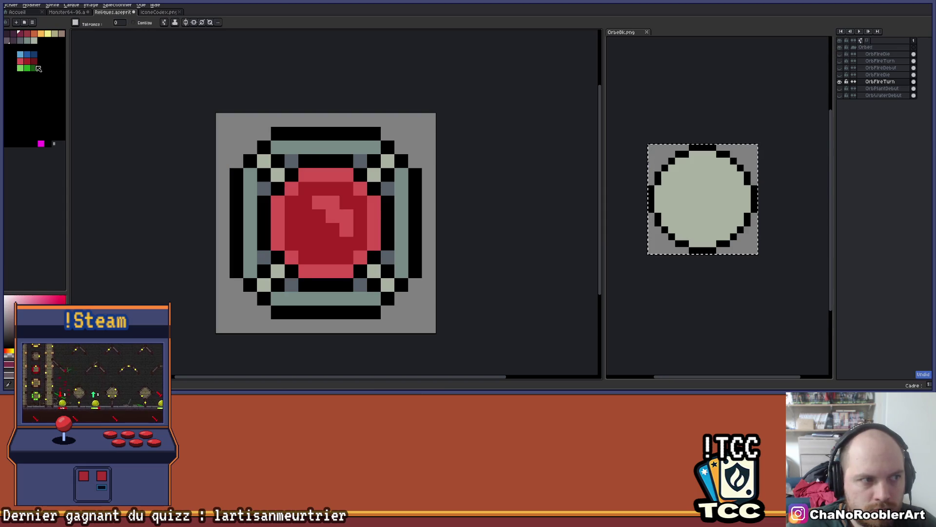
click(23, 67)
click(318, 175)
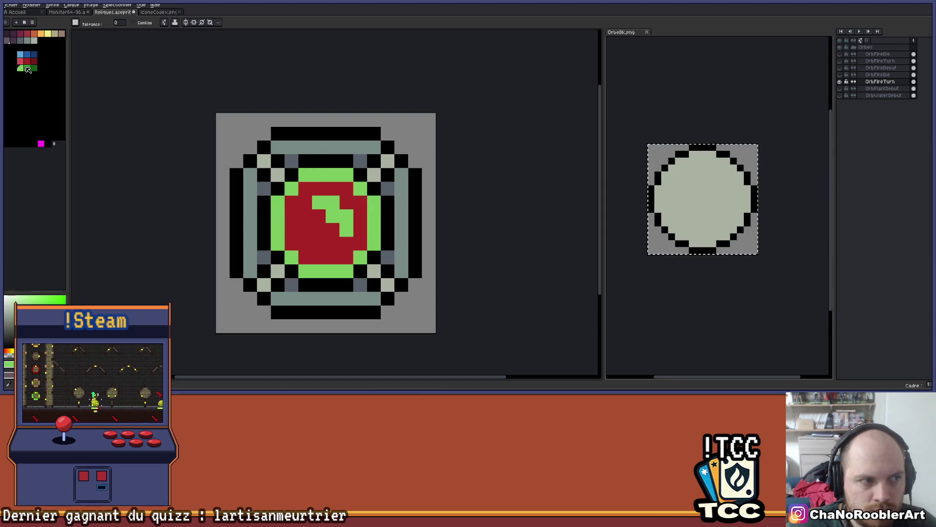
scroll(341, 213, down, 4)
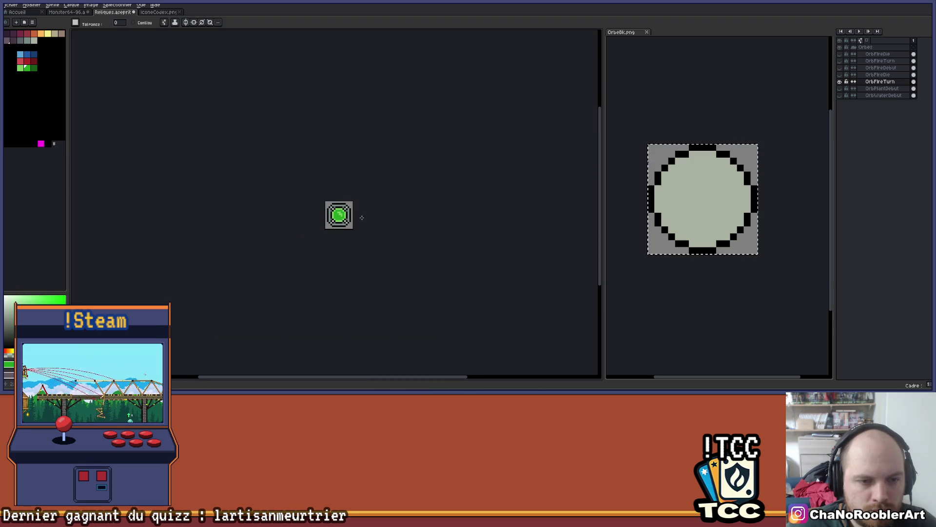
scroll(362, 217, up, 4)
scroll(387, 218, down, 1)
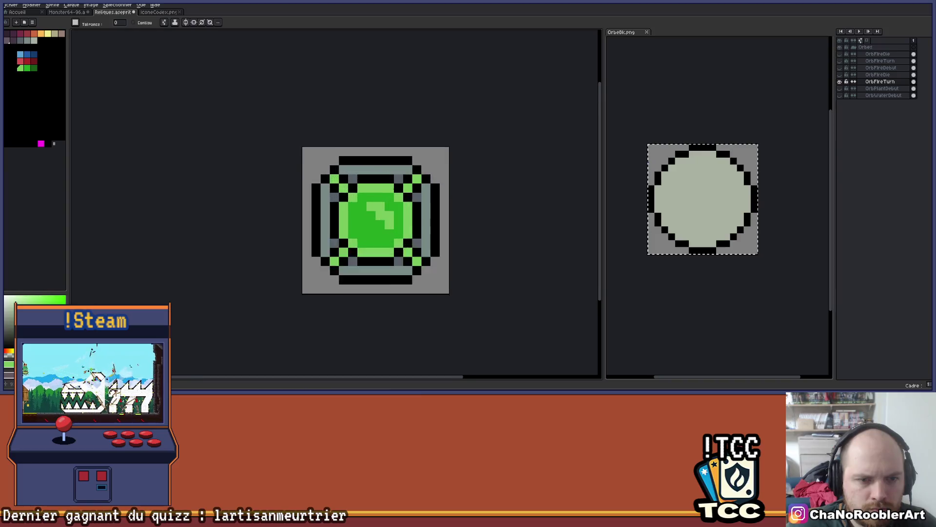
scroll(538, 195, up, 1)
Paint dark green pixels into the orb's four inner corners
click(27, 68)
click(34, 68)
key(b)
click(247, 184)
click(344, 185)
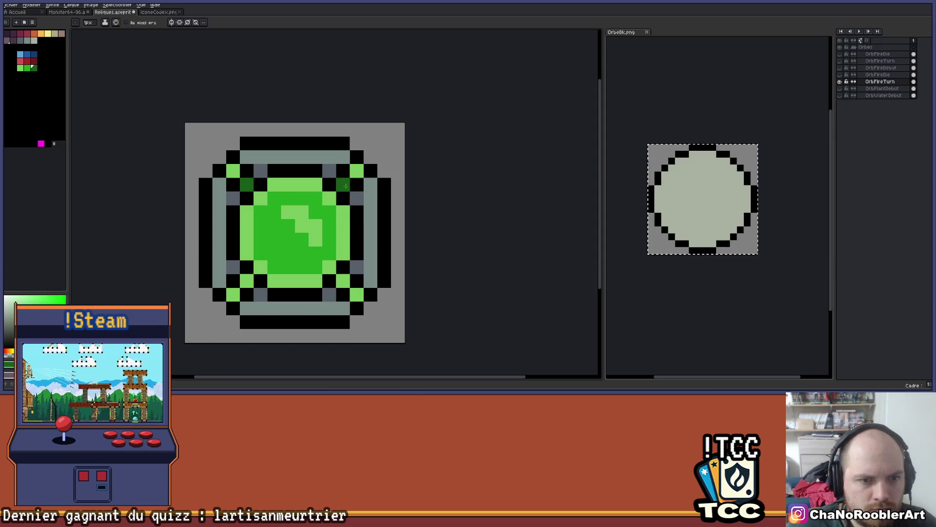
click(343, 281)
click(247, 281)
scroll(354, 231, down, 4)
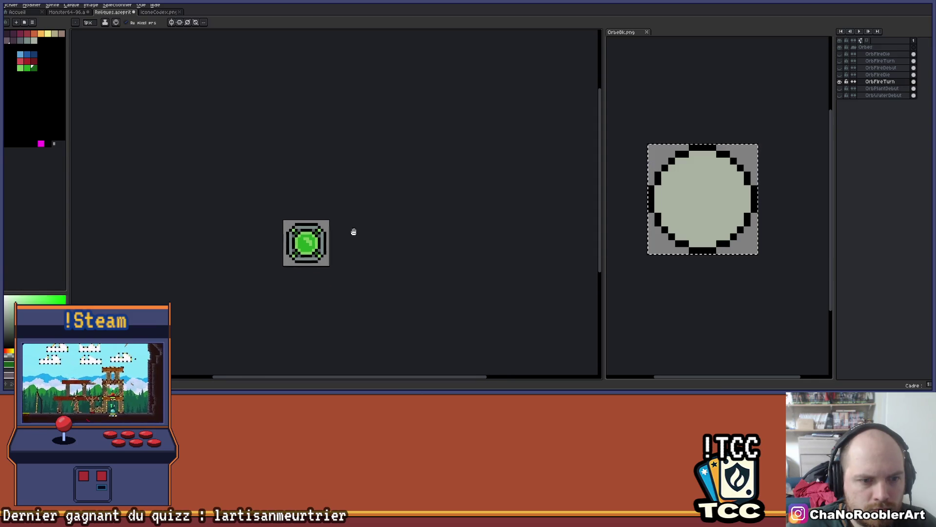
scroll(353, 229, down, 1)
scroll(359, 217, up, 3)
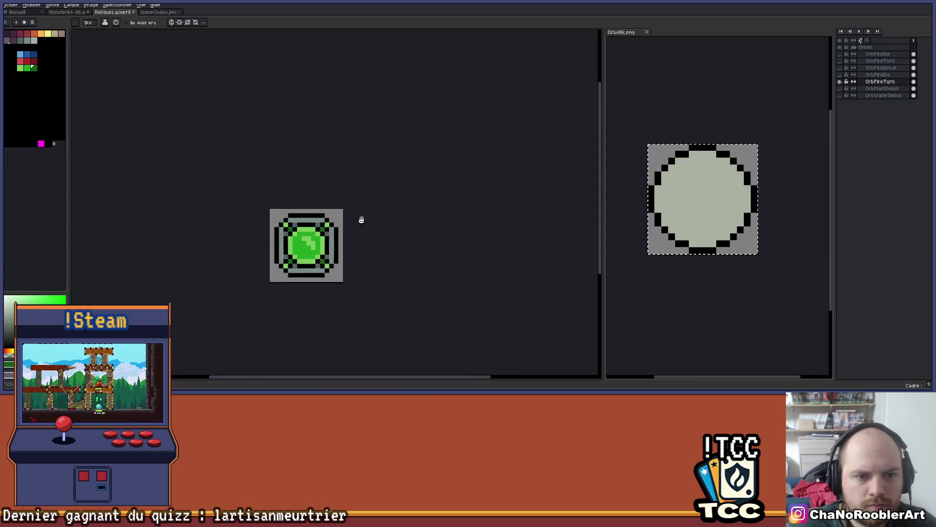
Rename the copied layer to OrbPlantTurn and hide it
double_click(862, 83)
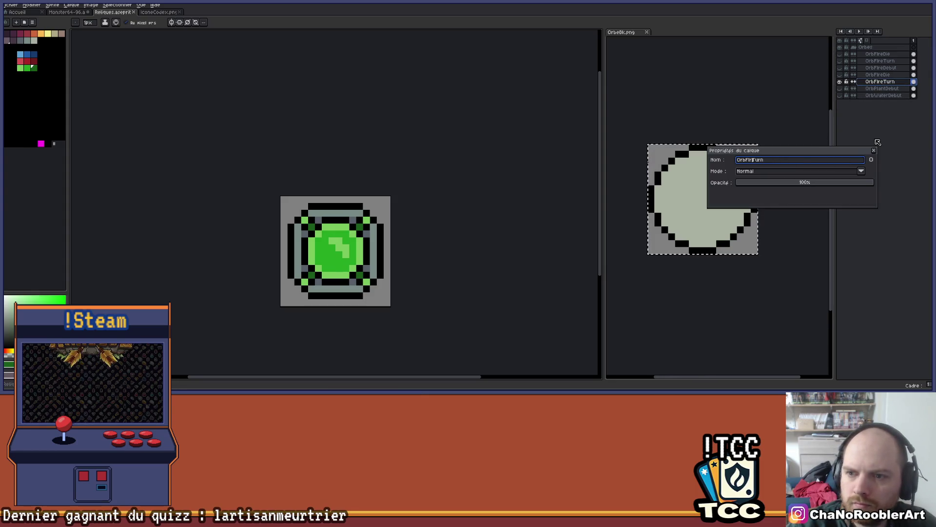
text(nt)
key(Return)
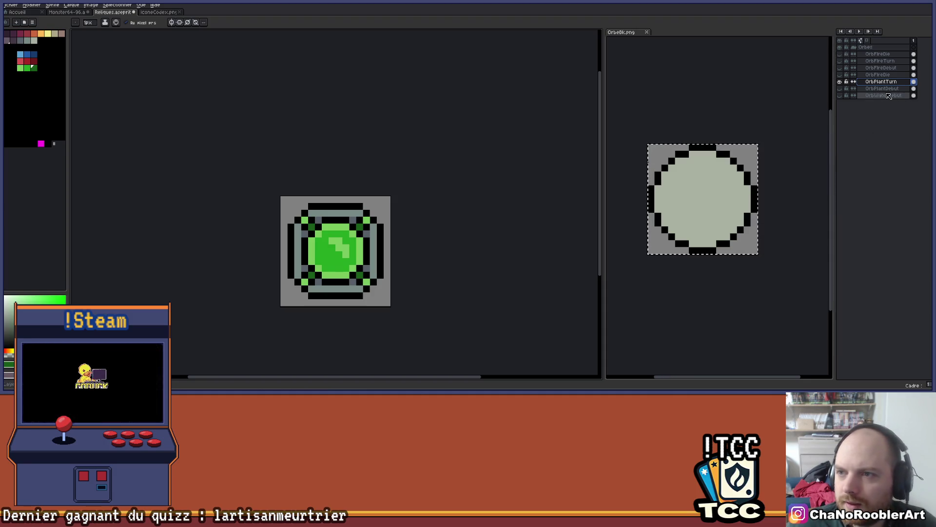
click(840, 82)
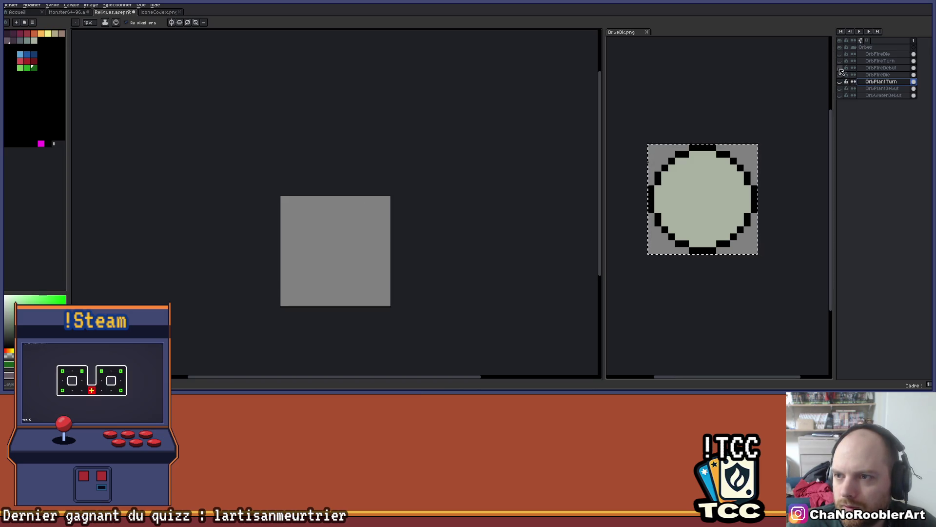
Show the OrbFireTurn layer and fill its light grey corner pixels with red
click(839, 61)
scroll(445, 196, up, 2)
scroll(359, 227, up, 1)
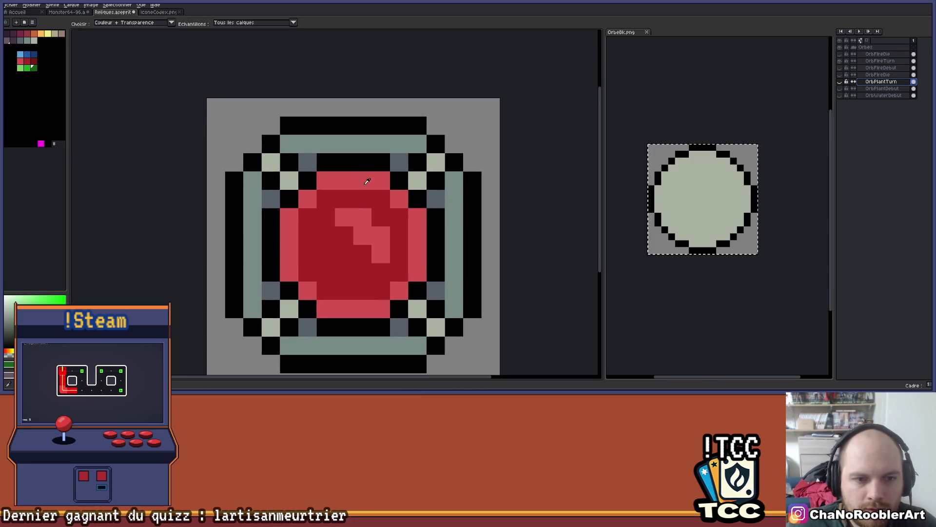
click(879, 60)
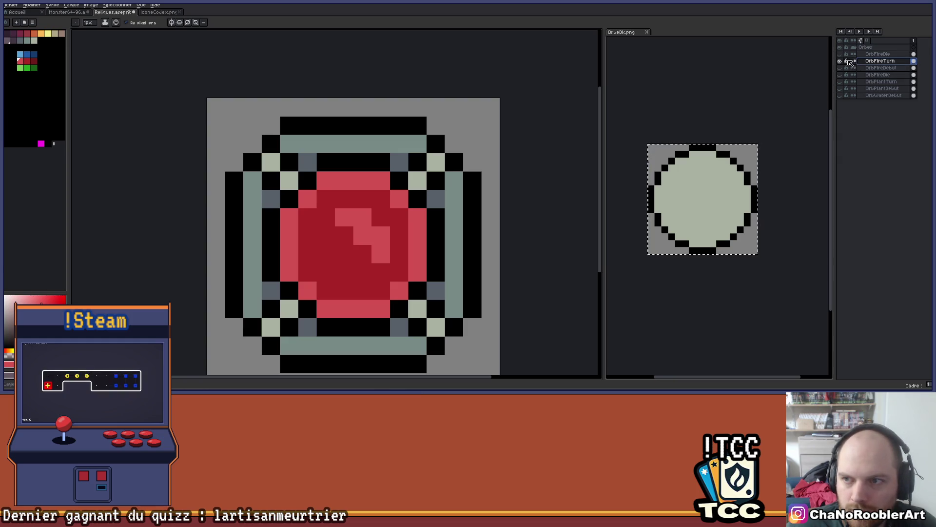
drag(363, 199, 333, 184)
key(g)
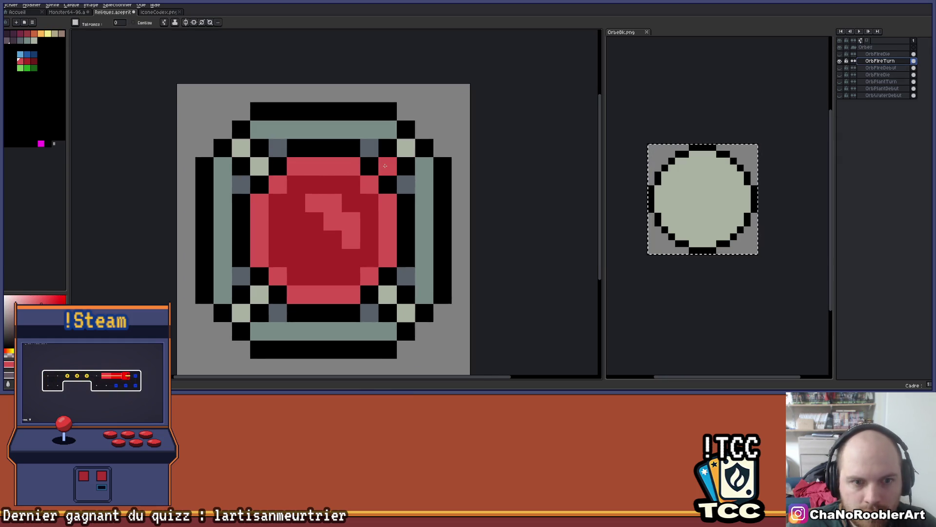
click(379, 167)
Paint the four inner corner pixels dark red, then hide the OrbFireTurn layer
click(32, 62)
key(b)
click(260, 166)
click(387, 166)
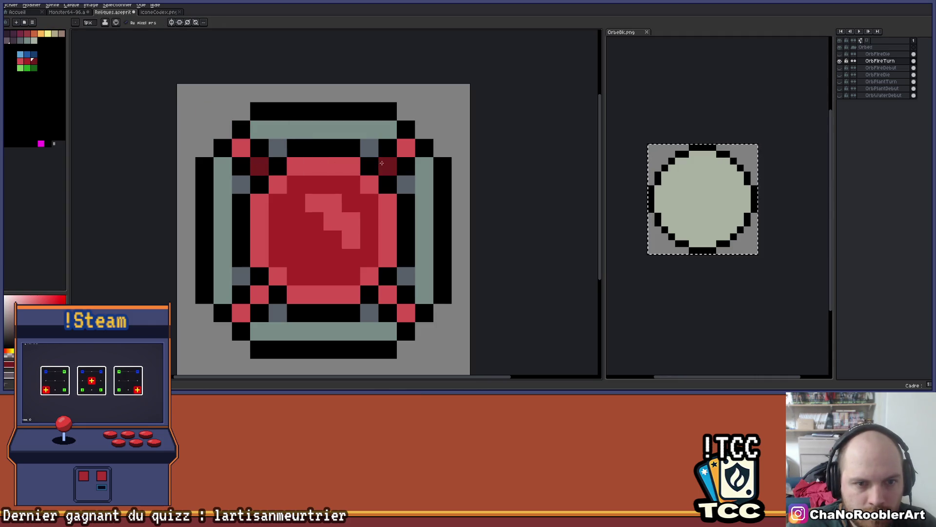
click(387, 294)
click(260, 294)
scroll(324, 277, down, 5)
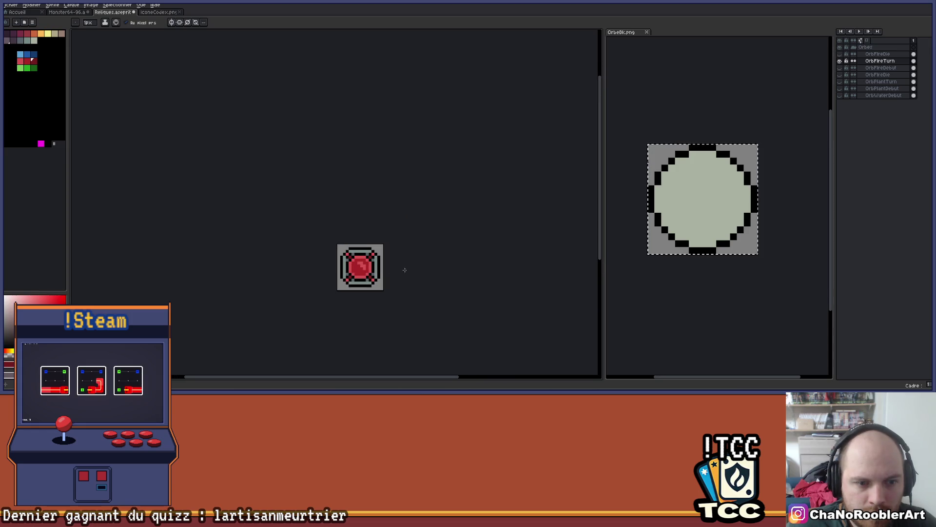
scroll(434, 178, up, 3)
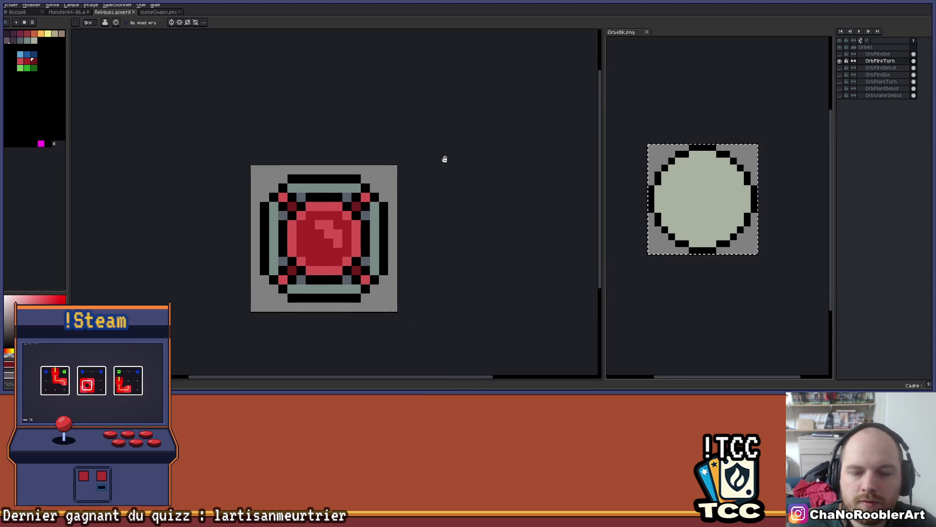
click(840, 61)
click(877, 82)
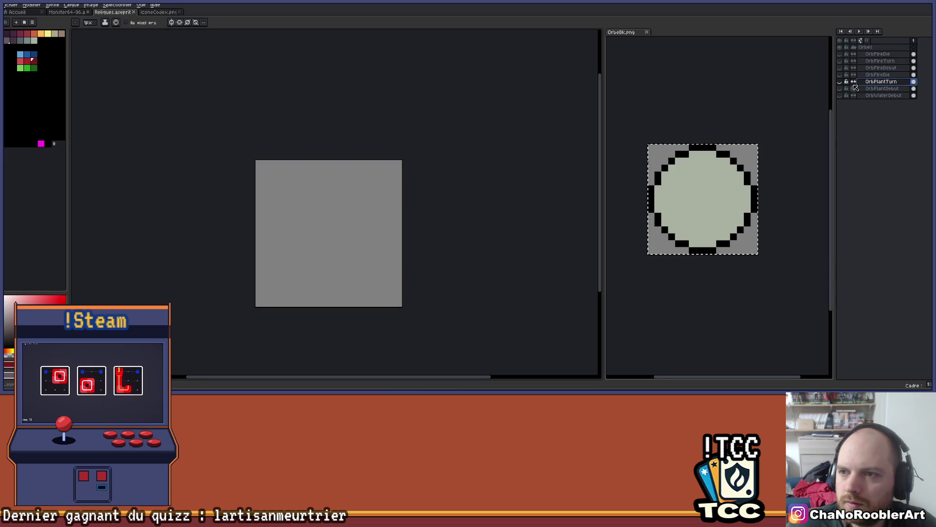
Compare against the plant orb, then rename the copied OrbFireDie layer to OrbPlantDie
click(840, 81)
click(840, 81)
click(840, 82)
click(840, 82)
click(877, 74)
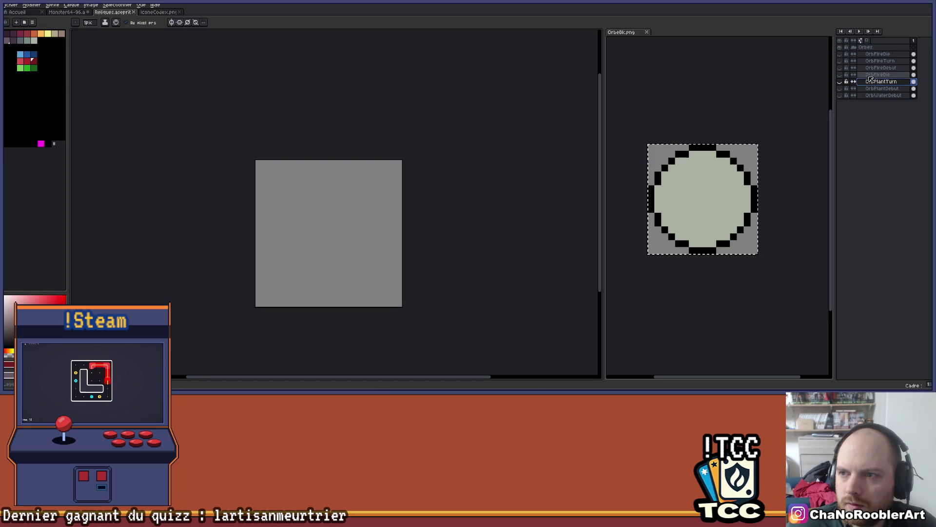
click(840, 75)
double_click(888, 76)
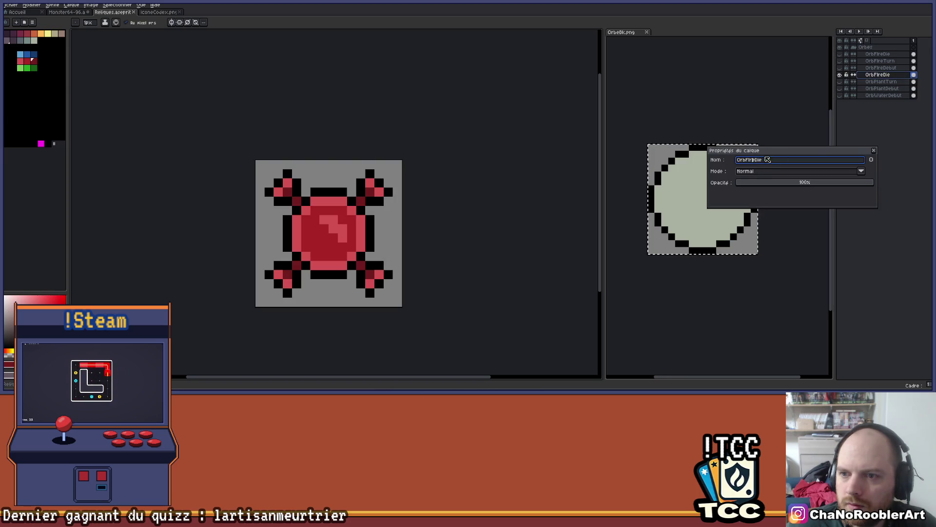
text(Plant)
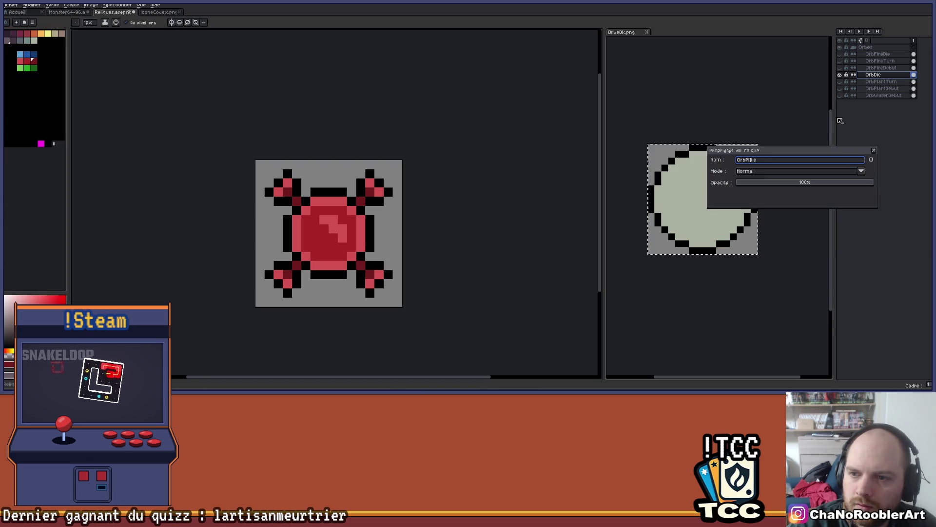
key(Return)
Bucket-fill the orb's light, mid and dark reds with light, medium and dark green
scroll(151, 141, up, 1)
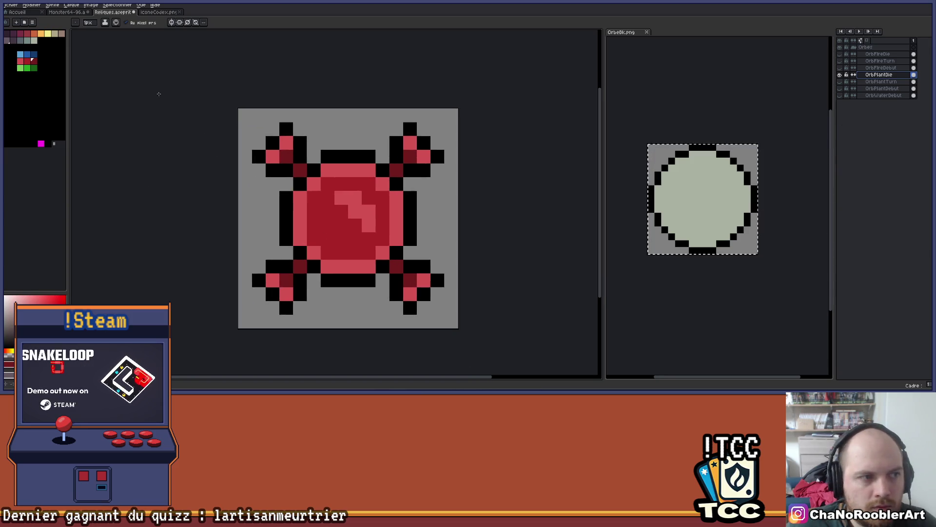
click(36, 69)
key(g)
scroll(360, 191, up, 1)
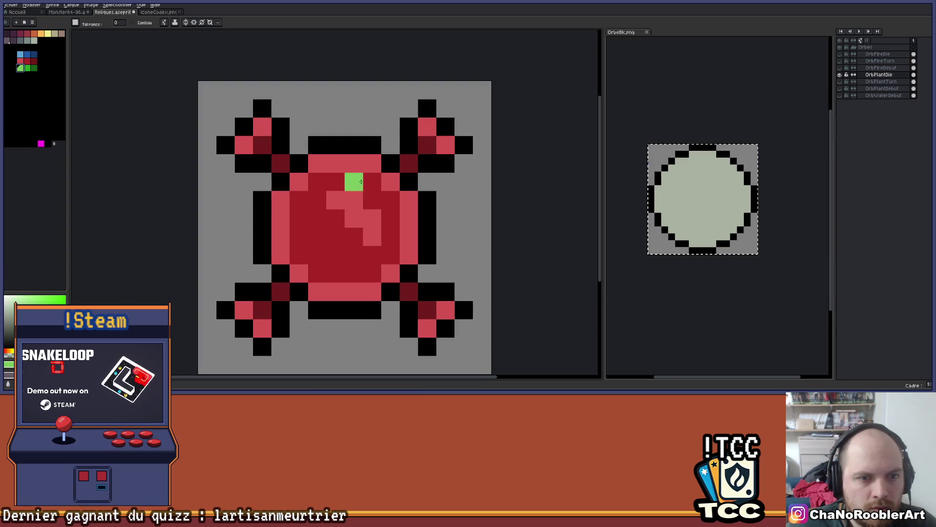
click(355, 167)
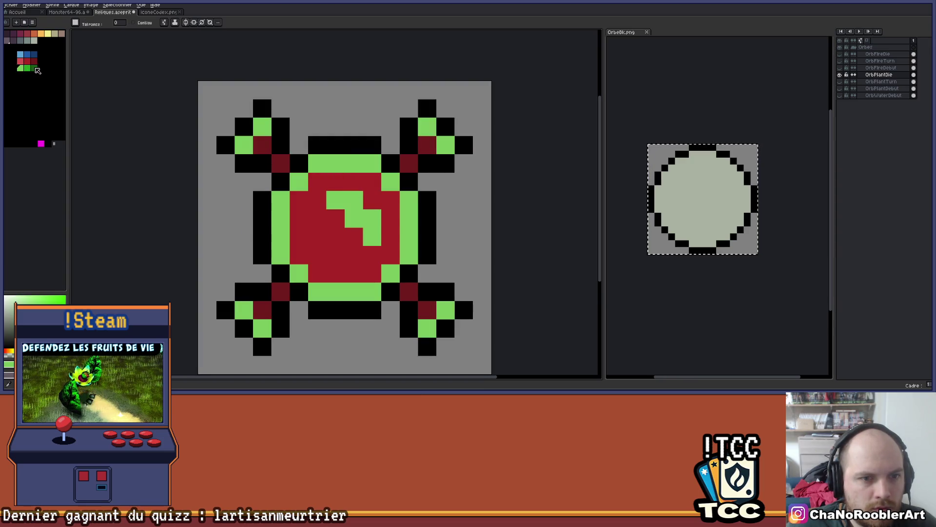
click(27, 68)
click(372, 182)
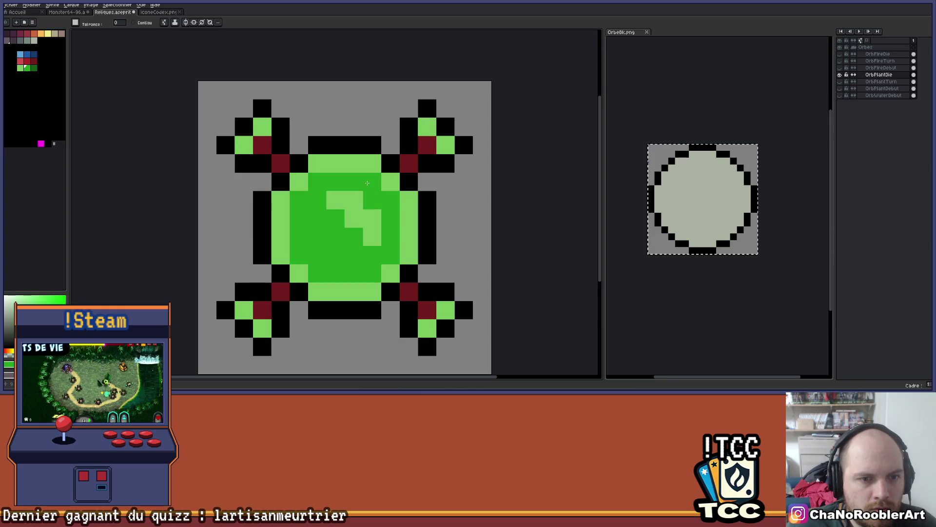
click(34, 68)
click(280, 163)
scroll(373, 164, down, 3)
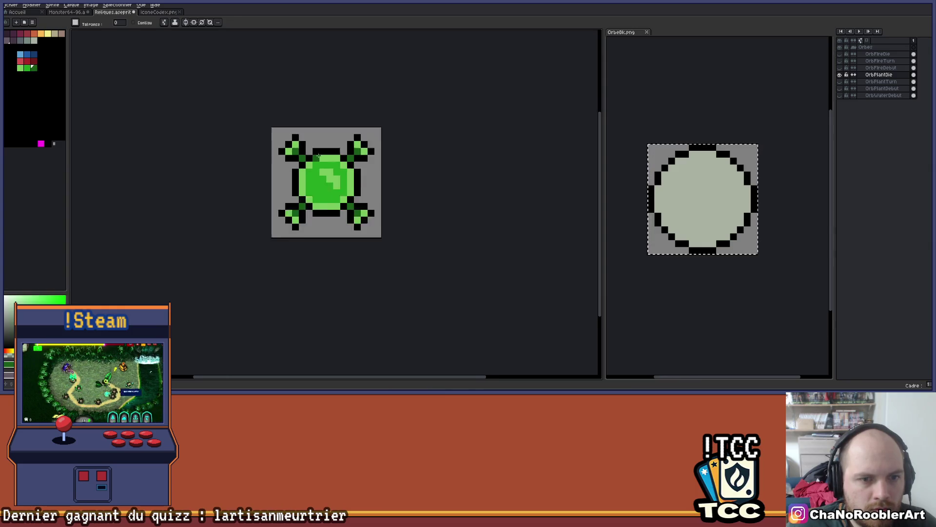
scroll(382, 156, up, 1)
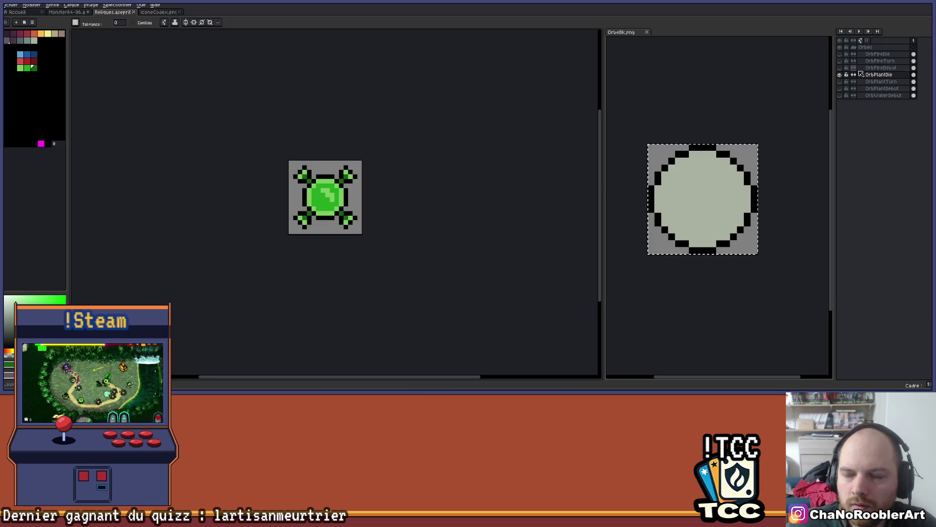
Check OrbPlantDie's layer properties without changes and compare it with a red fire orb
double_click(886, 75)
click(874, 150)
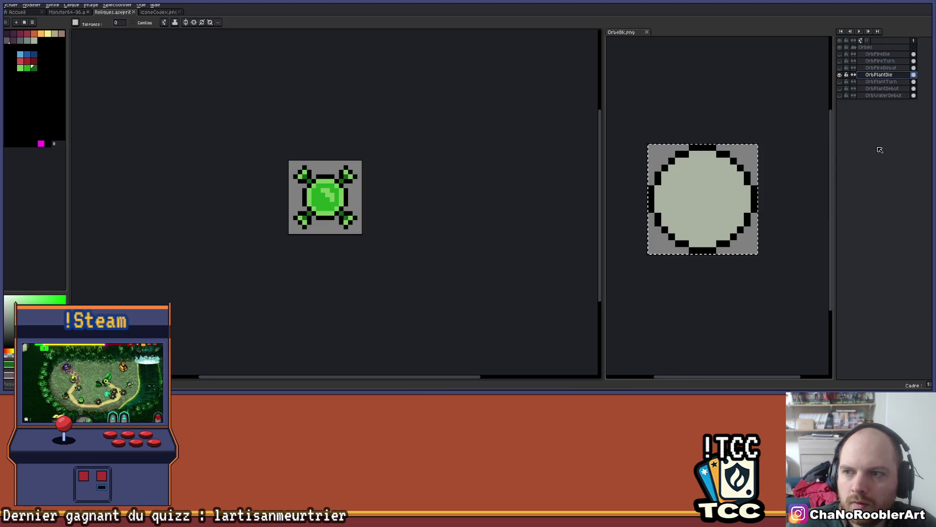
click(839, 55)
click(840, 54)
Toggle the red fire and green plant orb layers on and off, leaving every orb hidden
click(840, 74)
click(840, 68)
click(840, 68)
click(839, 61)
click(839, 61)
click(840, 54)
click(841, 56)
click(840, 61)
click(840, 61)
click(840, 75)
click(840, 75)
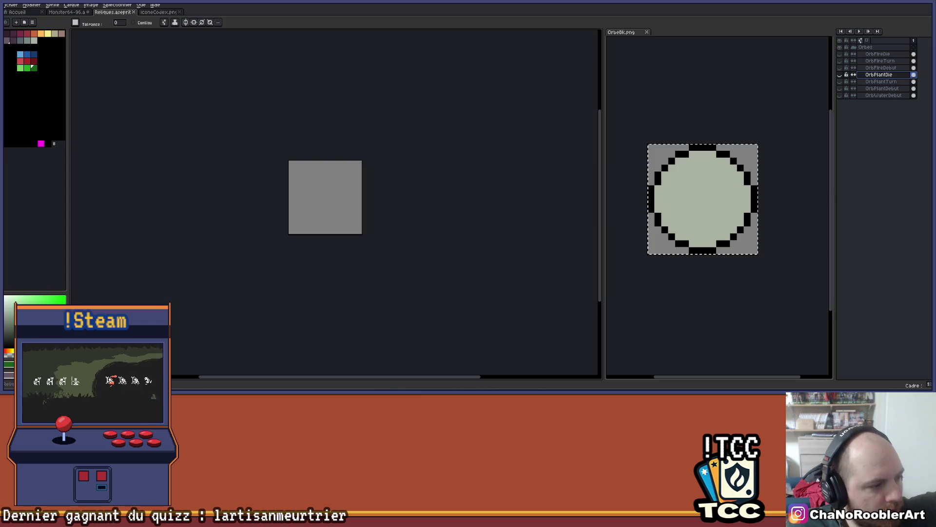
Toggle the green OrbPlantTurn and blue OrbWaterDebut orbs to compare them, then hide both
scroll(347, 168, up, 1)
scroll(718, 109, up, 1)
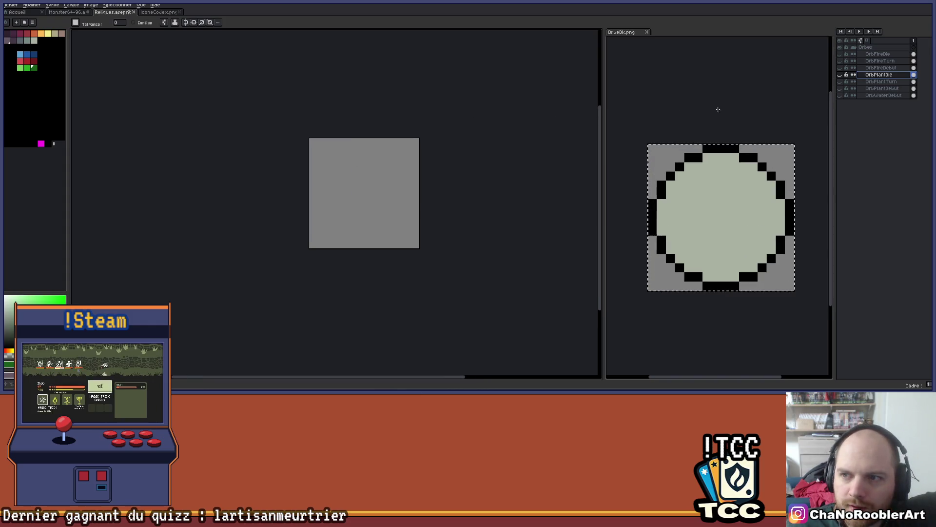
click(841, 81)
click(840, 82)
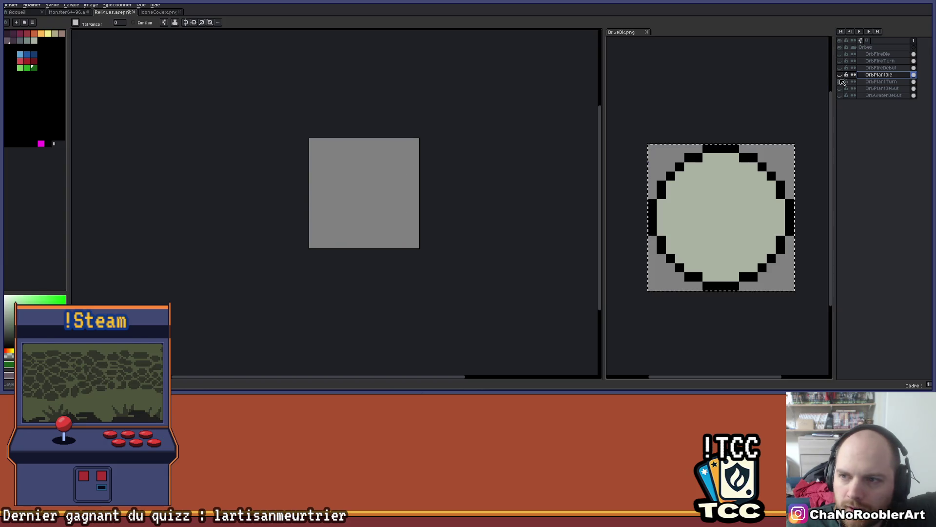
click(840, 81)
click(840, 81)
click(840, 88)
click(840, 88)
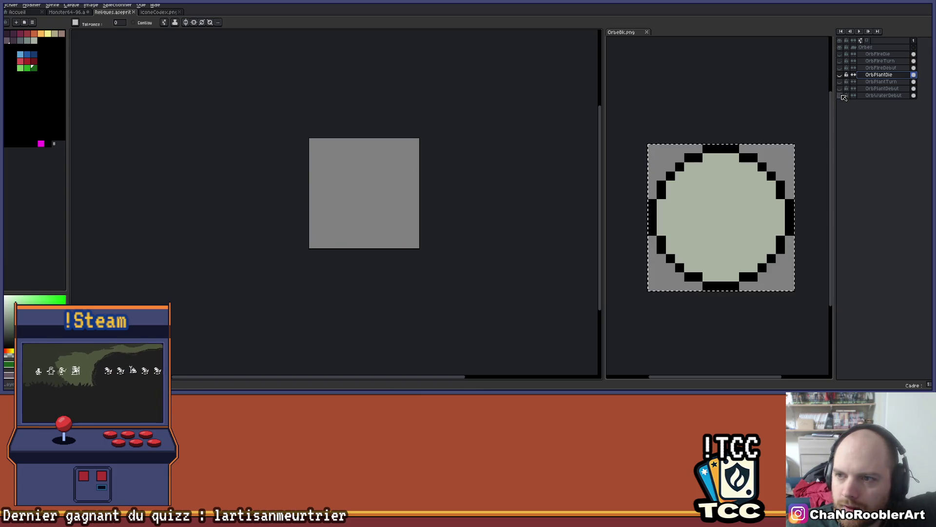
click(841, 95)
click(874, 96)
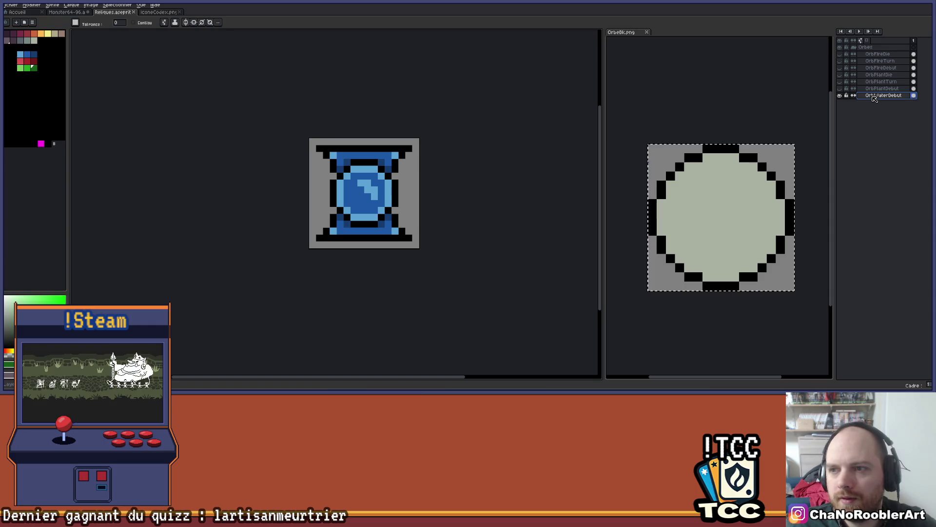
click(840, 95)
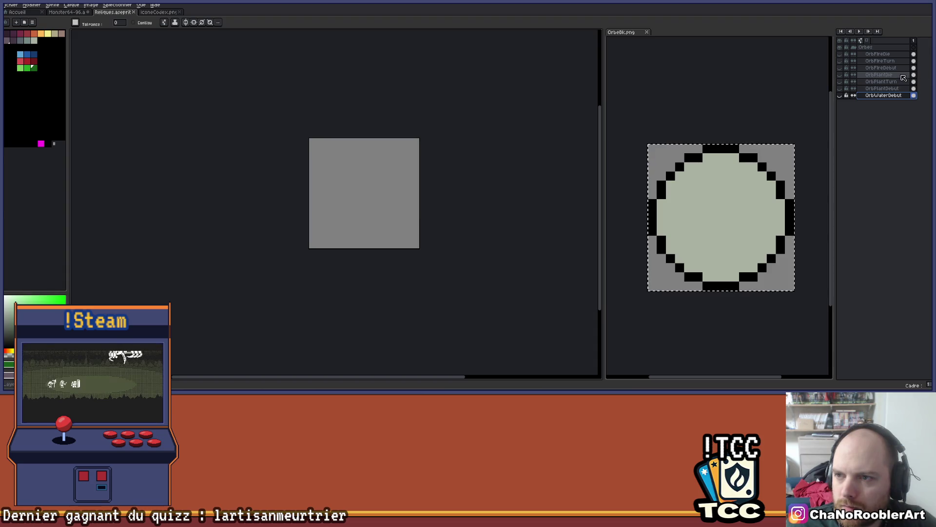
Duplicate OrbPlantTurn and OrbPlantDie, and rename the turn copy to OrbWaterTurn
mouse_move(896, 77)
mouse_down()
mouse_move(896, 48)
mouse_move(887, 116)
mouse_up()
click(890, 90)
double_click(881, 101)
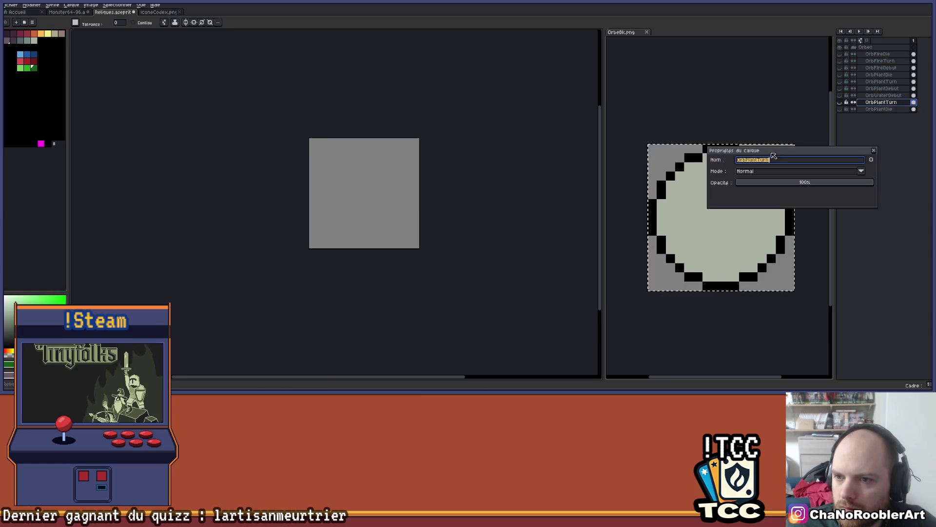
click(760, 160)
key(BackSpace)
key(BackSpace)
key(BackSpace)
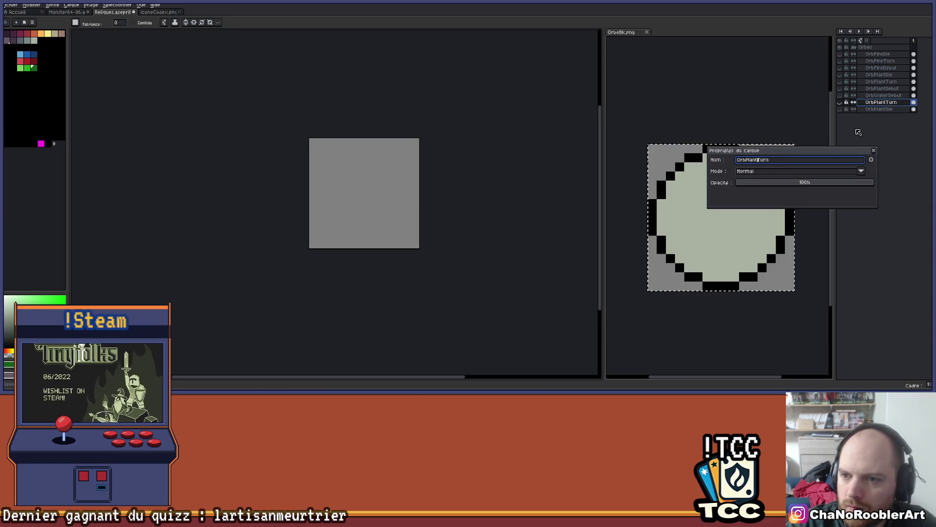
key(BackSpace)
key(BackSpace)
text(Water)
key(Return)
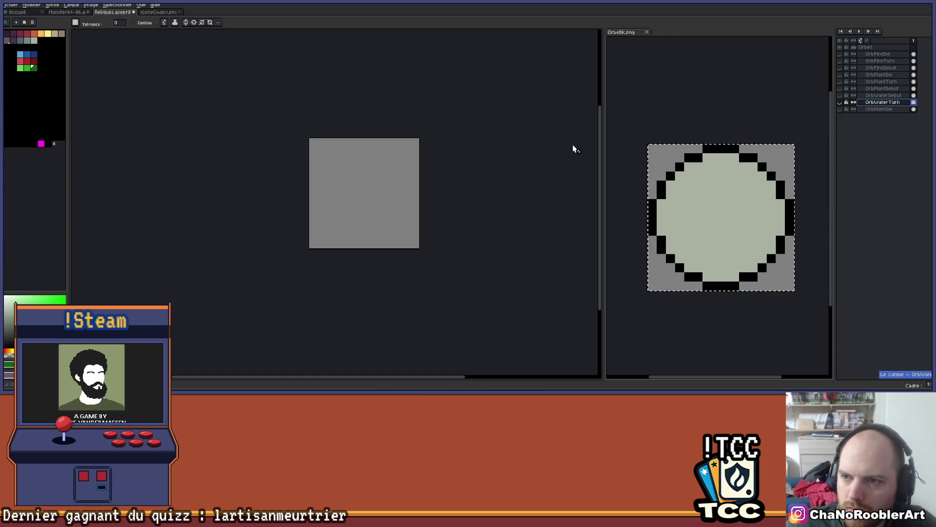
Recolour OrbWaterTurn's greens with medium, light and dark blue, then hide the layer
click(839, 102)
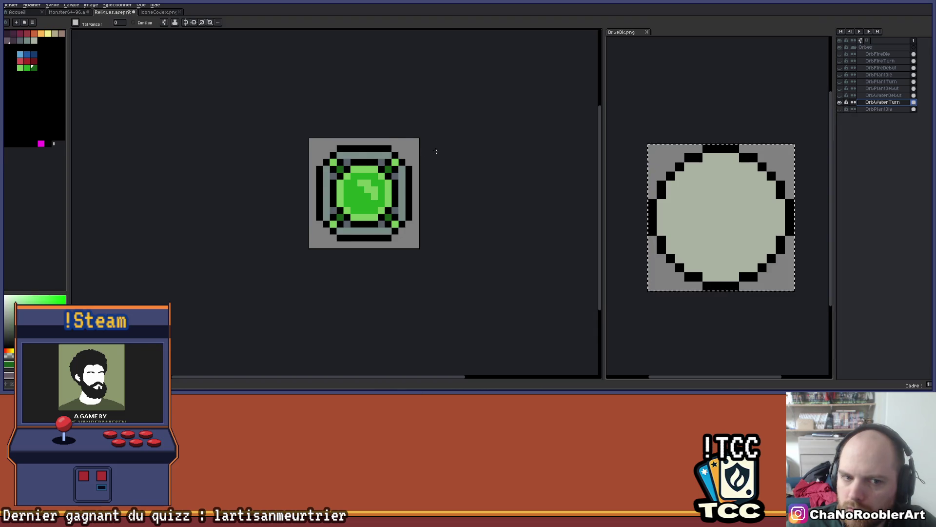
scroll(429, 147, up, 1)
scroll(429, 147, up, 1)
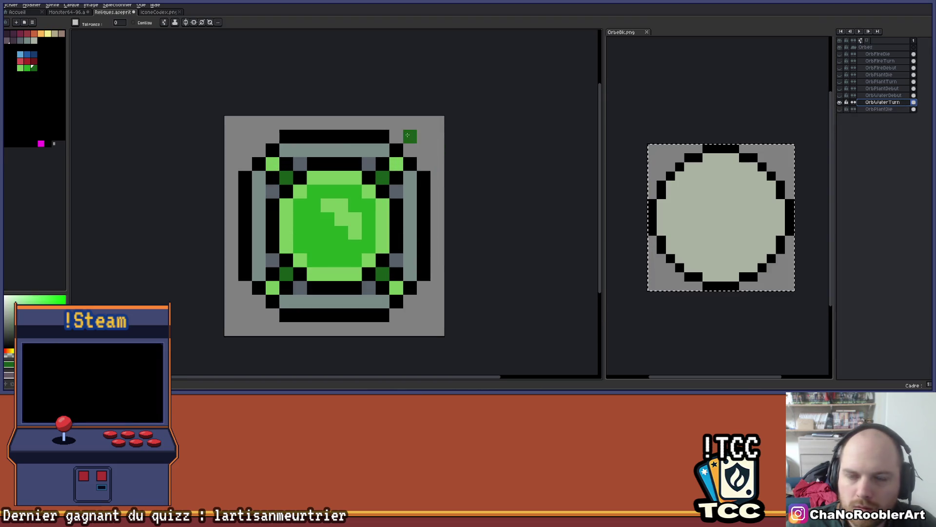
click(22, 55)
click(341, 171)
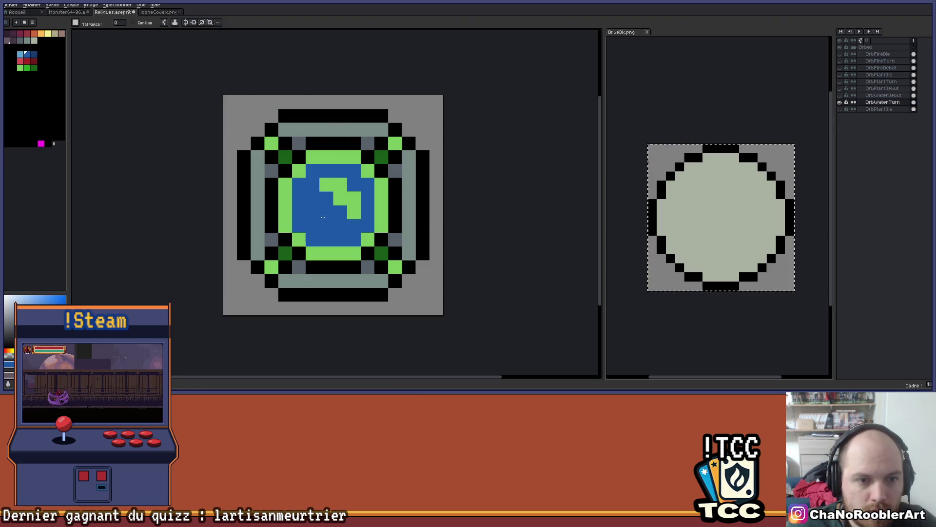
click(21, 54)
click(333, 191)
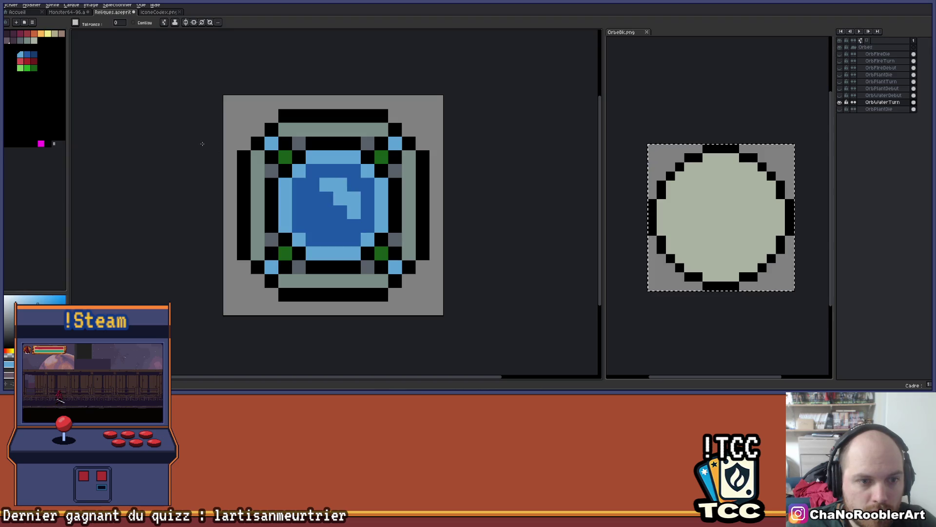
click(34, 54)
click(286, 157)
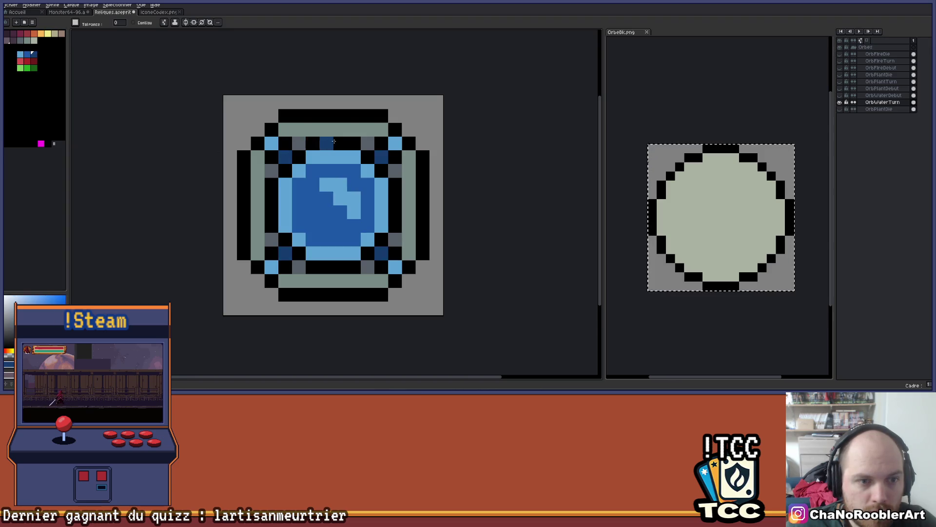
scroll(334, 142, down, 5)
scroll(397, 203, up, 3)
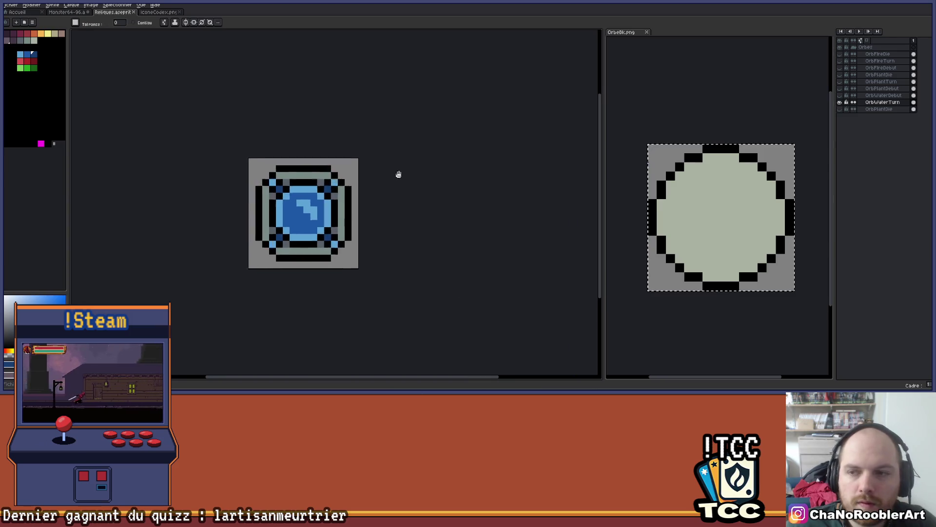
drag(398, 174, 484, 182)
click(840, 103)
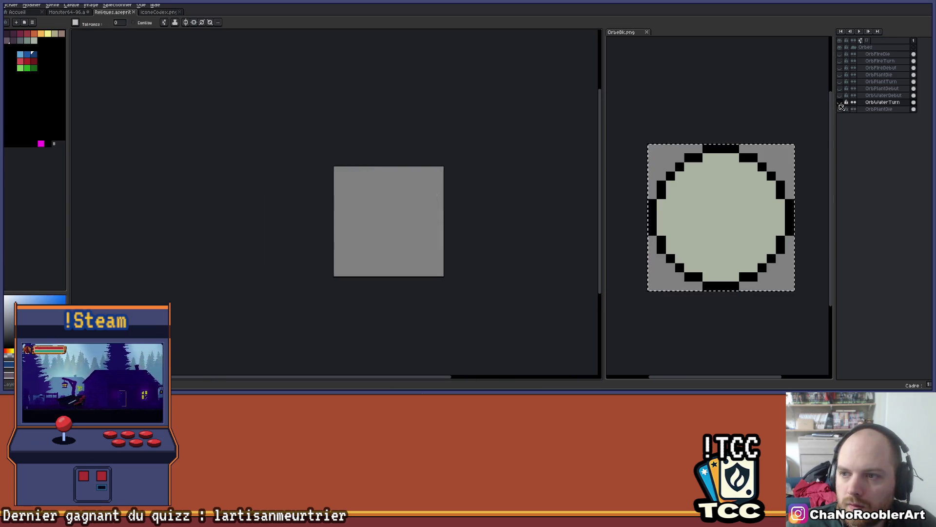
Show the copied OrbPlantDie layer and rename it OrbWaterDie
click(840, 110)
double_click(878, 109)
click(749, 160)
key(Delete)
key(Delete)
key(Delete)
key(BackSpace)
text(Water)
key(Return)
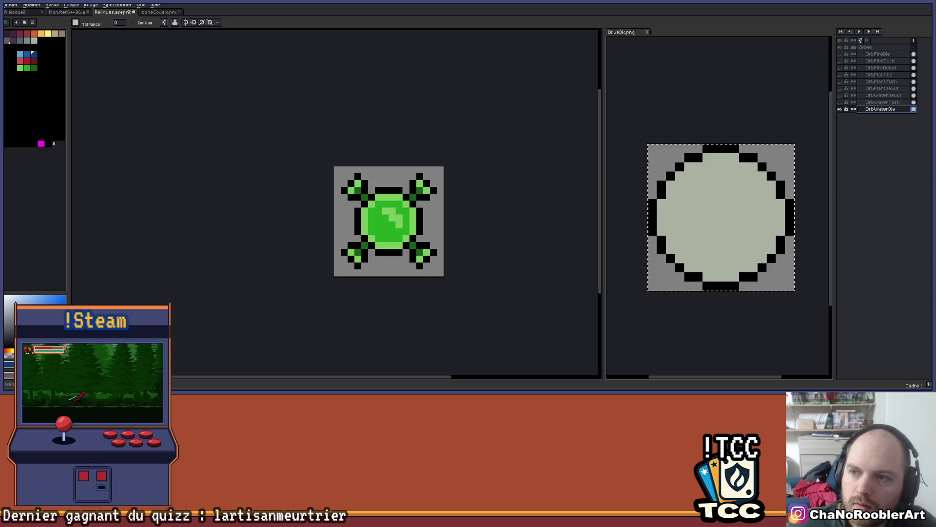
Bucket-fill OrbWaterDie's green areas with light and dark blue, then hide the layer
scroll(400, 230, up, 2)
click(21, 55)
click(418, 191)
click(33, 54)
click(310, 189)
click(290, 134)
scroll(397, 153, down, 4)
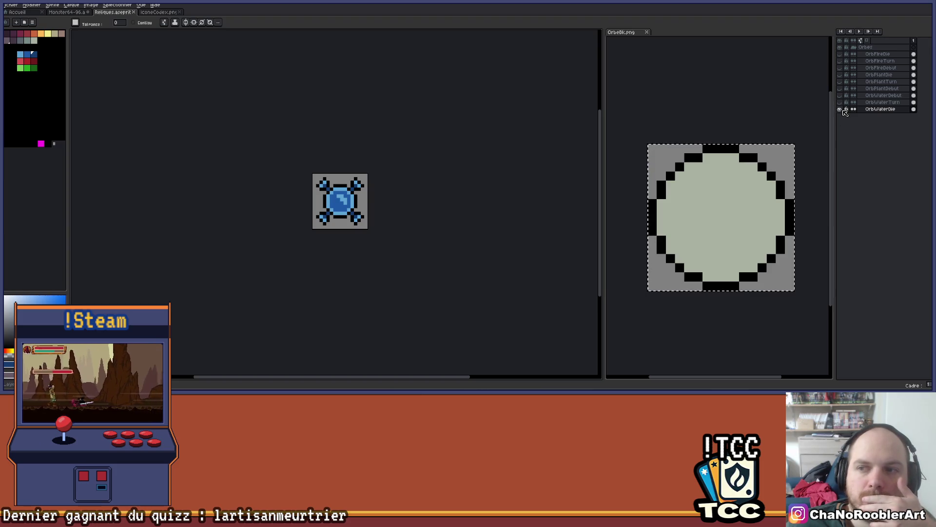
click(841, 109)
Collapse the Orbes group and add a new layer, Calque 1, above it
click(854, 47)
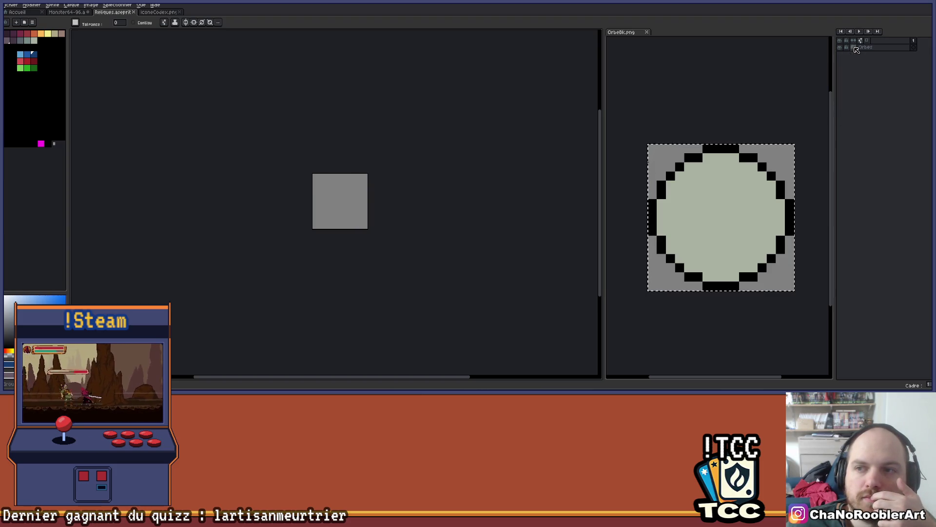
click(854, 47)
click(854, 48)
text(Orbes)
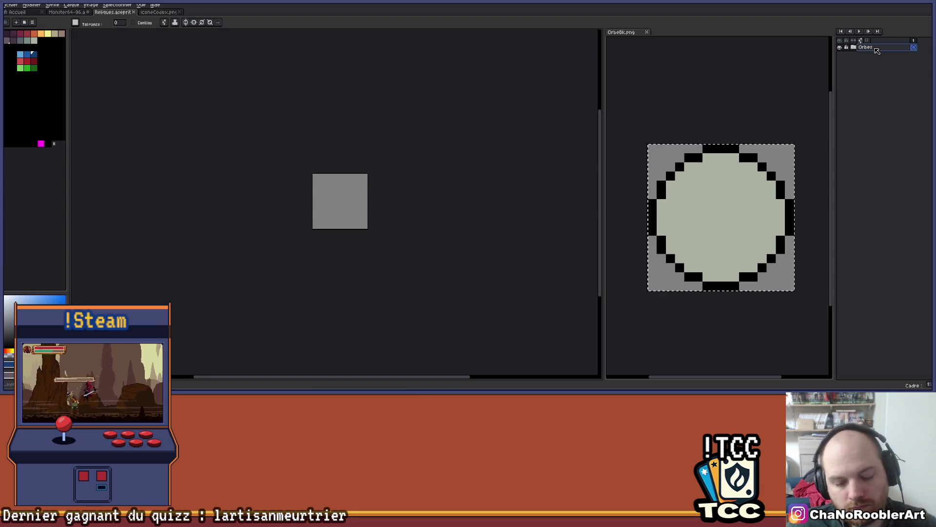
key(shift+n)
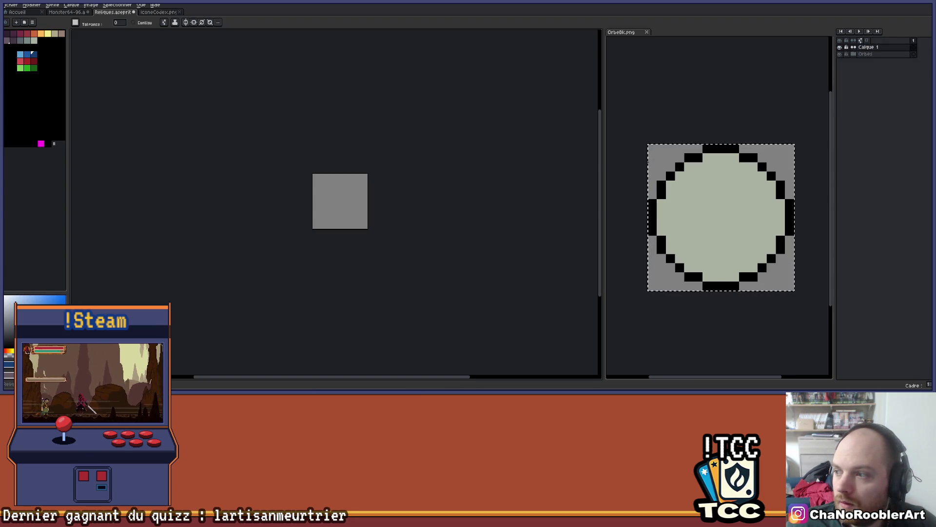
key(alt+Tab)
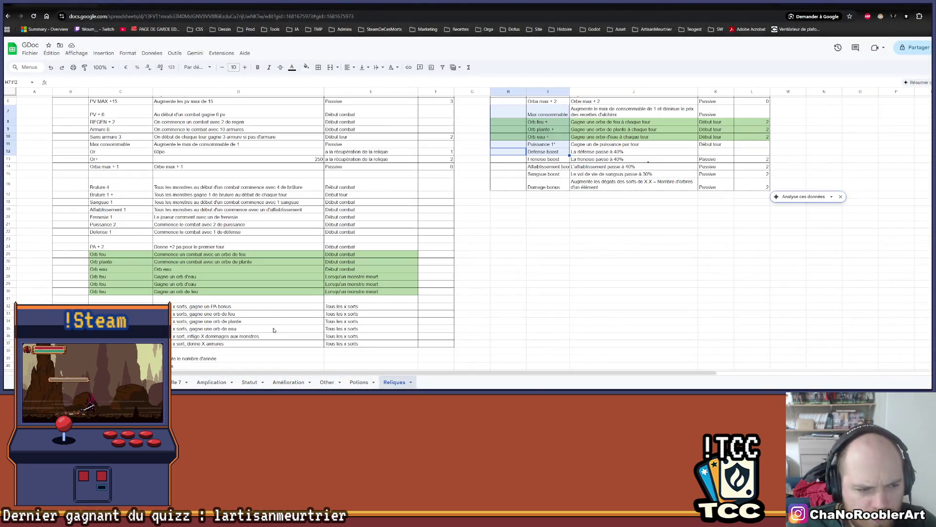
Review the Rang values of the three PV MAX relics in the Reliques sheet
scroll(450, 201, up, 2)
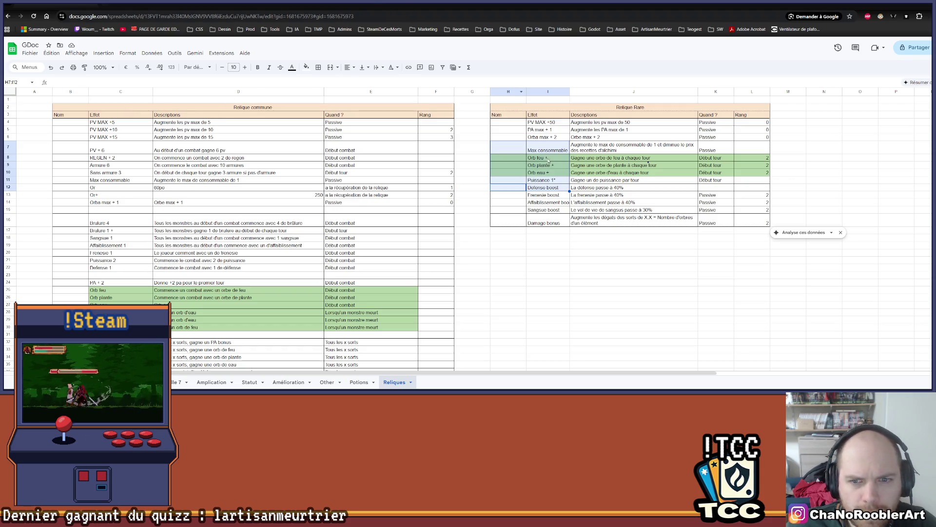
click(595, 248)
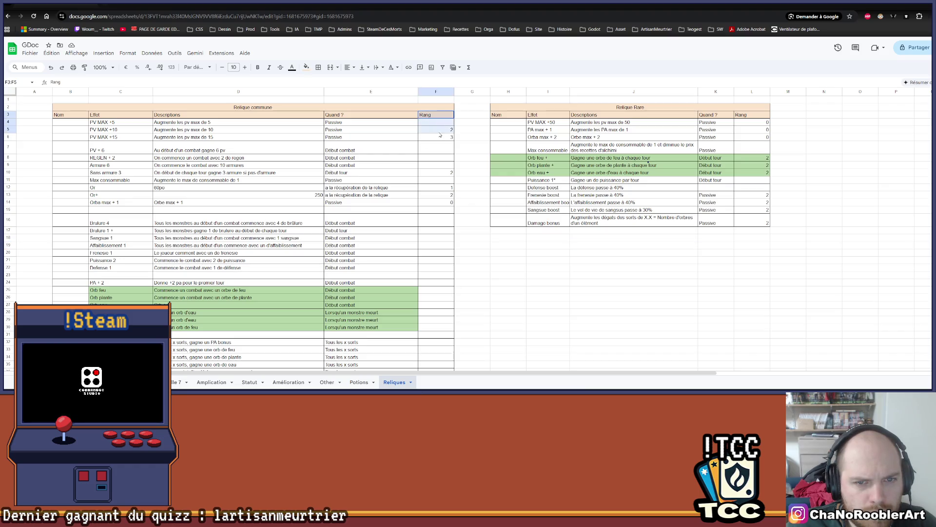
drag(442, 137, 443, 119)
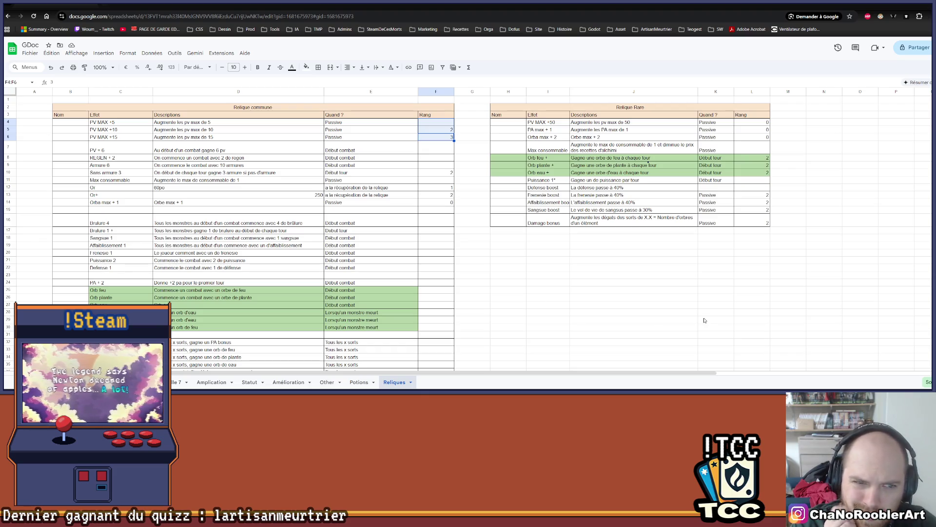
mouse_move(122, 122)
mouse_down()
mouse_move(234, 137)
mouse_move(449, 137)
mouse_up()
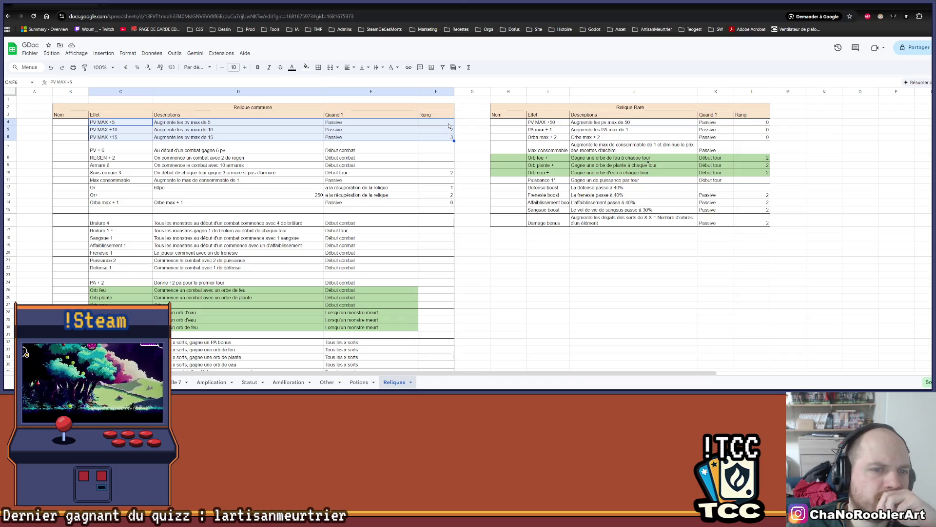
click(470, 105)
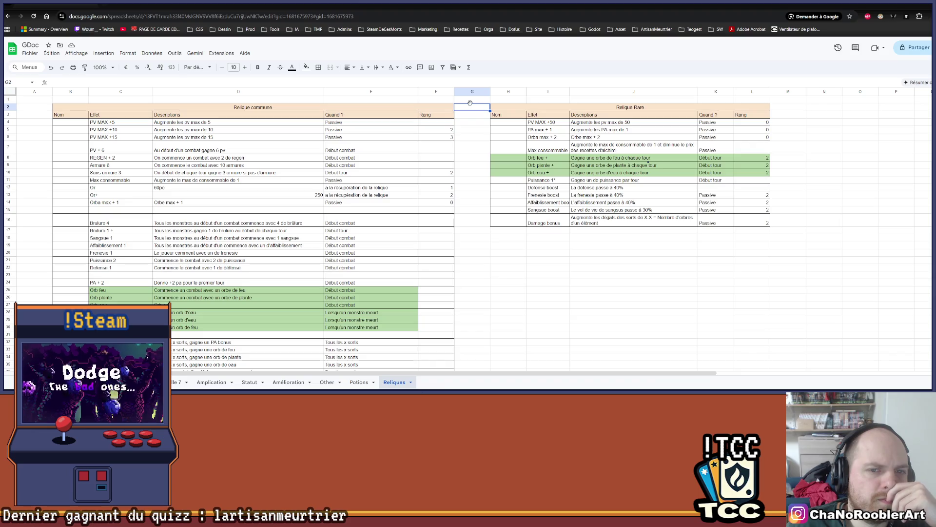
click(442, 137)
click(444, 129)
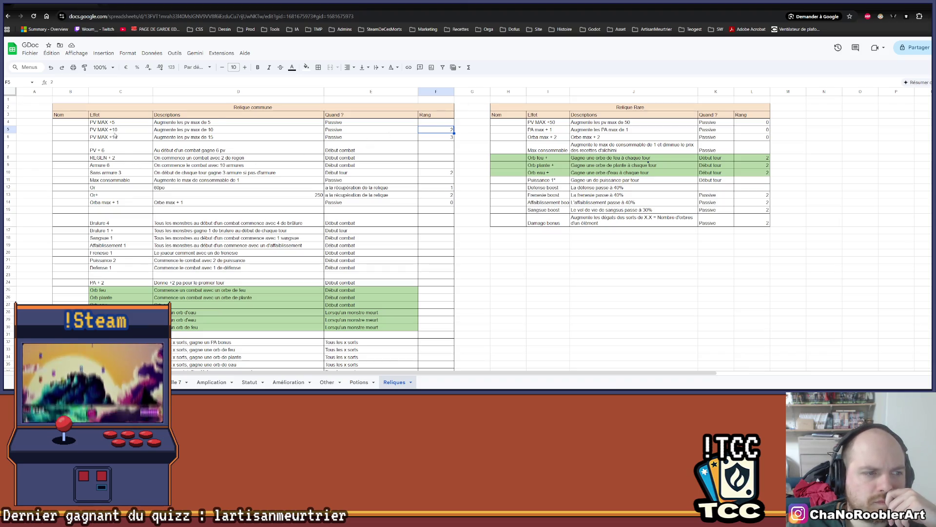
click(441, 139)
click(439, 129)
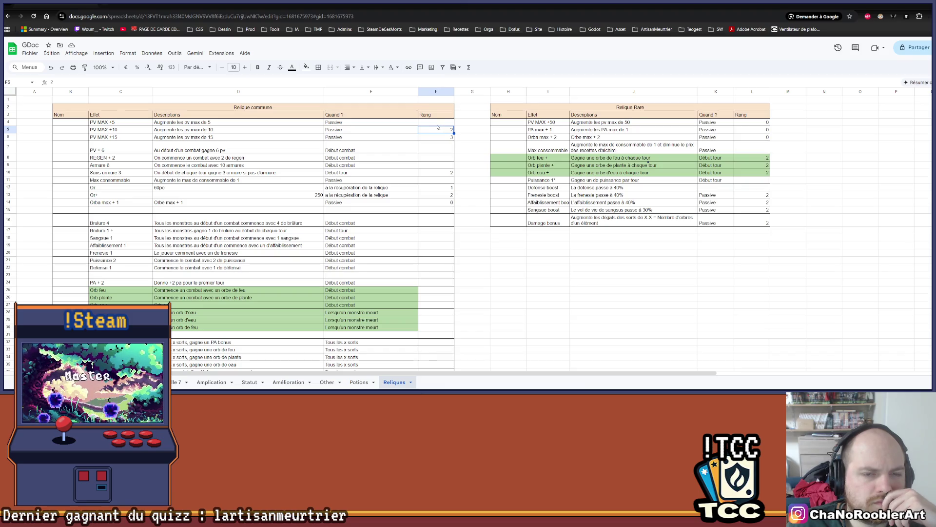
scroll(439, 233, down, 2)
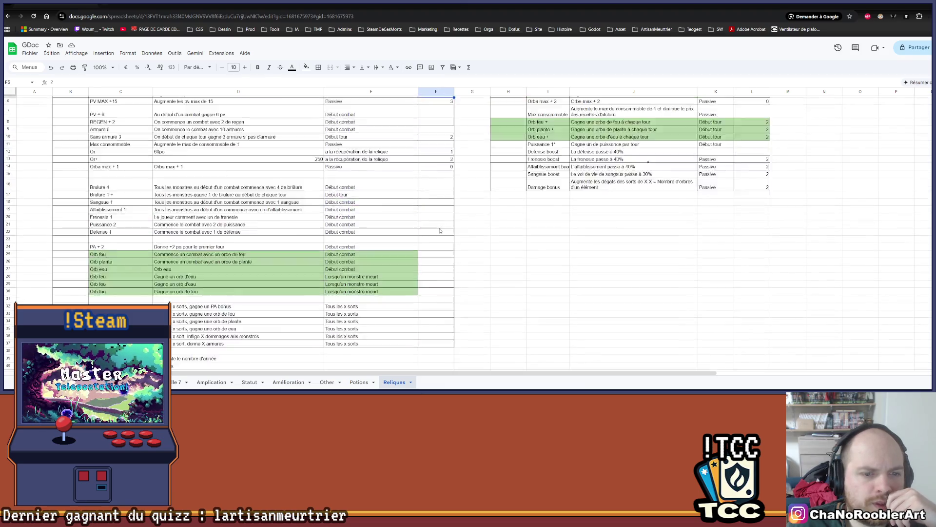
scroll(439, 232, up, 2)
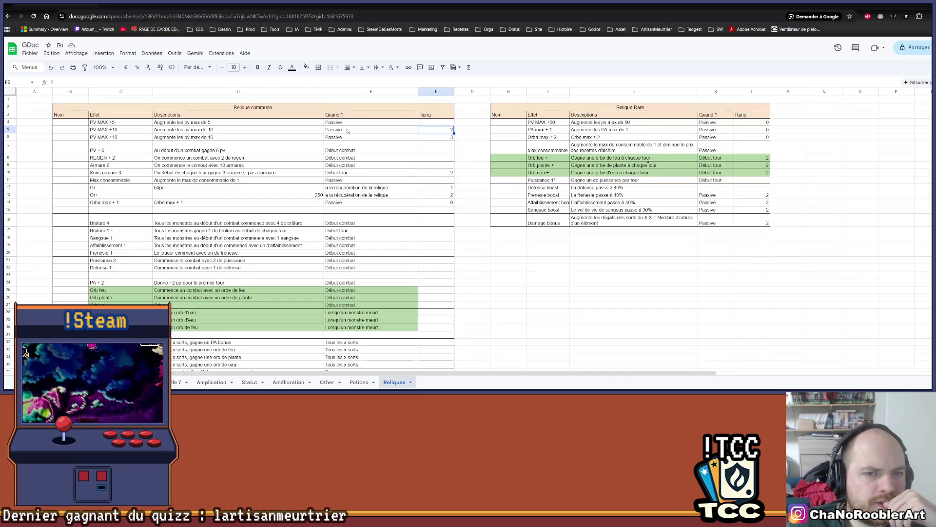
Enter Rang 1 for the PV MAX +5 relic in cell F4
click(432, 124)
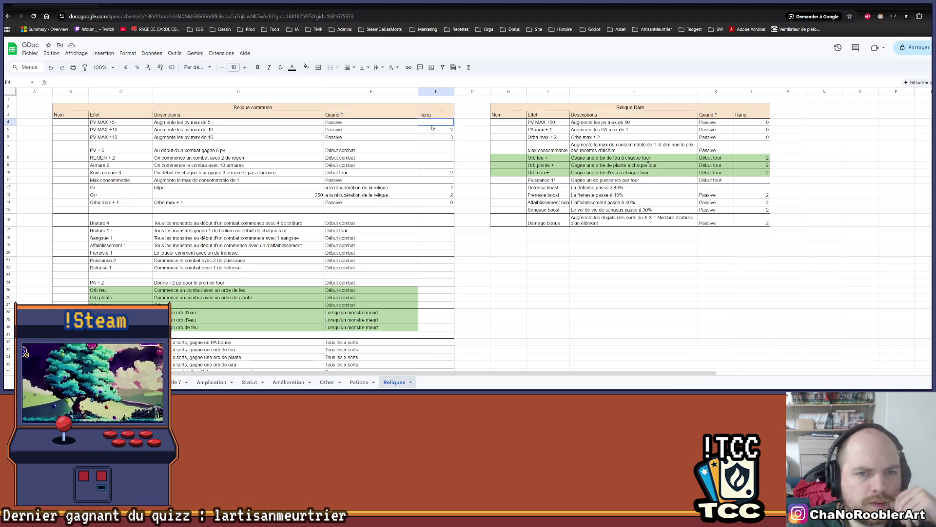
double_click(432, 124)
text(1)
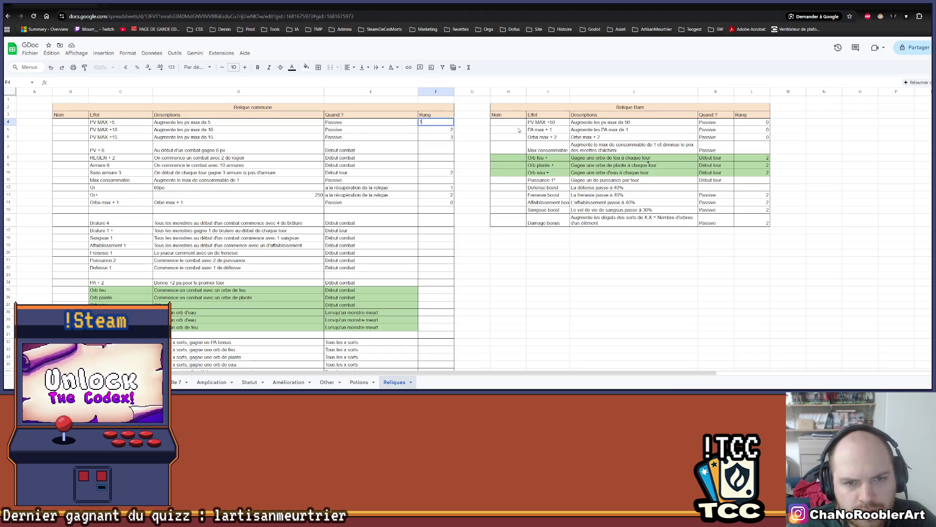
click(476, 129)
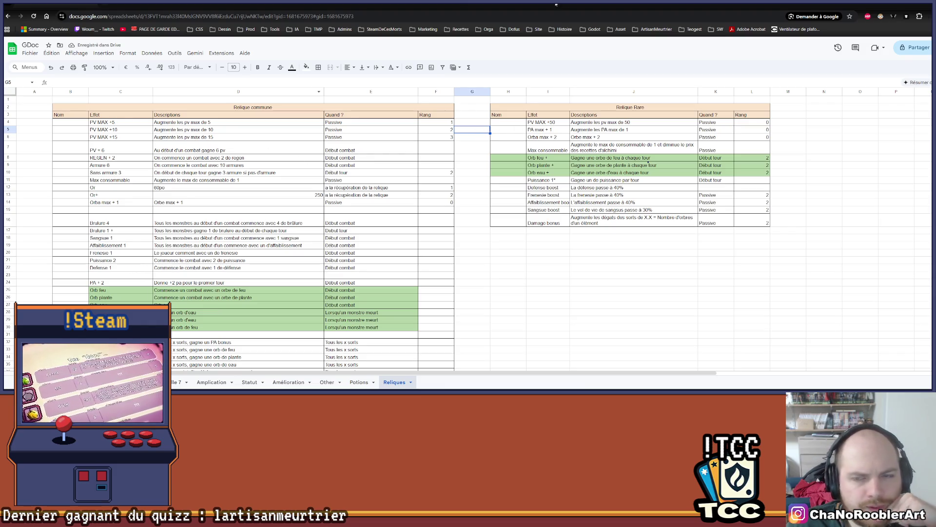
mouse_move(555, 4)
mouse_down()
mouse_move(700, 6)
mouse_move(301, 5)
mouse_up()
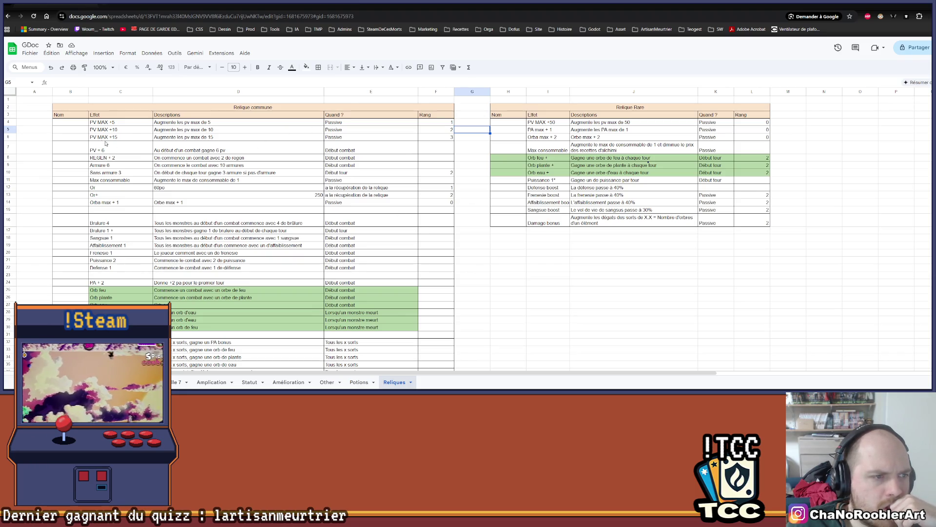
scroll(112, 205, down, 5)
scroll(146, 283, up, 5)
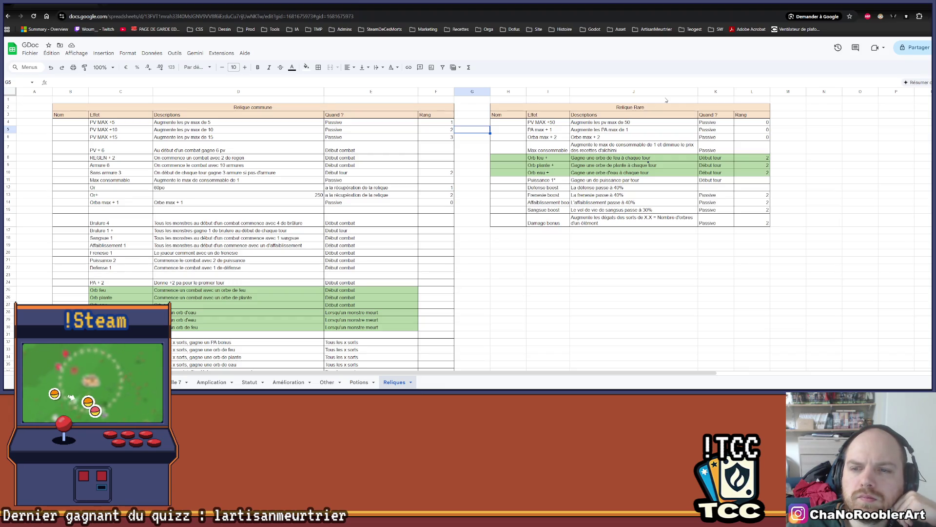
click(662, 149)
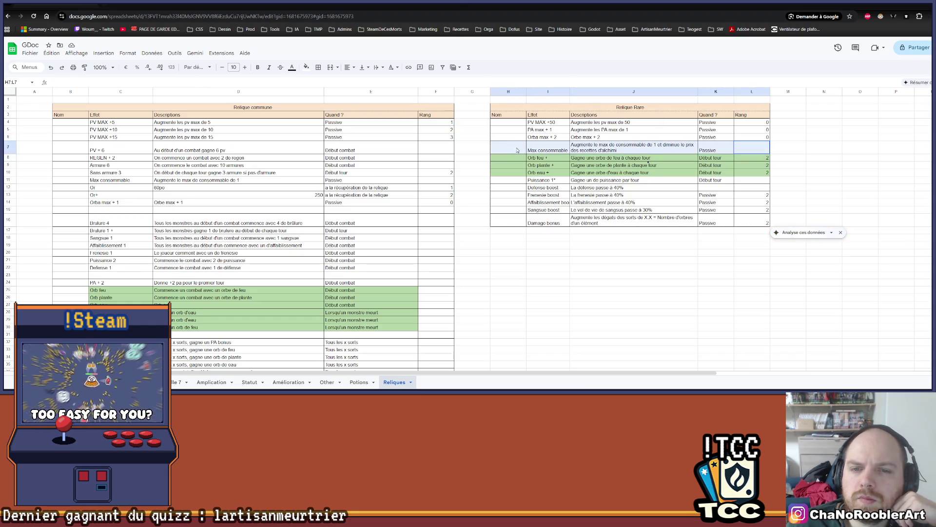
click(887, 138)
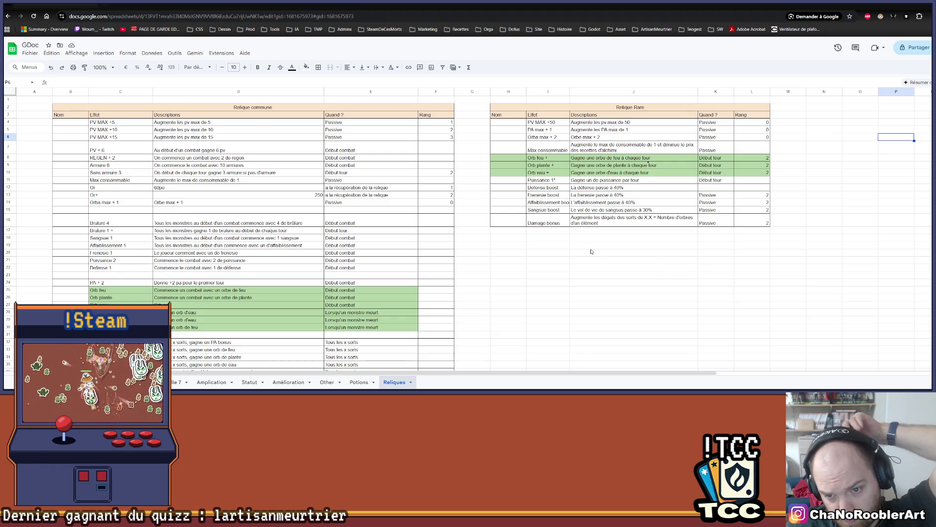
drag(507, 221, 753, 222)
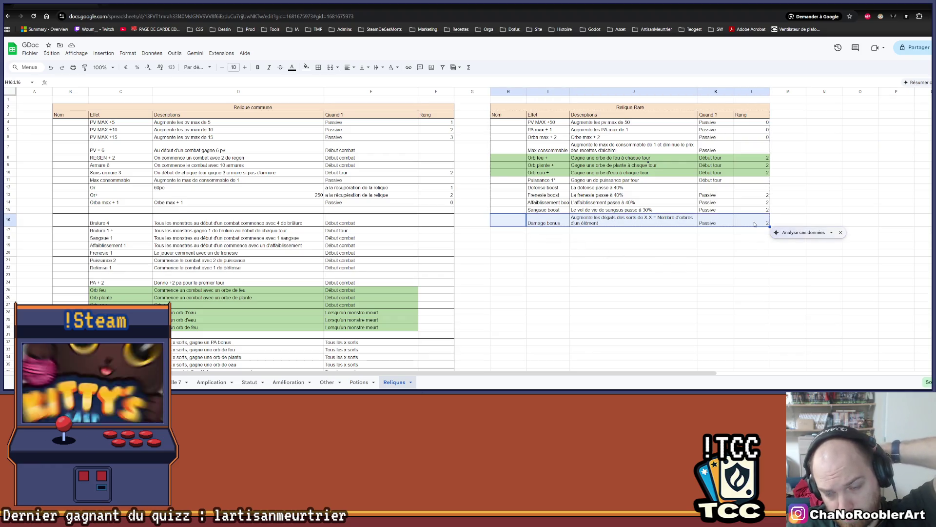
click(746, 247)
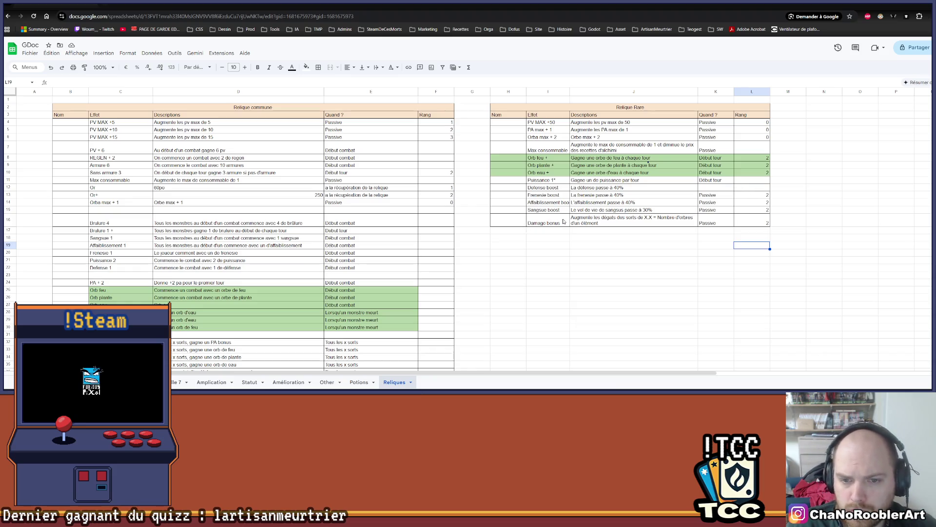
click(605, 223)
drag(509, 222, 751, 225)
Copy the Damage bonus entry into rows 17 and 18
key(ctrl+c)
click(508, 236)
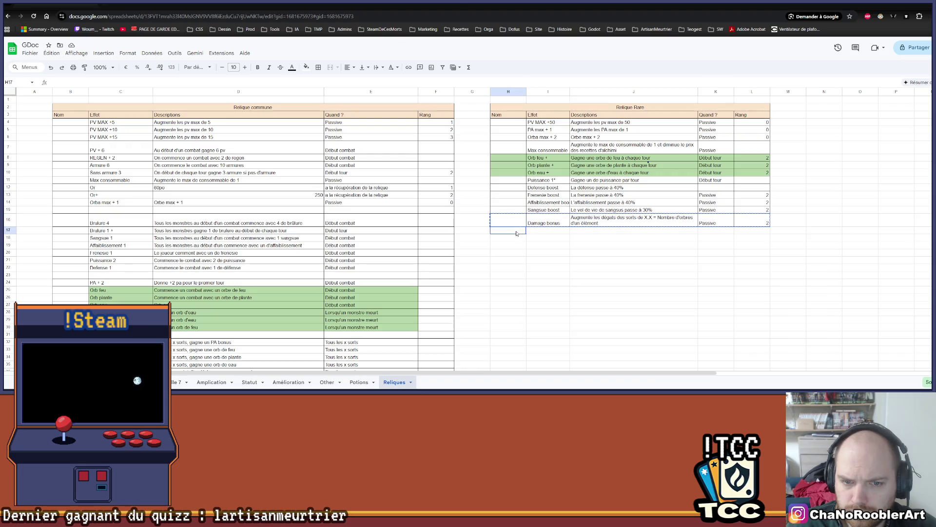
key(ctrl+v)
click(501, 246)
key(ctrl+v)
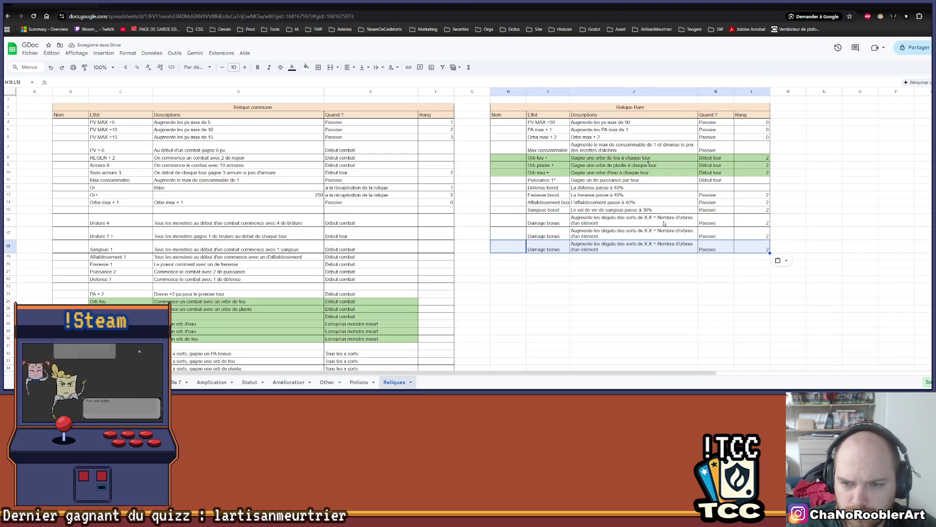
Rename the first copy 'Damage bonus fire' and widen column I to fit
double_click(559, 220)
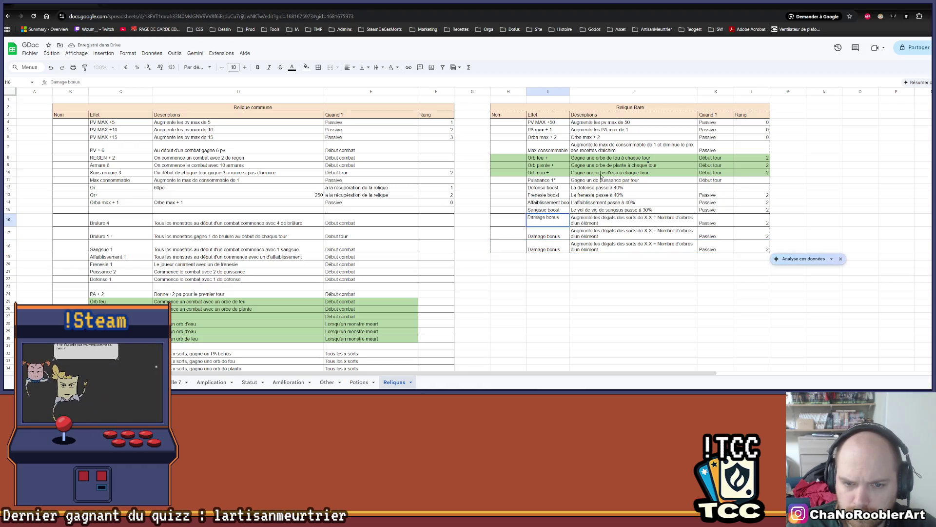
text(fo)
key(BackSpace)
text(ire orb)
key(Return)
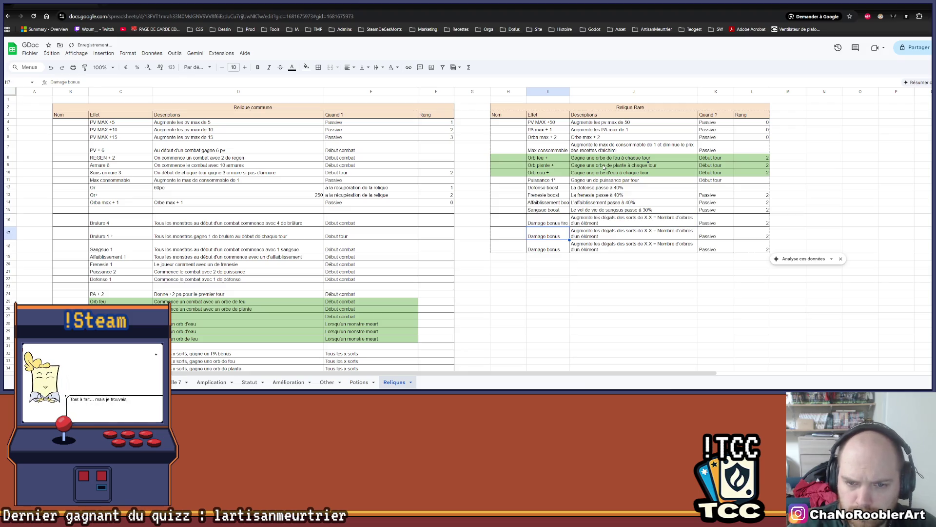
drag(569, 92, 609, 91)
Name the other entries 'Damage bonus plant orbe' and 'Damage bonus water'
double_click(576, 239)
text(plan)
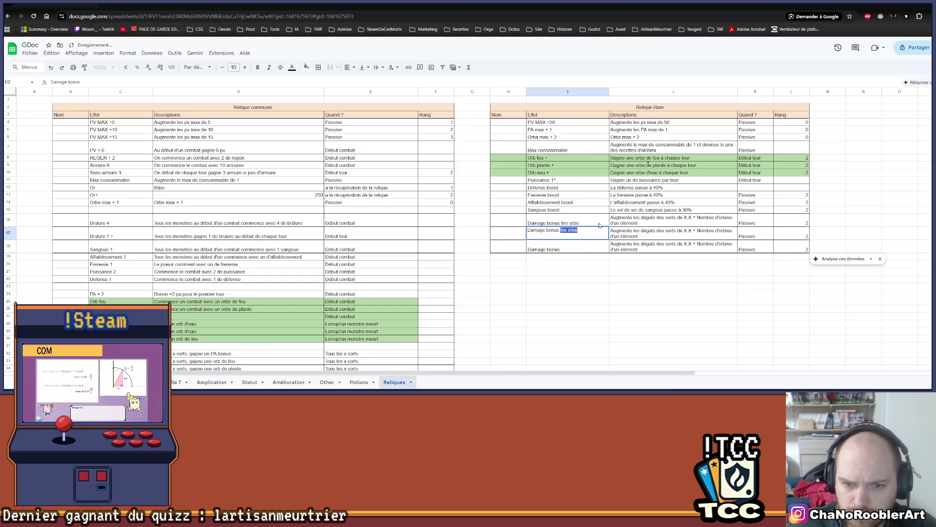
text(t orbe)
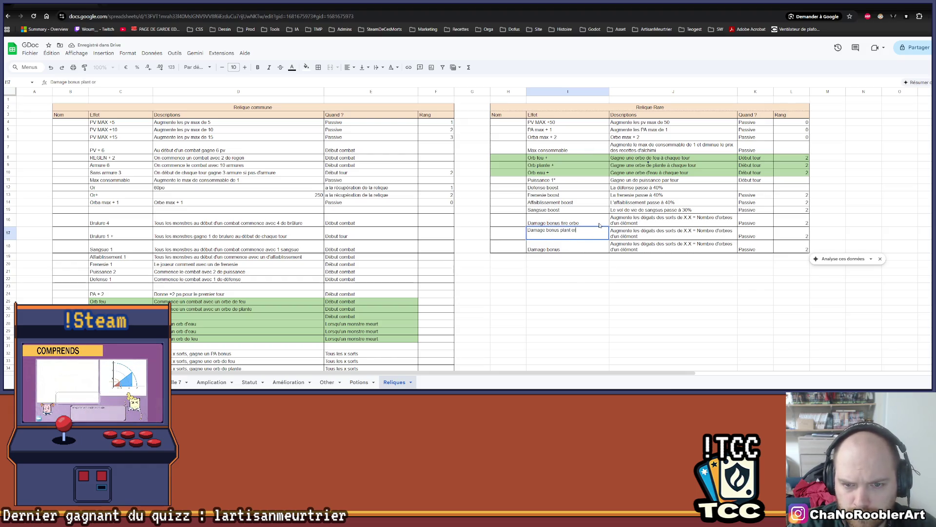
key(Return)
double_click(566, 249)
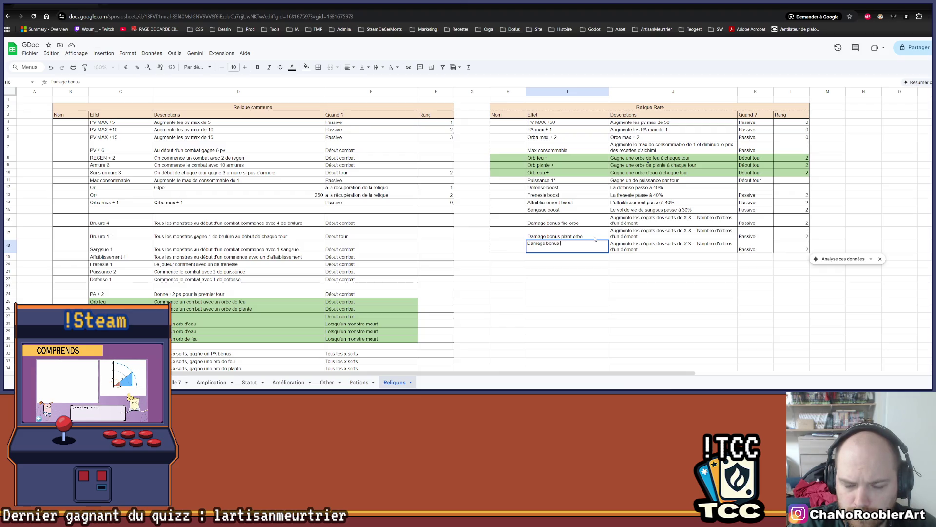
text(water)
key(Return)
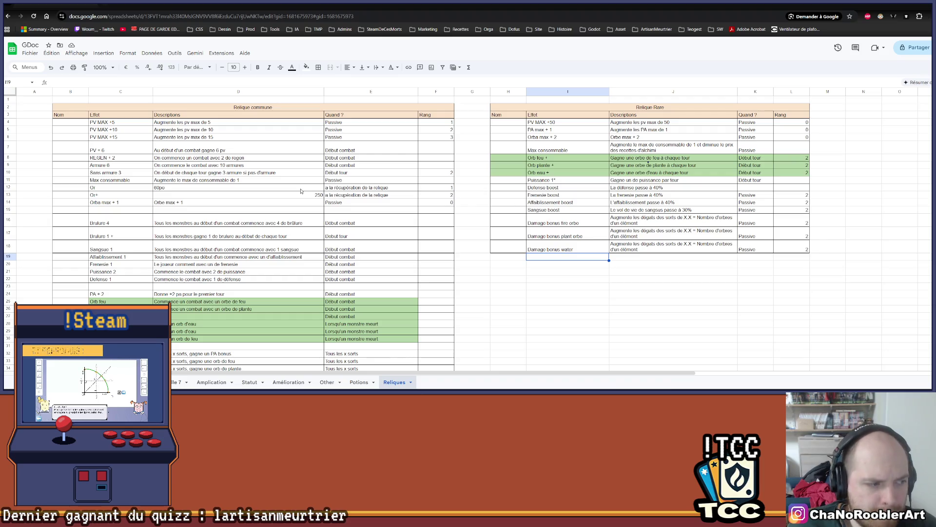
scroll(161, 228, down, 5)
Insert an empty row 31 above the Marathon relic
scroll(160, 227, up, 4)
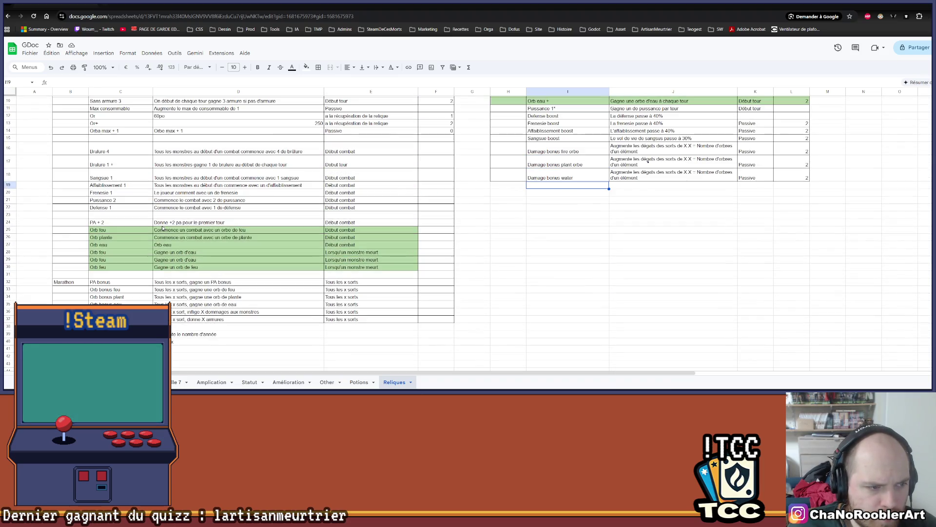
click(8, 274)
right_click(8, 274)
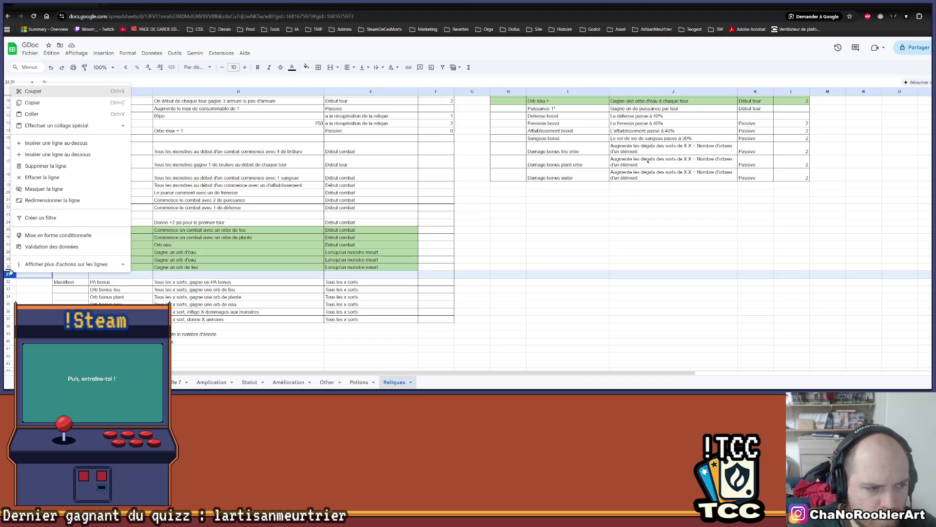
click(47, 143)
Enter relic 'Orb feu' with a description raising fire spell damage by 1
double_click(116, 275)
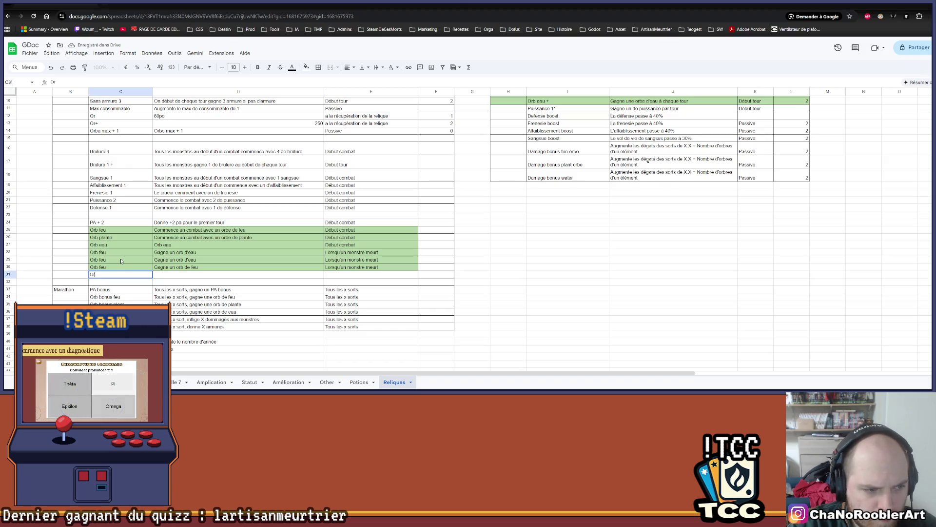
text(Orb feu)
key(Tab)
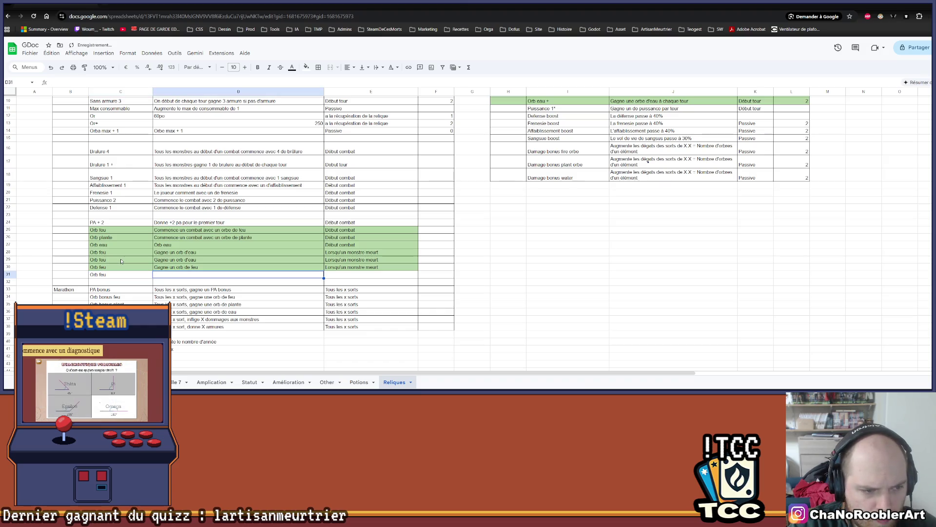
text(Augment)
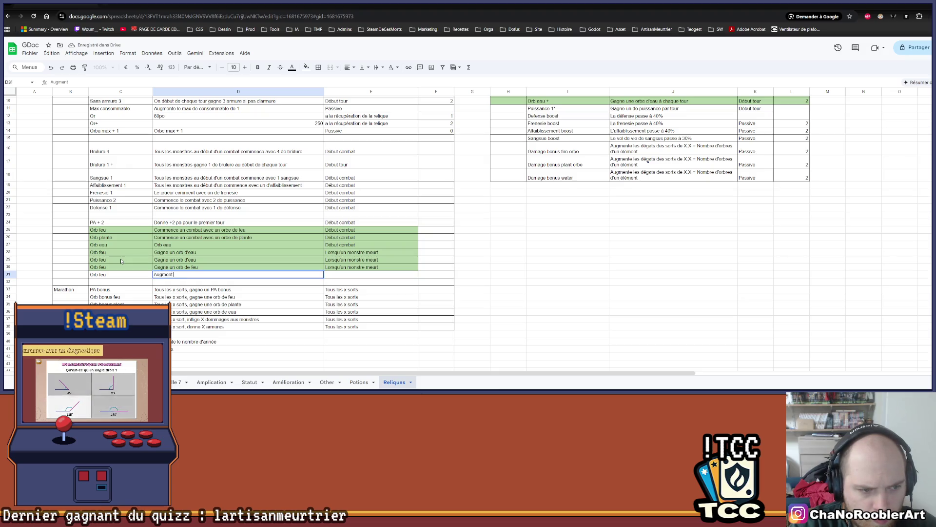
text( la puissance de 1)
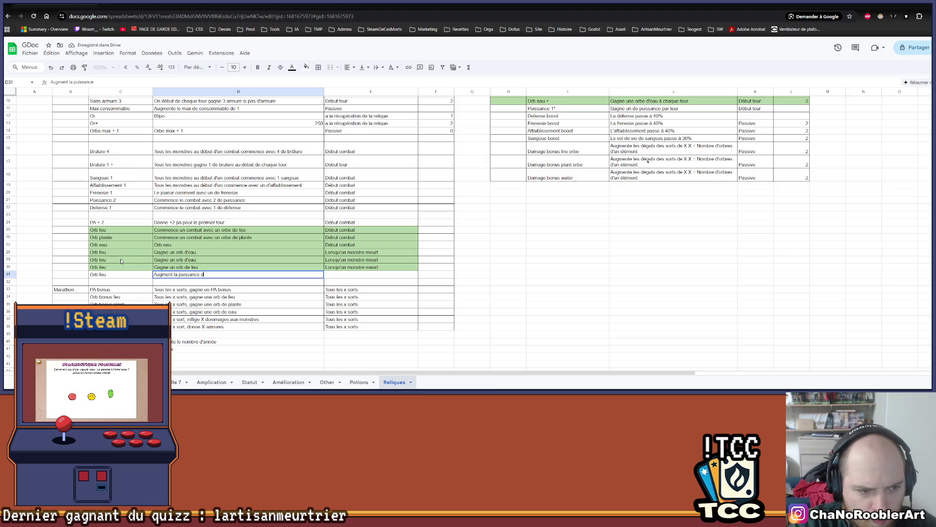
key(BackSpace)
key(BackSpace)
key(BackSpace)
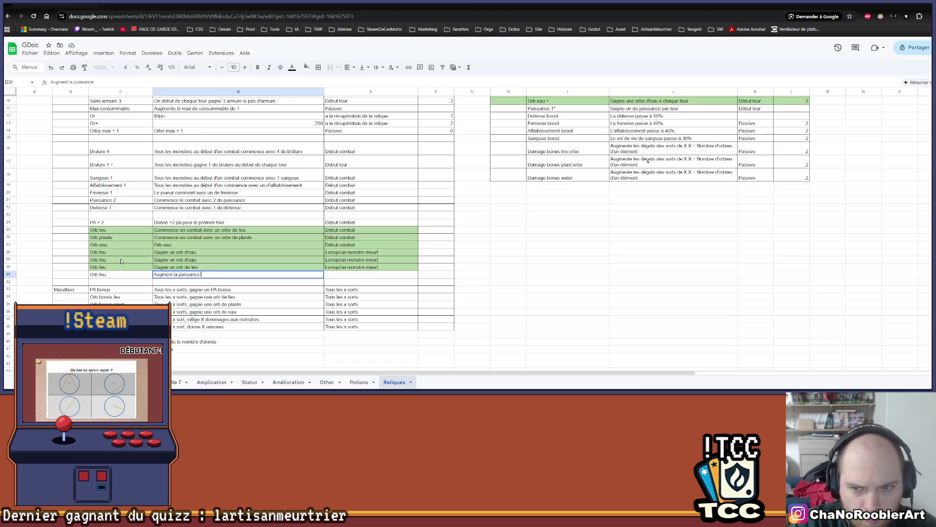
key(BackSpace)
key(BackSpace)
text(es )
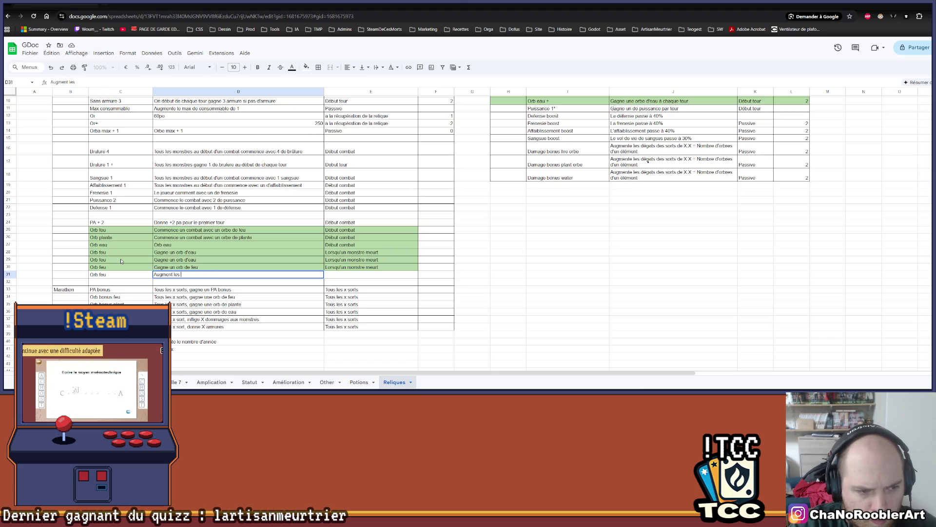
text(dégats de )
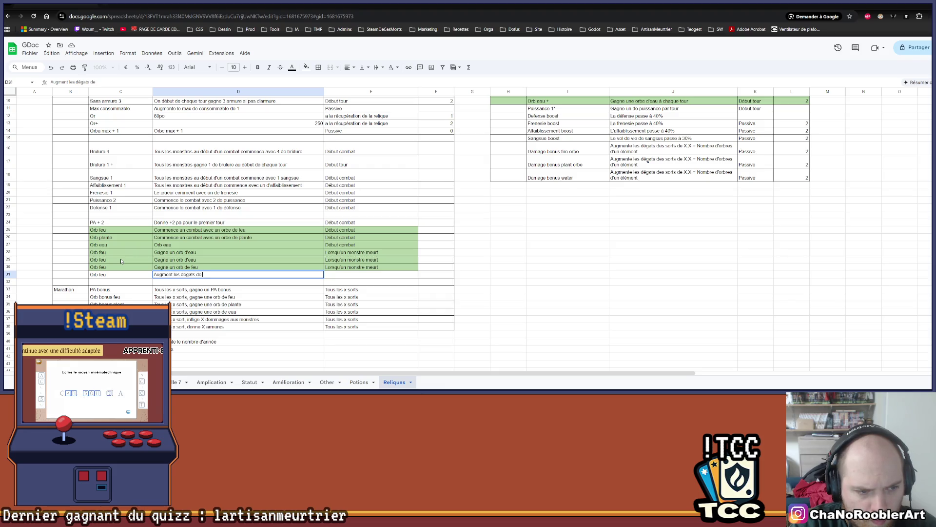
text(sort 1 )
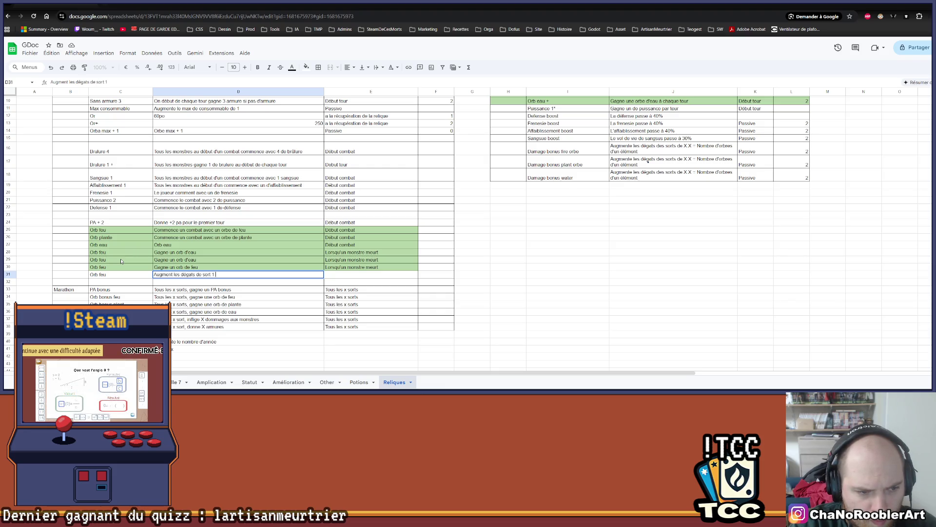
text(po)
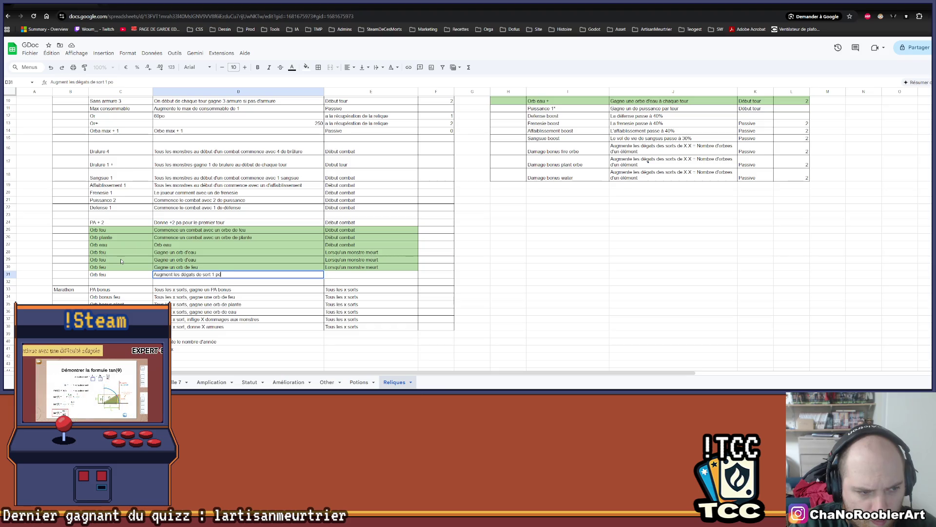
text(ur l)
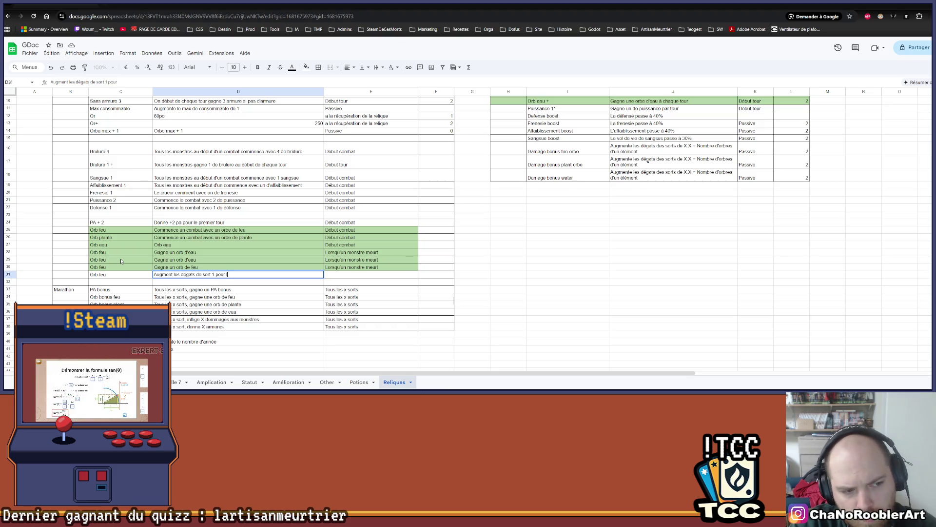
text(es so)
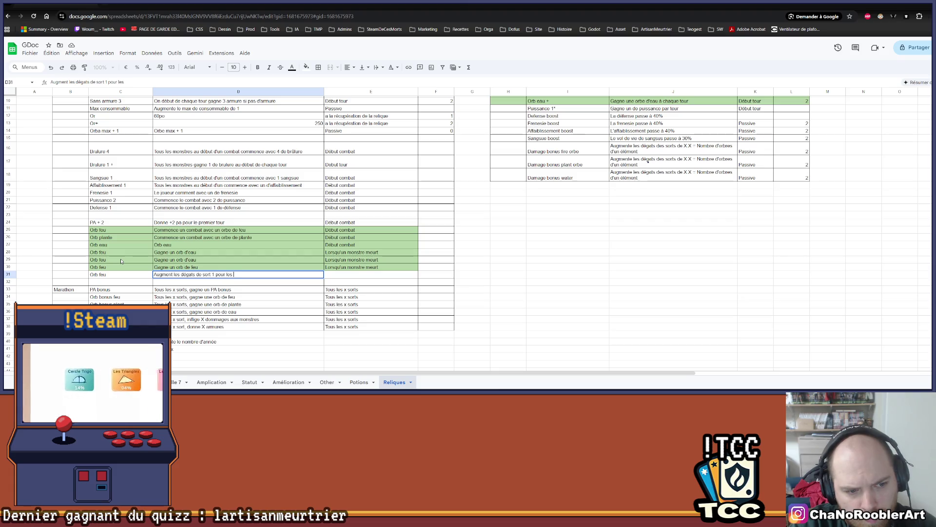
key(BackSpace)
key(BackSpace)
key(BackSpace)
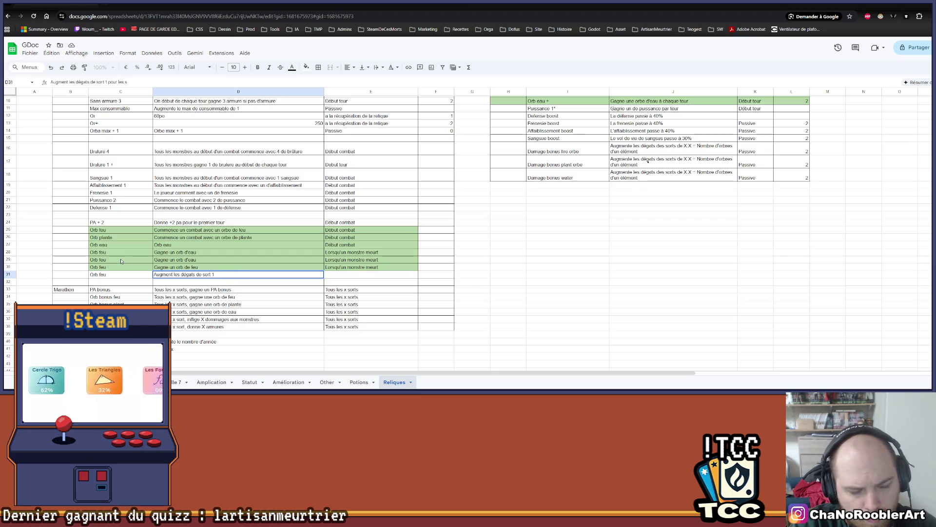
key(BackSpace)
key(BackSpace)
text(e )
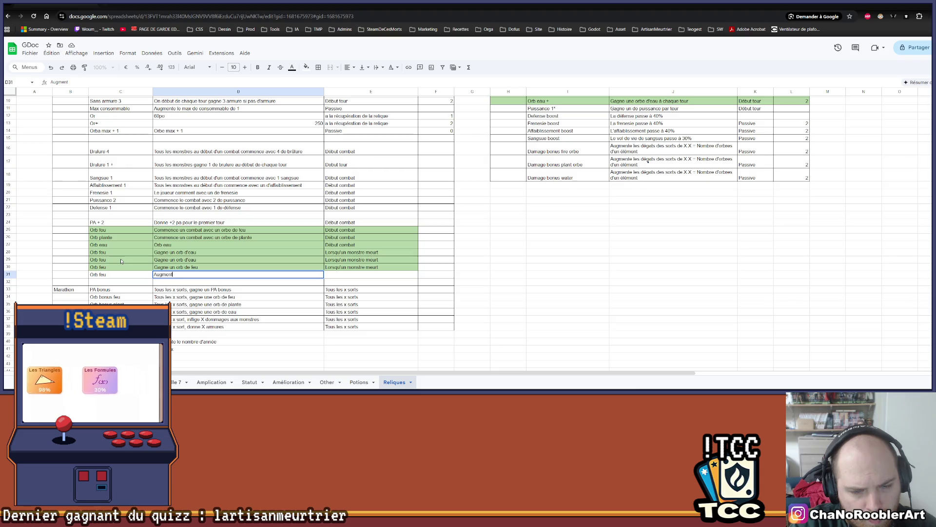
text(les dé)
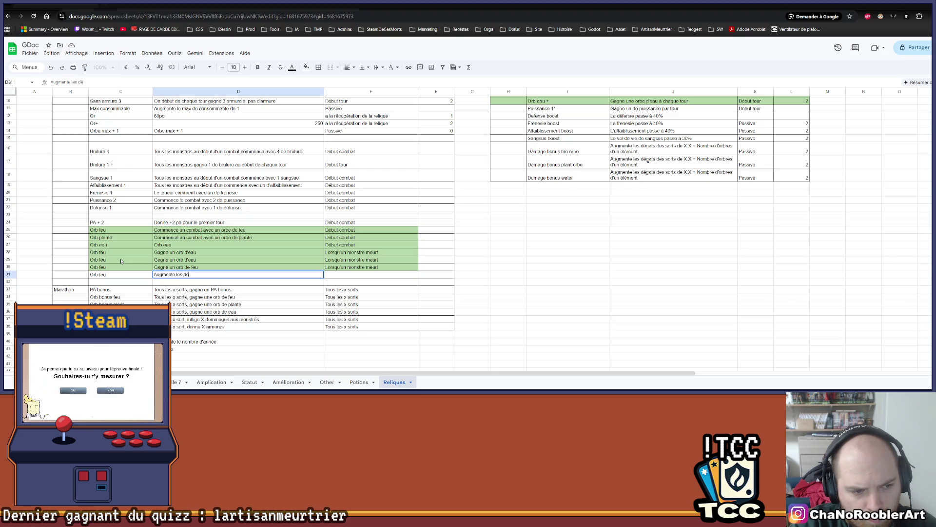
text(gats de )
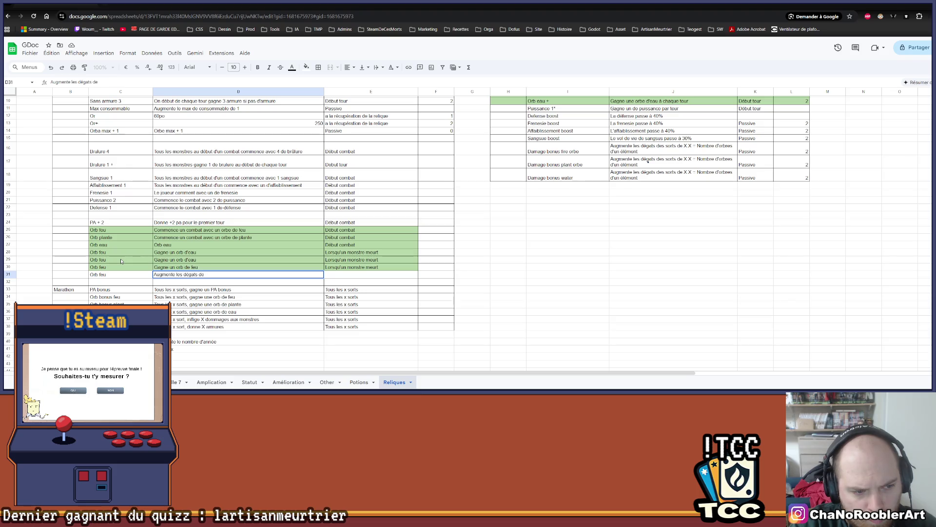
text(s sort)
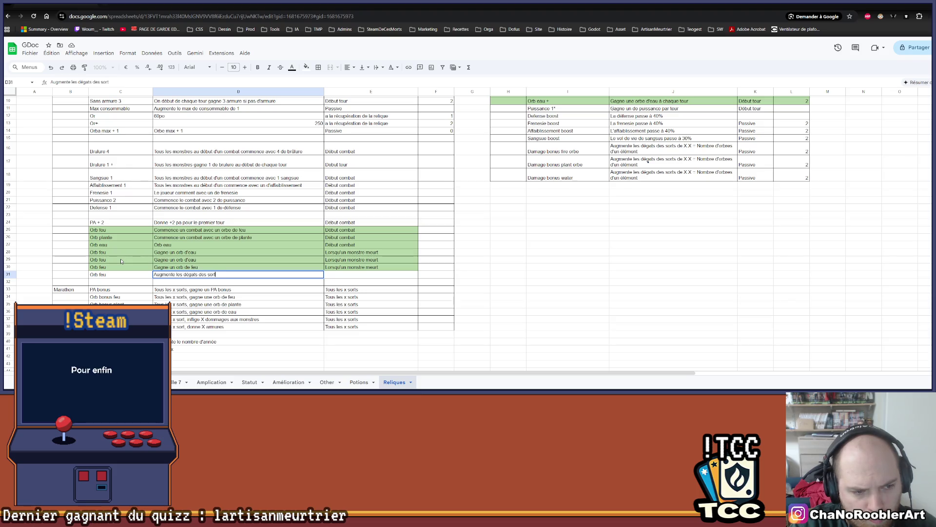
text(s fau)
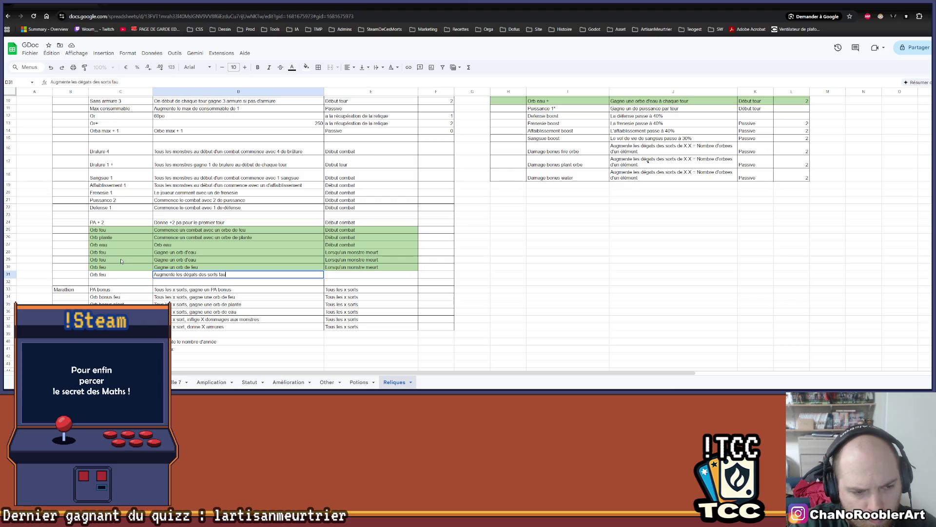
text(de 1)
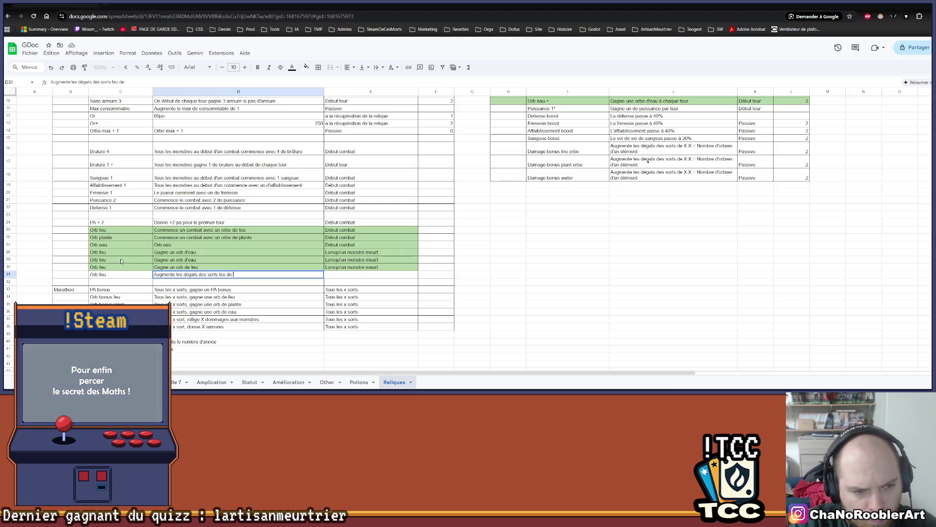
key(Return)
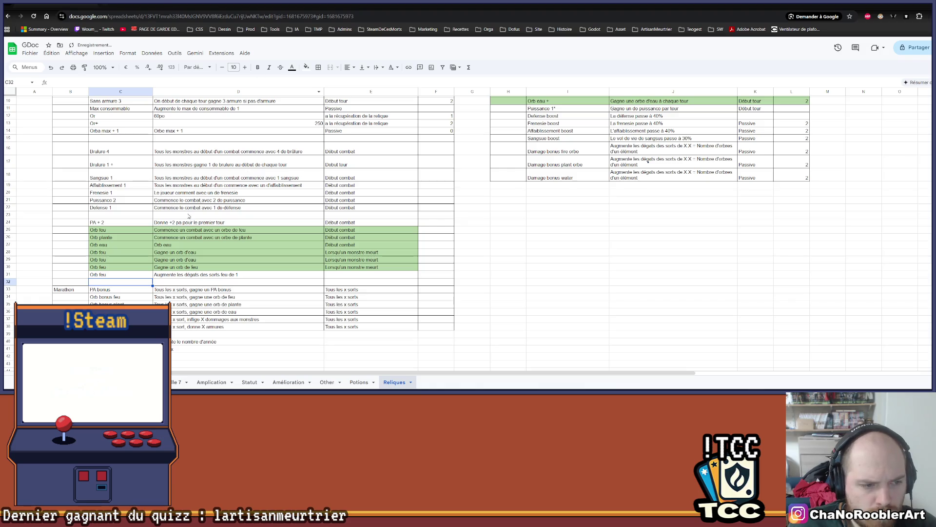
click(148, 277)
double_click(97, 274)
key(BackSpace)
key(BackSpace)
key(BackSpace)
text(B)
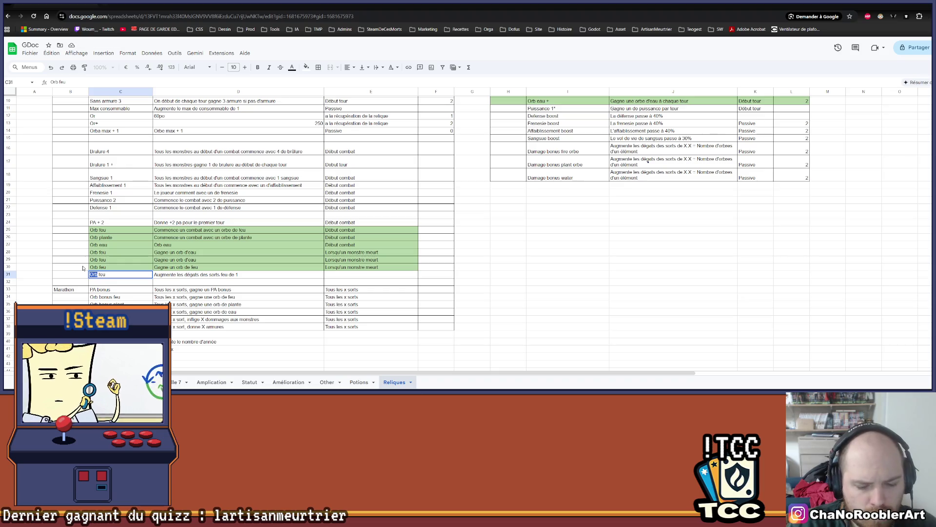
text(onus)
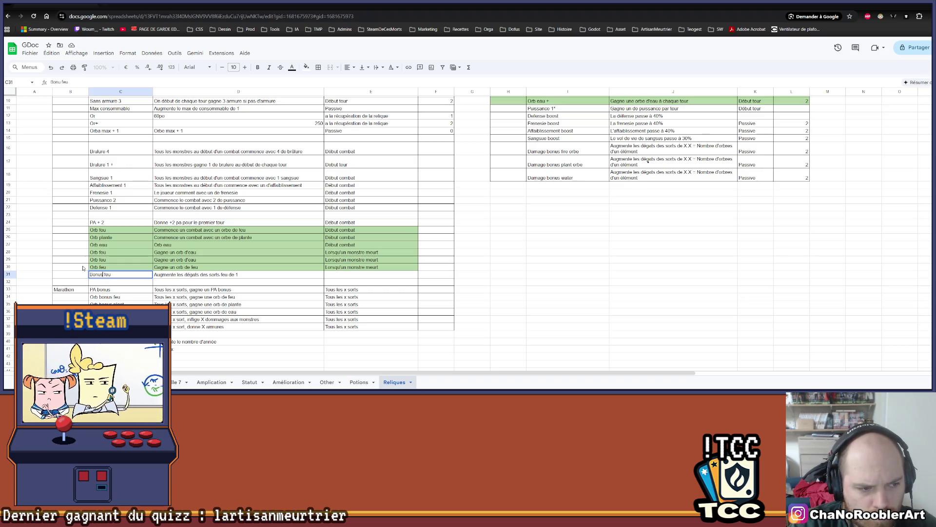
key(Return)
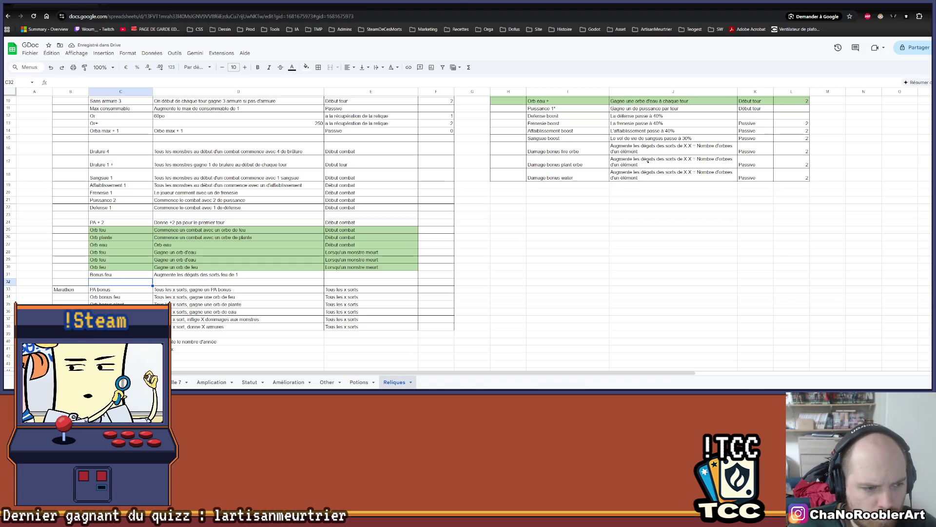
click(176, 304)
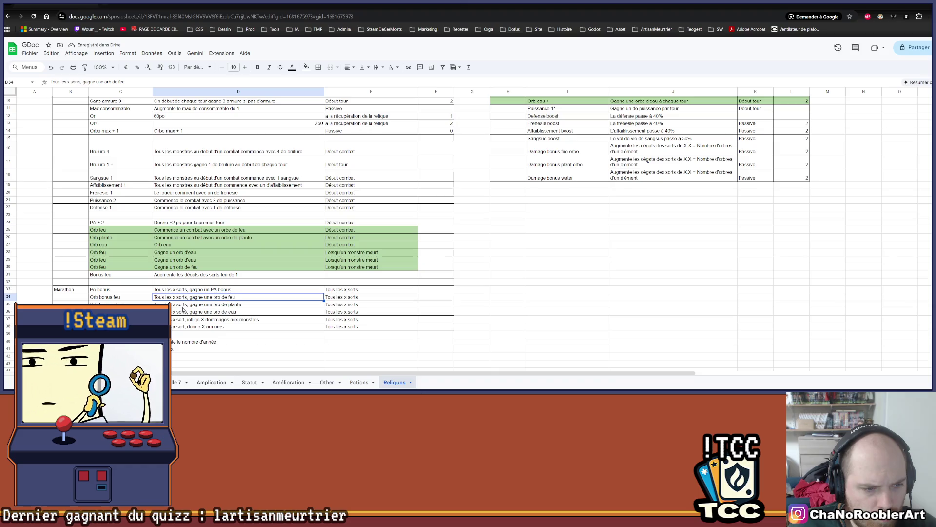
click(184, 312)
scroll(184, 316, up, 2)
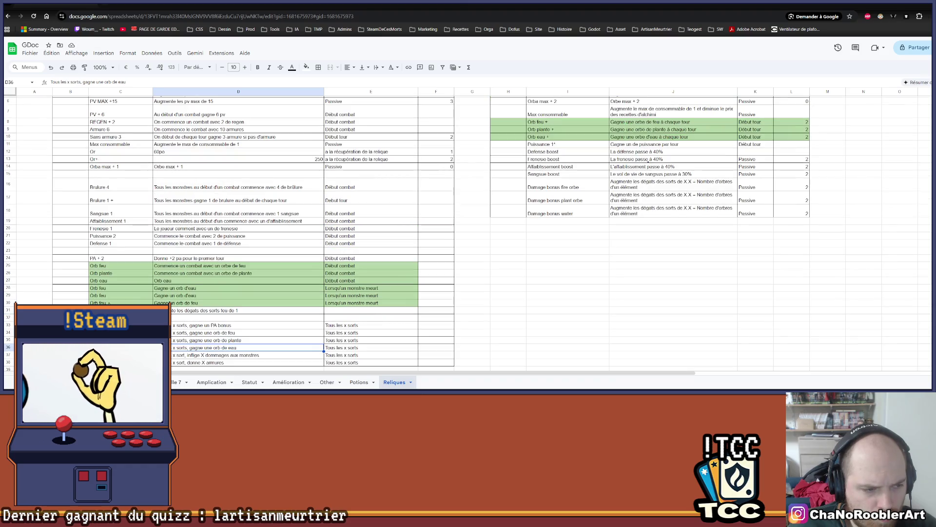
click(10, 310)
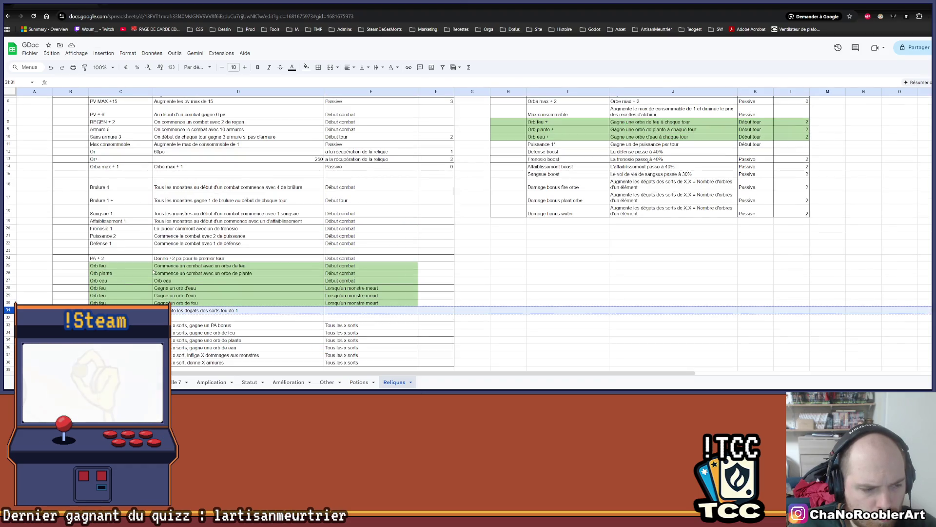
scroll(105, 258, up, 2)
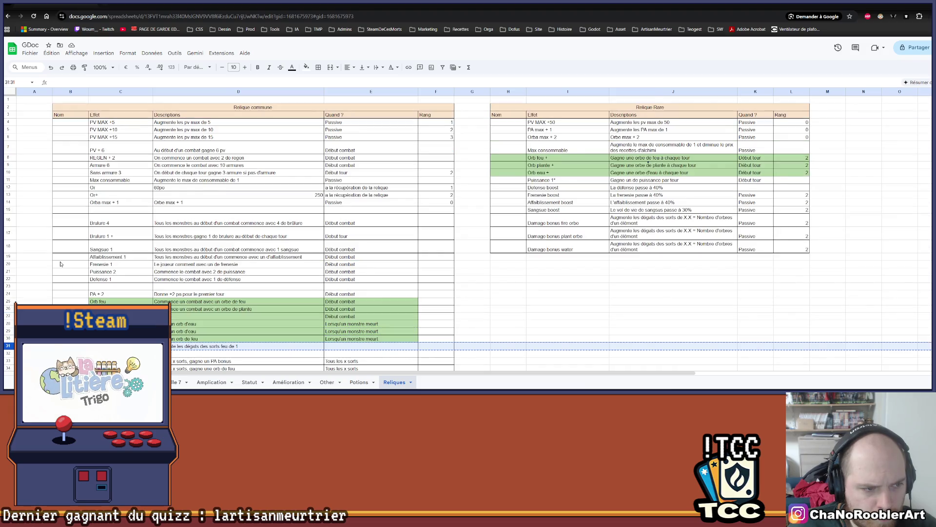
scroll(60, 266, down, 3)
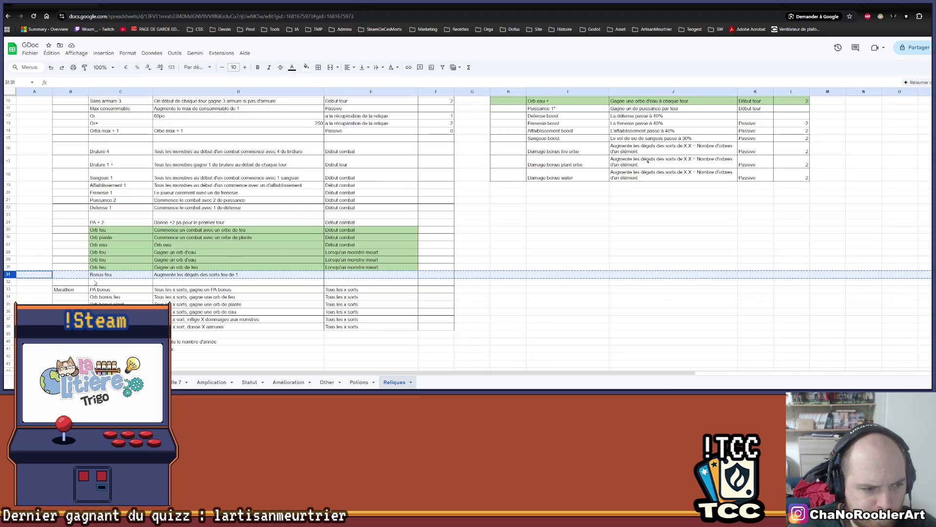
scroll(58, 278, up, 3)
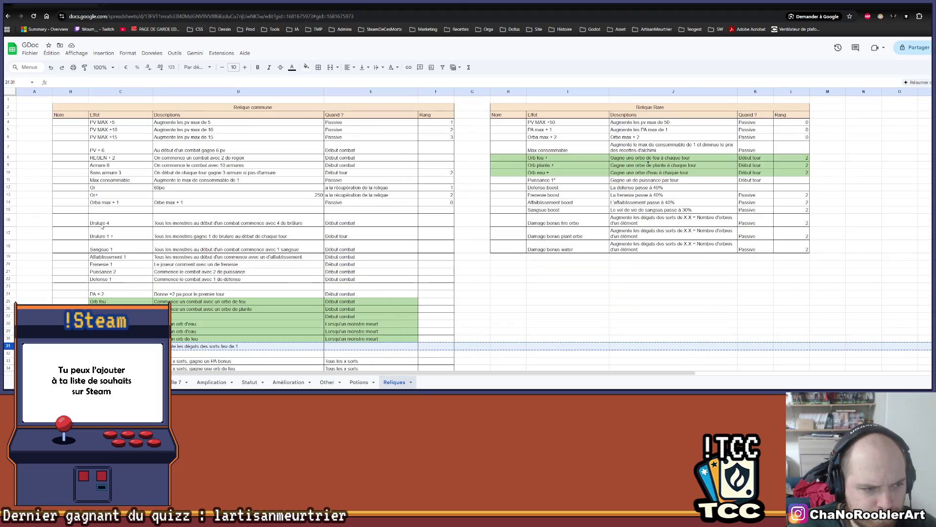
click(93, 211)
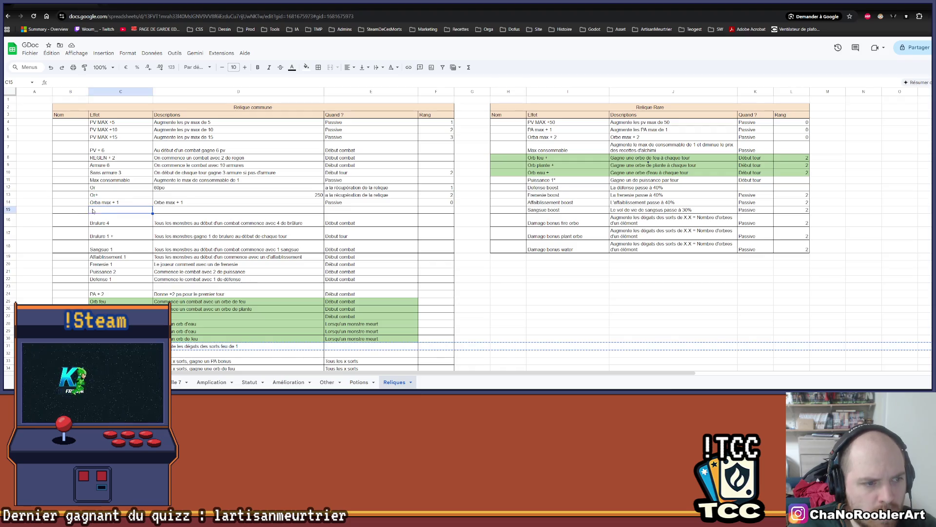
Cut the Bonus feu entry from row 31 (C31:E31) and paste it into empty row 15
text(Bonus feu	Augmente les dégâts des sorts feu de 1)
key(ctrl+z)
drag(121, 346, 341, 348)
key(ctrl+x)
click(102, 211)
key(ctrl+v)
Set the Bonus feu timing in cell E15 to Passive
key(Right)
key(Right)
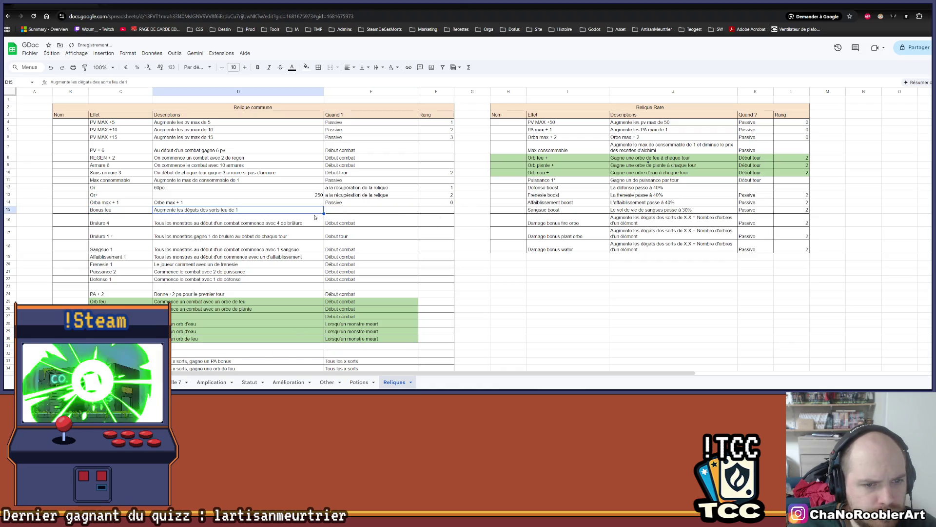
key(Return)
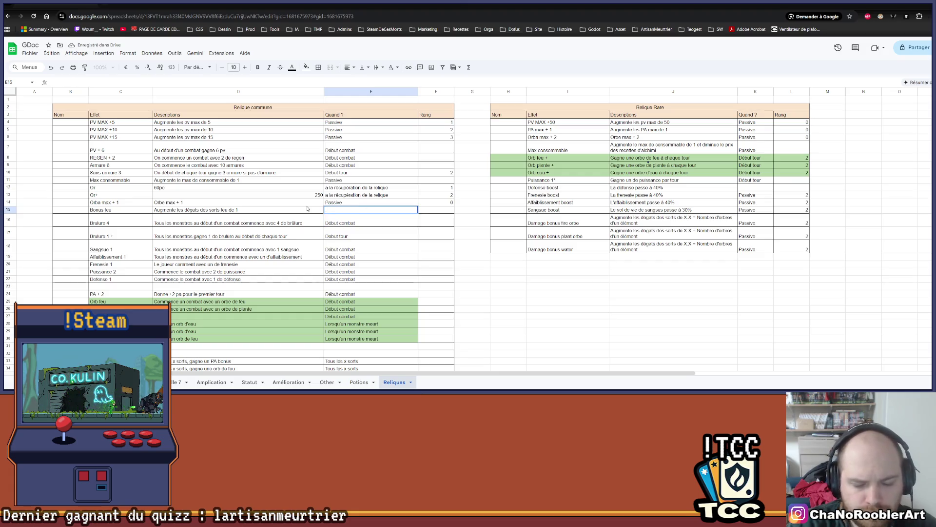
text(pas)
text(pAs)
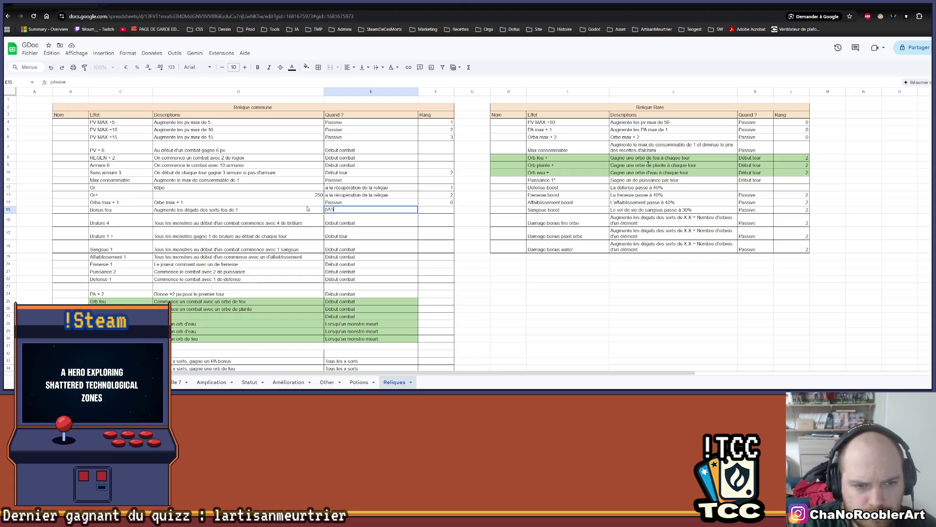
key(BackSpace)
key(BackSpace)
key(BackSpace)
text(Passive)
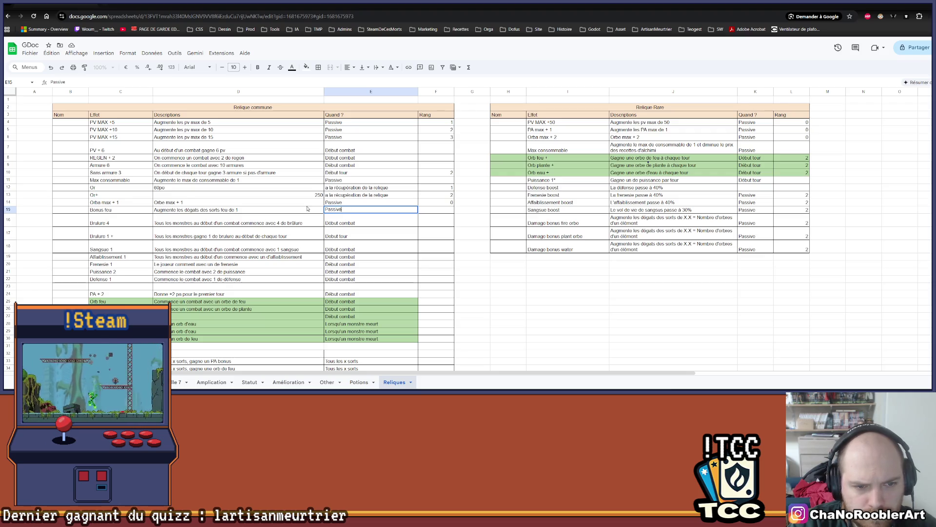
key(Return)
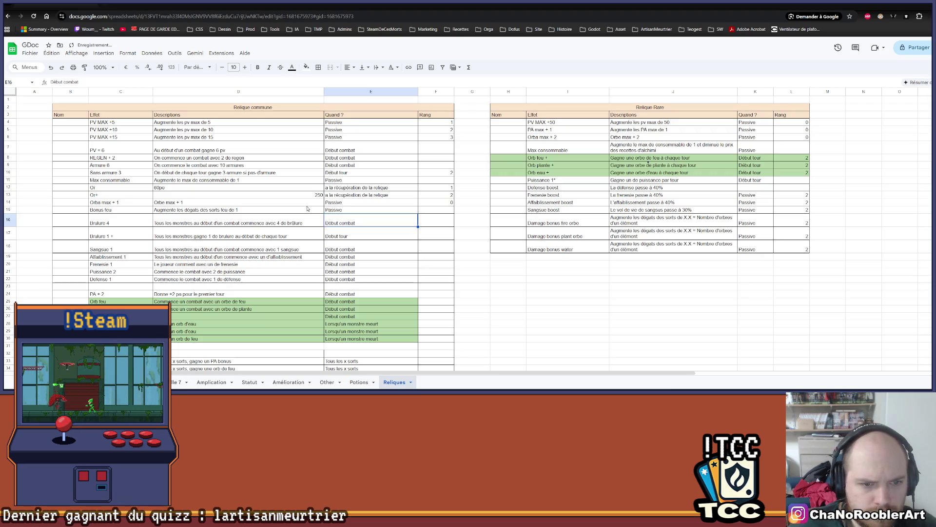
Insert a new row 16 under Bonus feu and paste a copy of the Bonus feu entry there
click(8, 219)
right_click(8, 219)
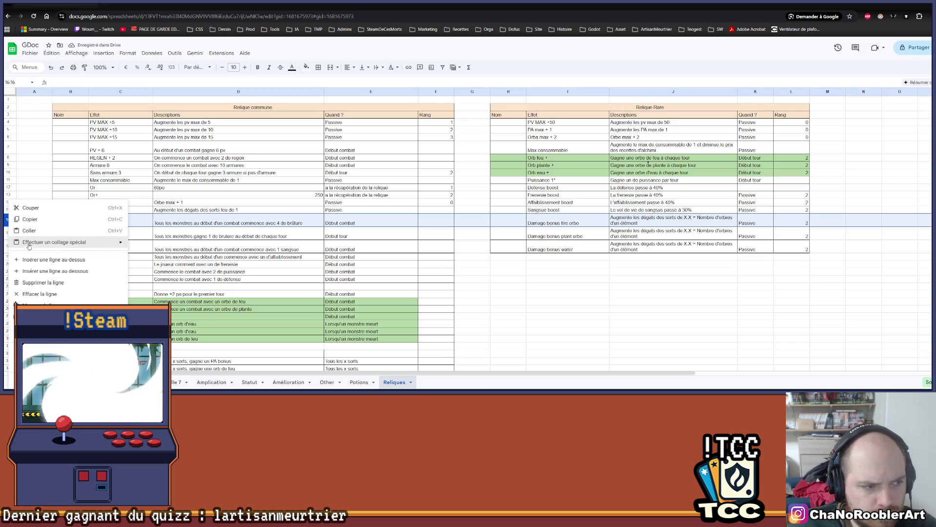
click(37, 261)
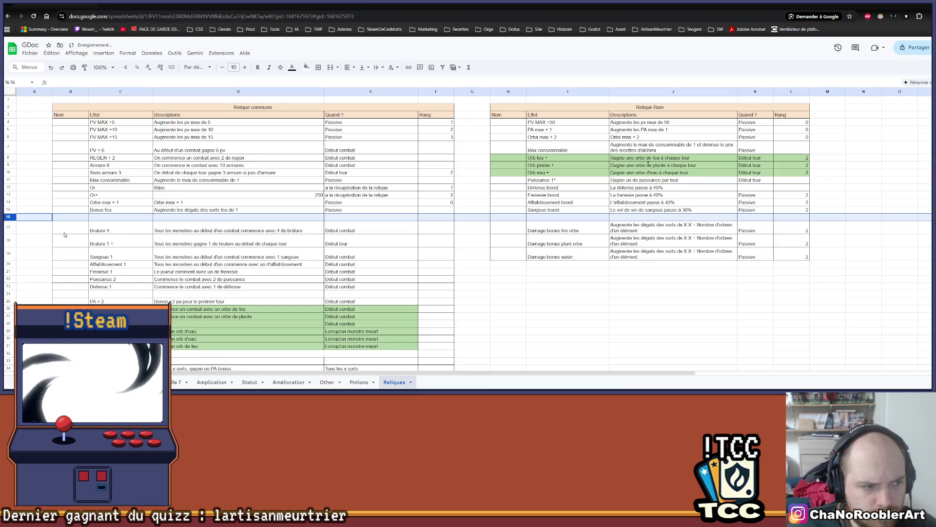
drag(117, 210, 361, 211)
key(ctrl+c)
click(117, 220)
key(ctrl+v)
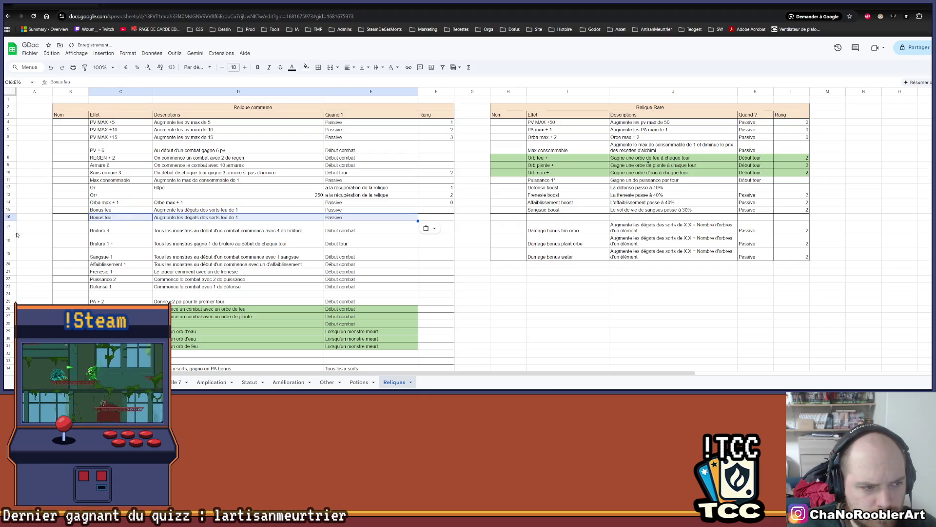
Insert a row 17 above Brulure 4 and fill it with another copy of the entry
click(11, 230)
right_click(11, 230)
click(55, 99)
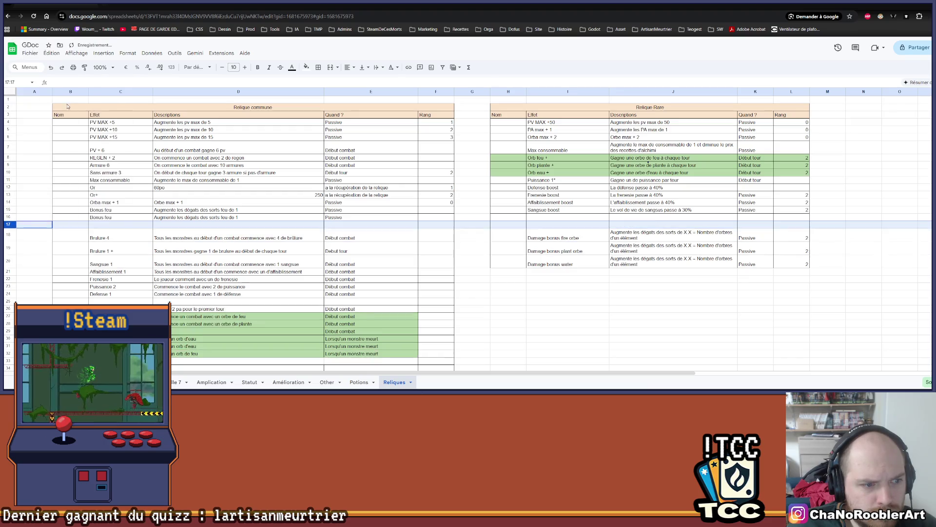
click(117, 219)
drag(117, 220, 361, 220)
key(ctrl+c)
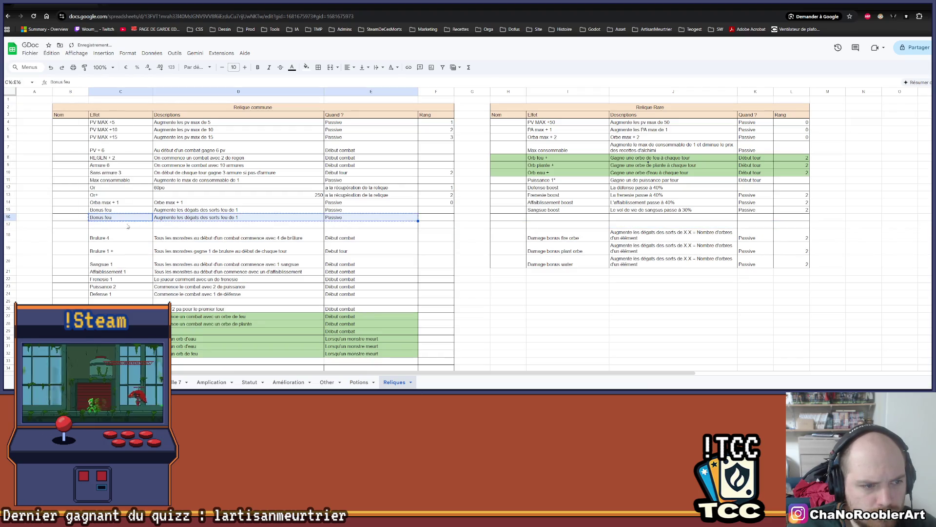
click(106, 228)
key(ctrl+v)
Rename the copies in C16 and C17 to Bonus plante and Bonus water
double_click(116, 218)
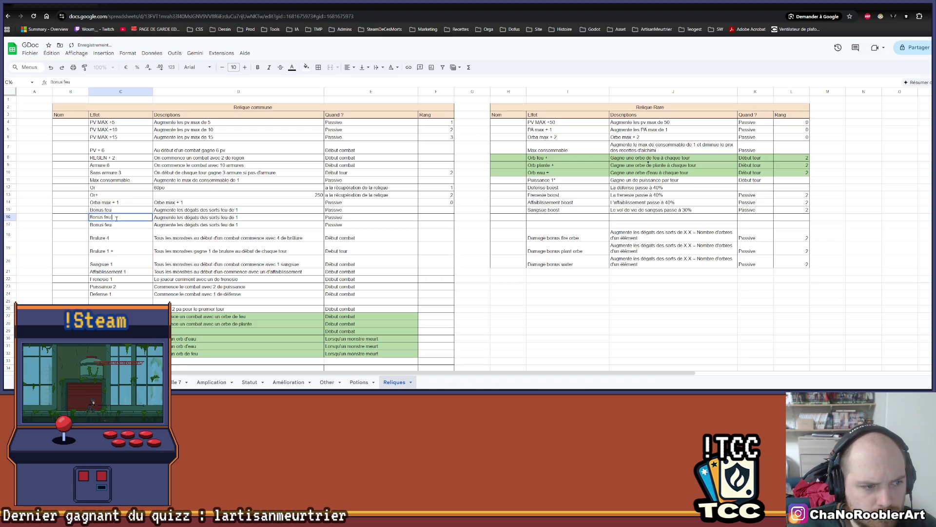
text(plan)
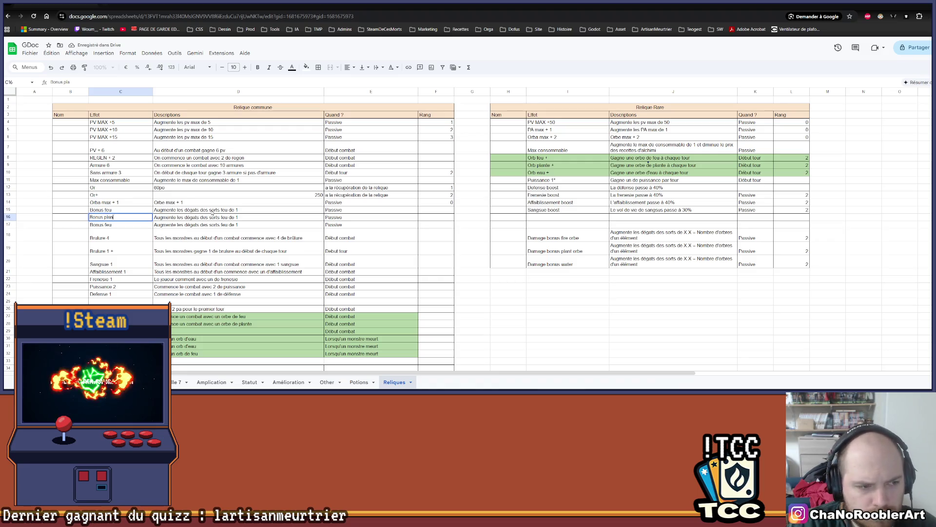
double_click(130, 226)
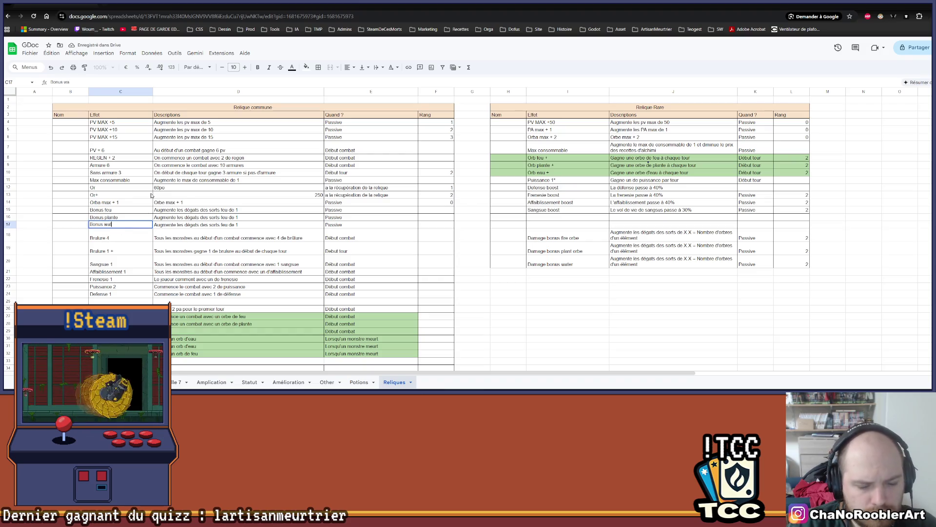
text(ter)
key(Return)
Change the D16 description from feu damage to plante damage
double_click(222, 217)
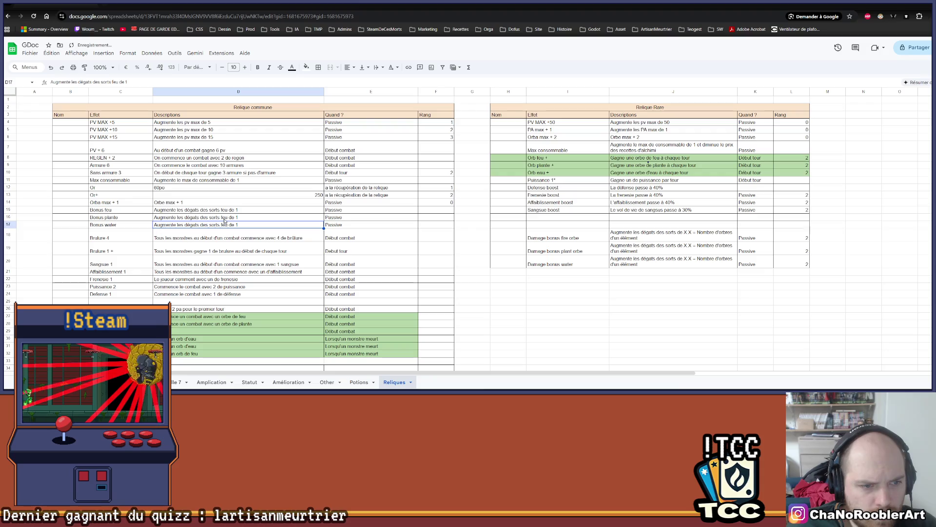
key(BackSpace)
key(BackSpace)
text(lante)
key(Return)
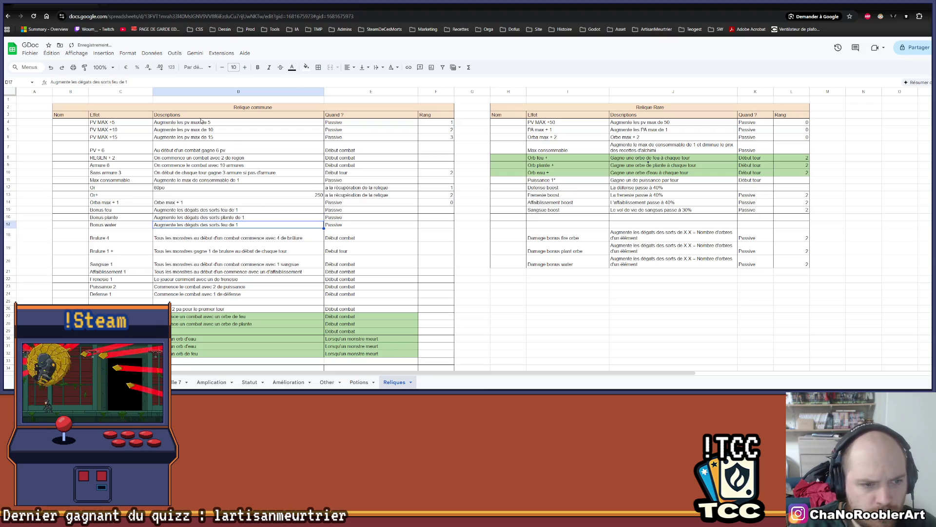
double_click(227, 226)
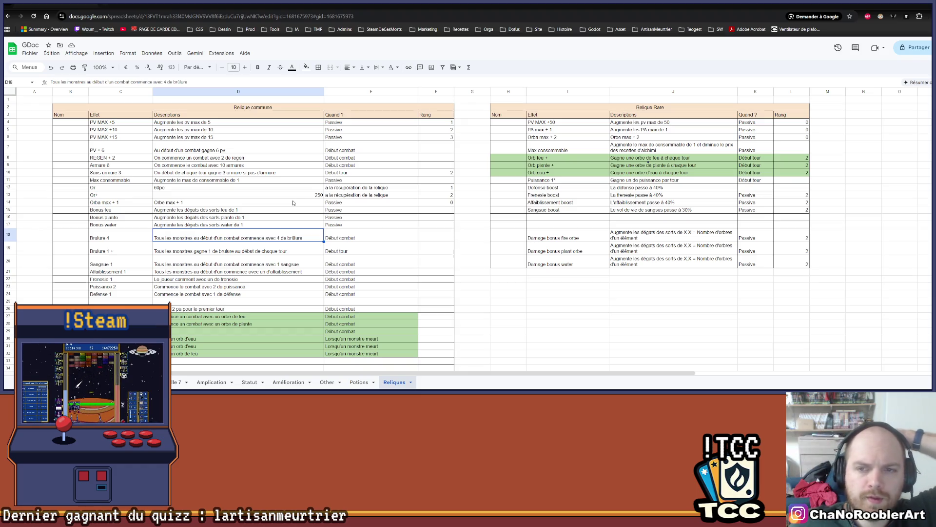
Select empty cell J22, then the Relique Rare table header
click(682, 279)
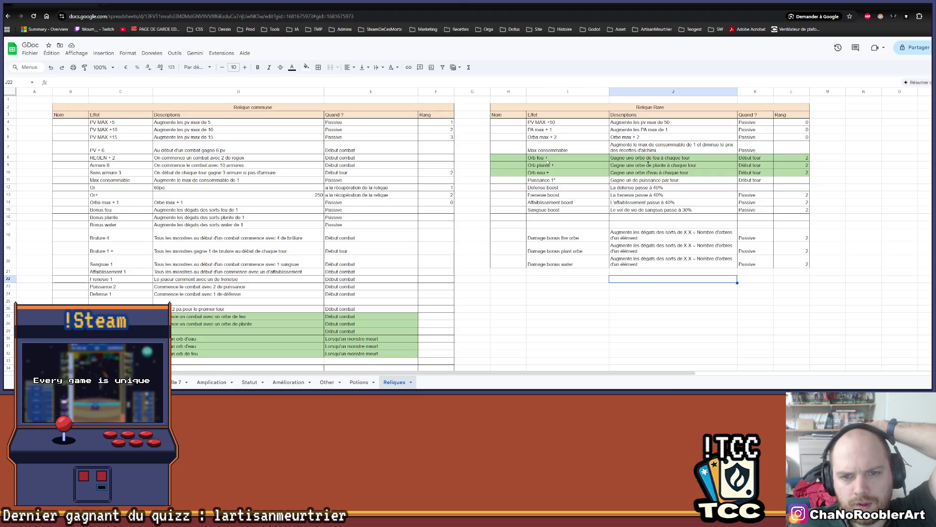
click(644, 108)
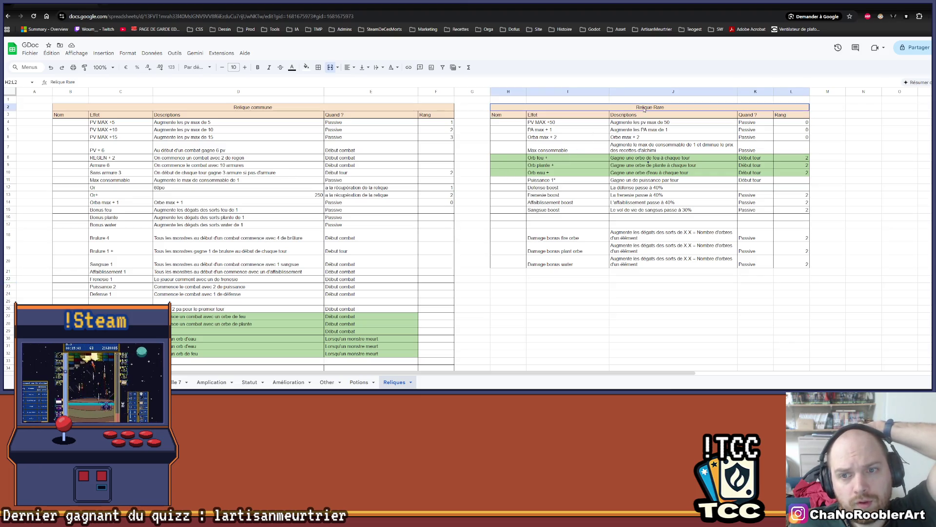
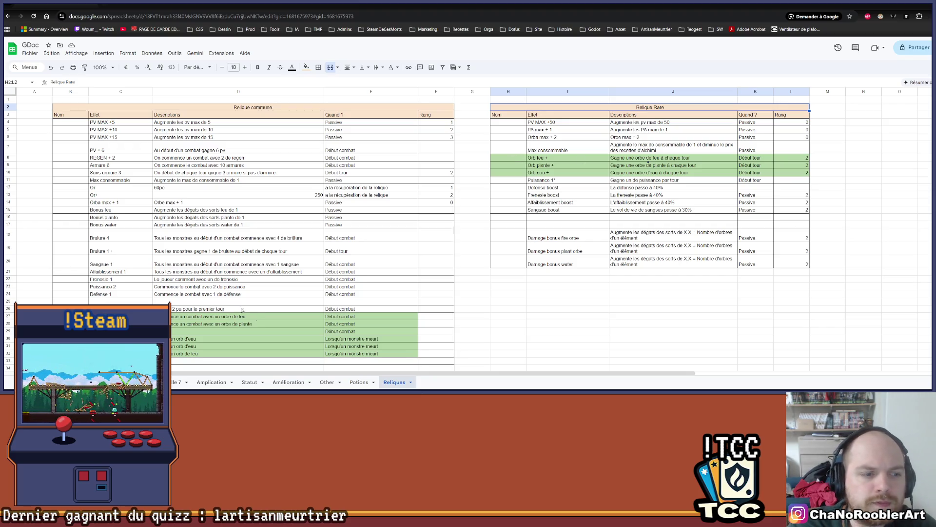
Scroll the relic list and select the PA max + 1 relic with its description
scroll(241, 310, down, 3)
scroll(287, 239, up, 2)
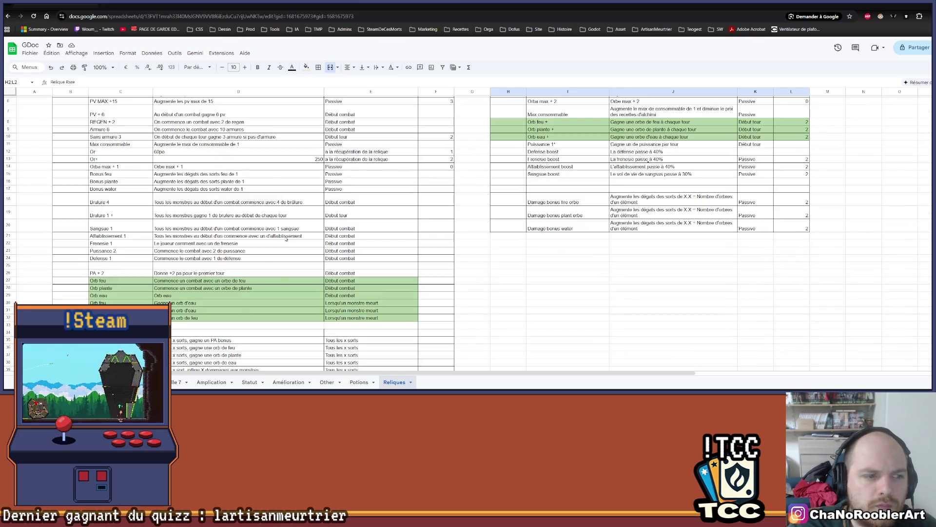
scroll(287, 239, up, 2)
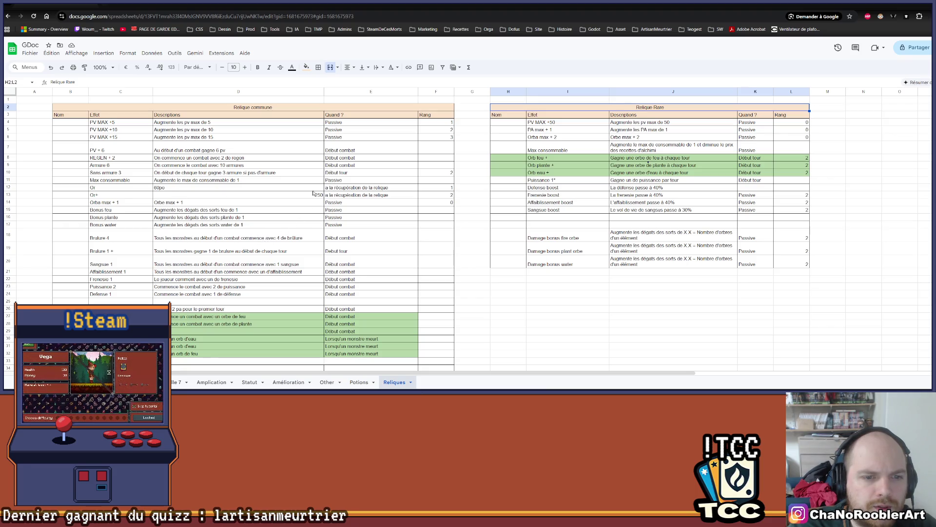
scroll(544, 249, down, 3)
scroll(558, 241, up, 3)
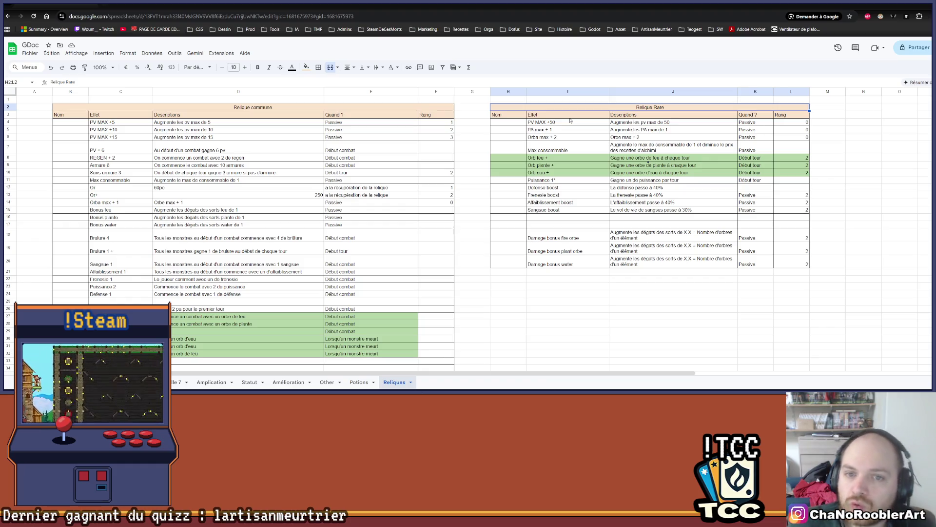
drag(536, 130, 631, 132)
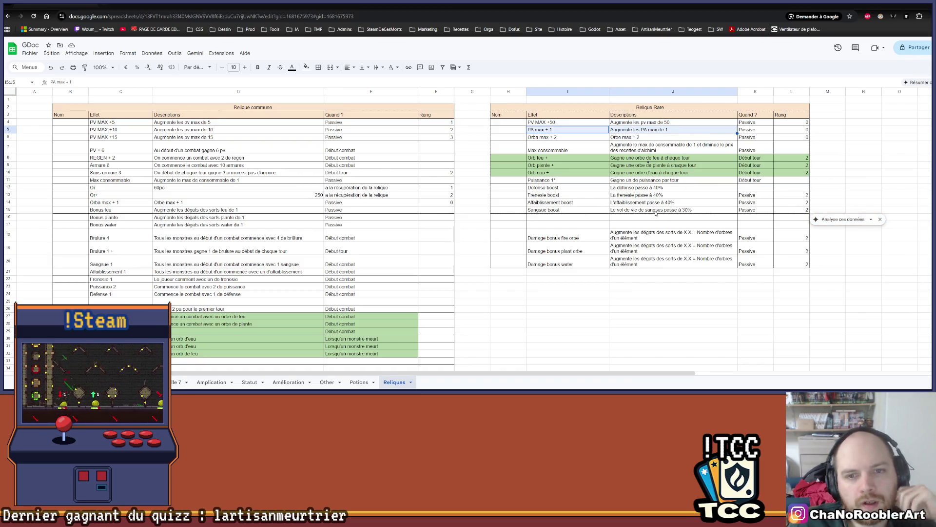
click(719, 309)
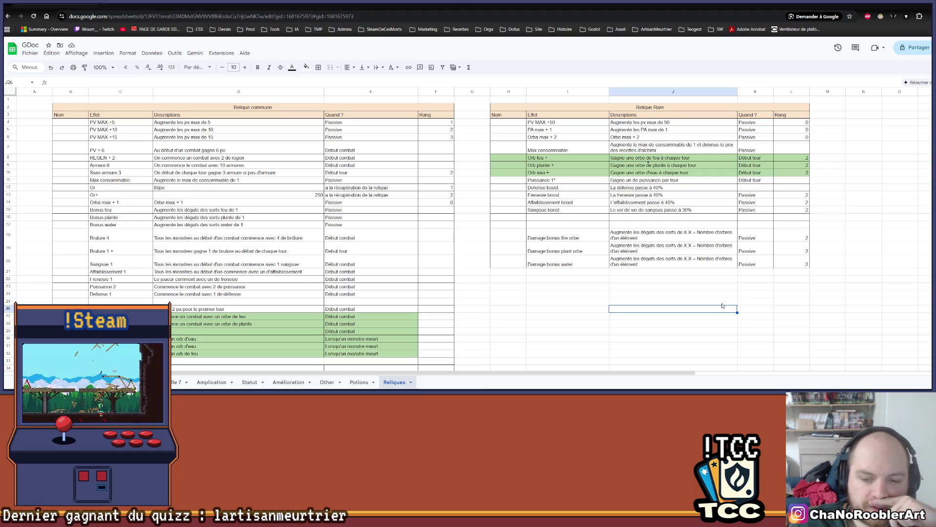
Select the Bonus feu and Bonus plante relics, then the three orb bonus relics, and inspect the fire orb description
scroll(219, 247, down, 5)
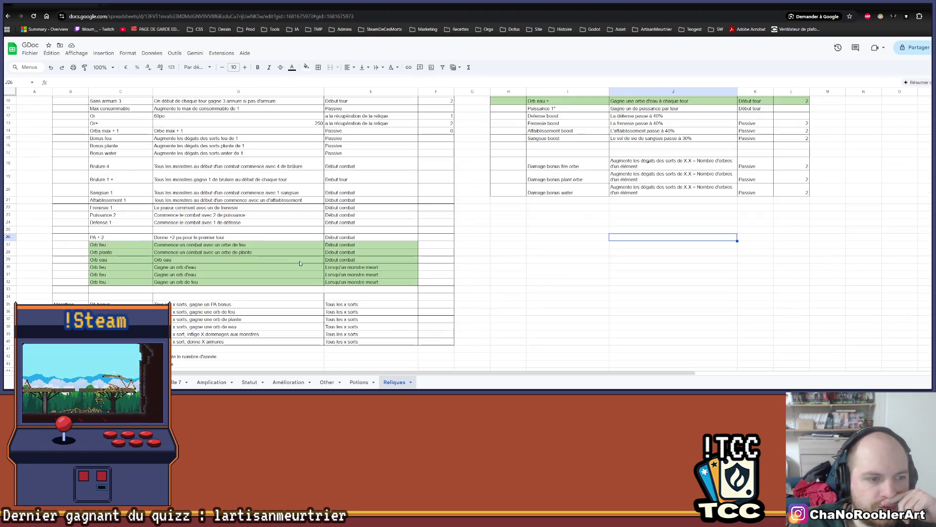
scroll(213, 241, up, 5)
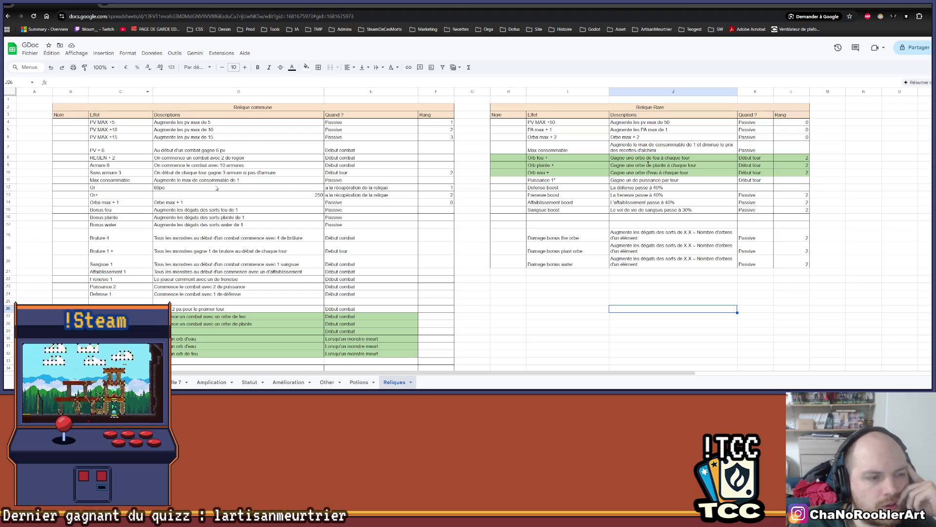
scroll(119, 287, down, 2)
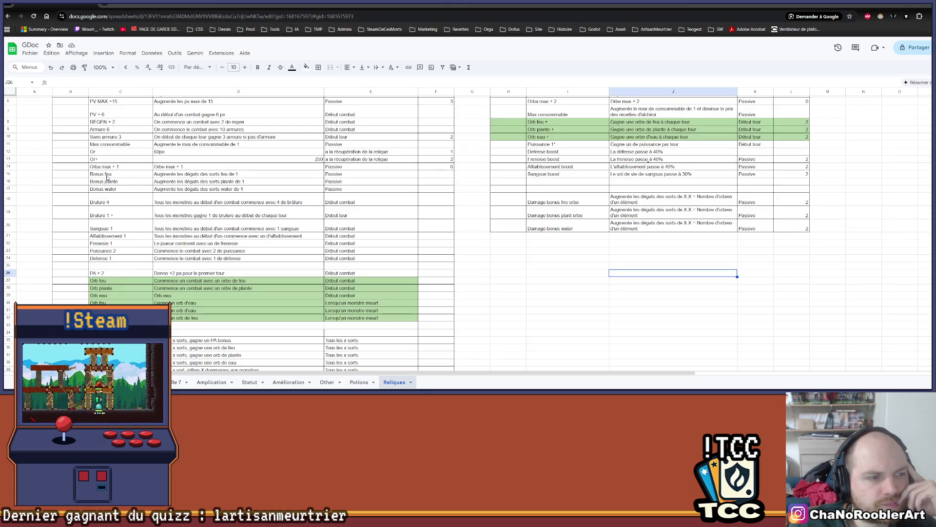
drag(107, 177, 197, 183)
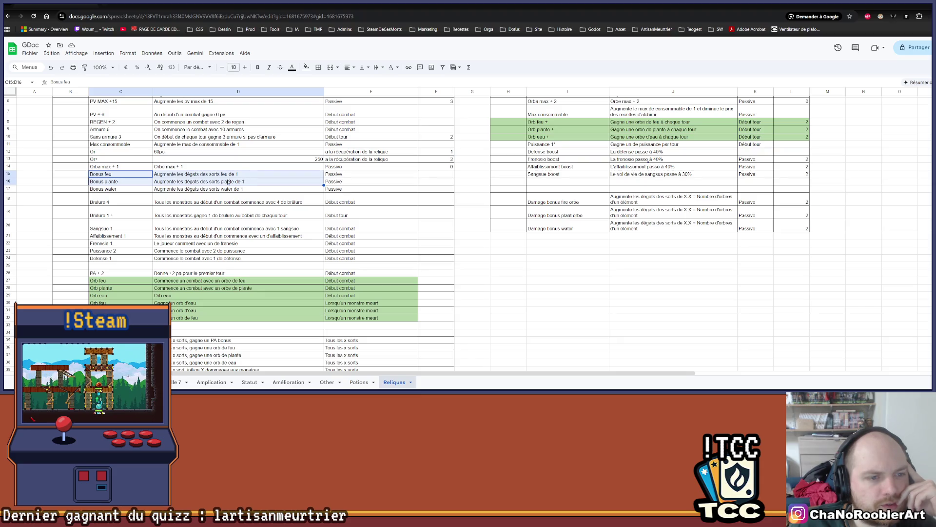
scroll(228, 182, down, 5)
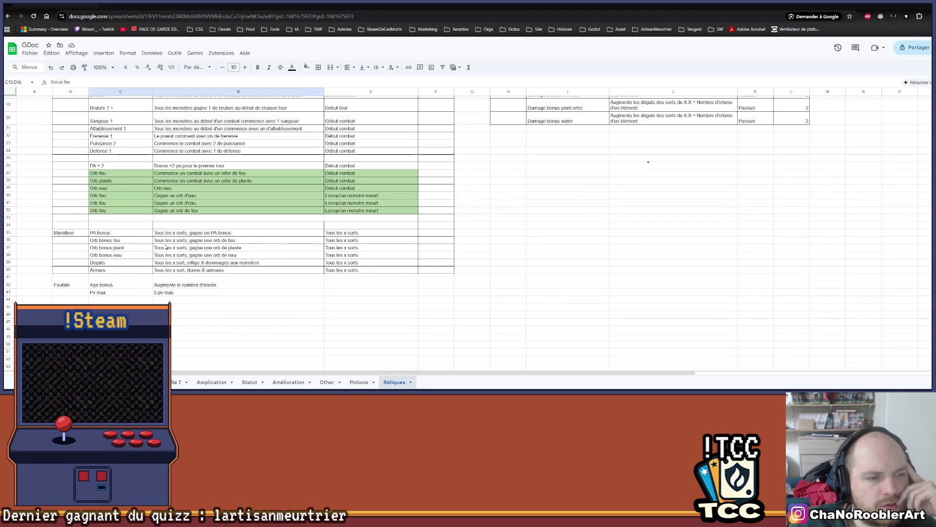
drag(117, 244, 241, 257)
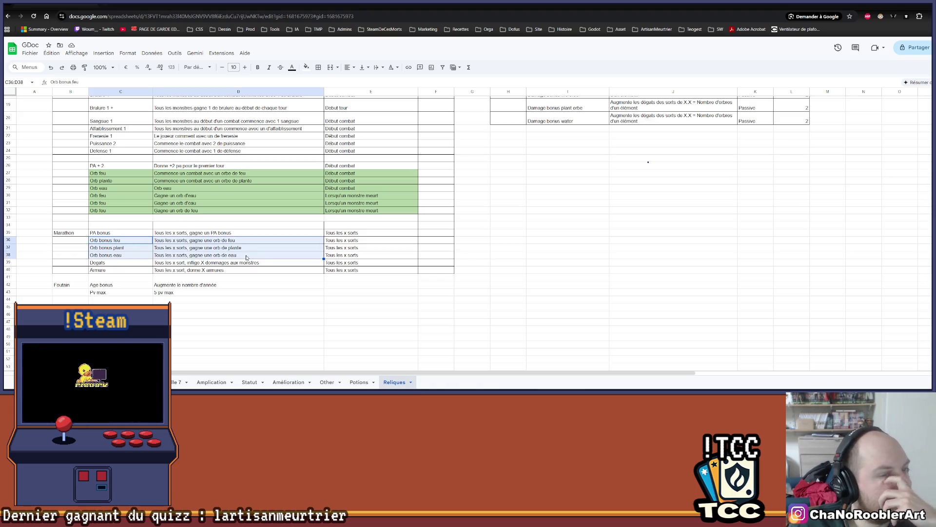
scroll(366, 268, up, 3)
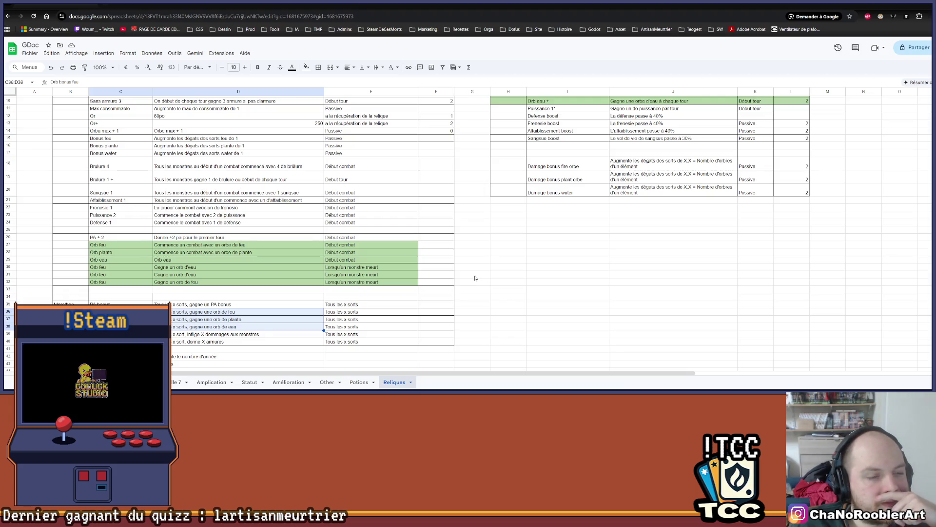
click(173, 311)
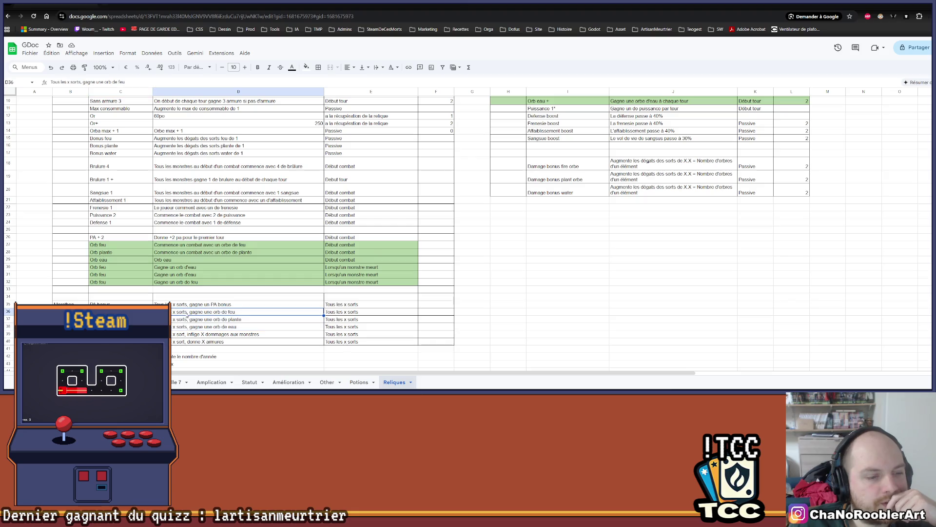
double_click(174, 312)
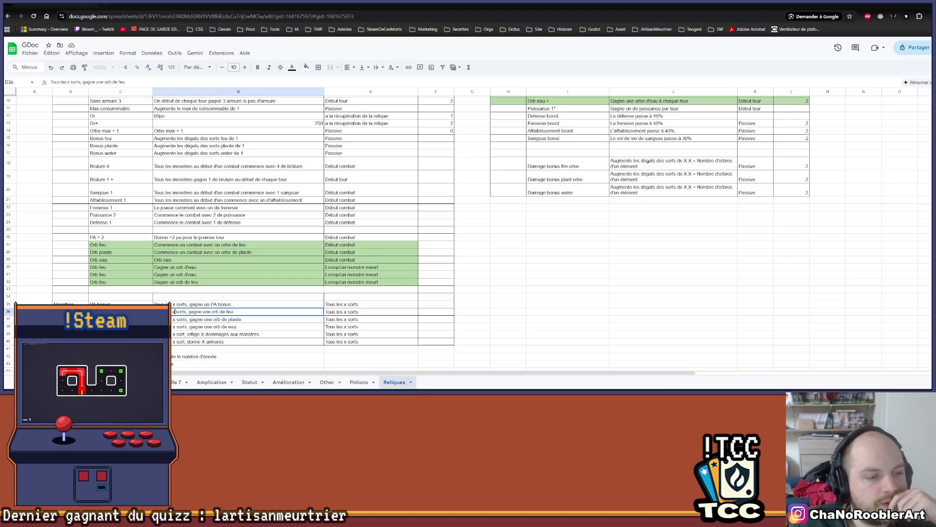
click(500, 297)
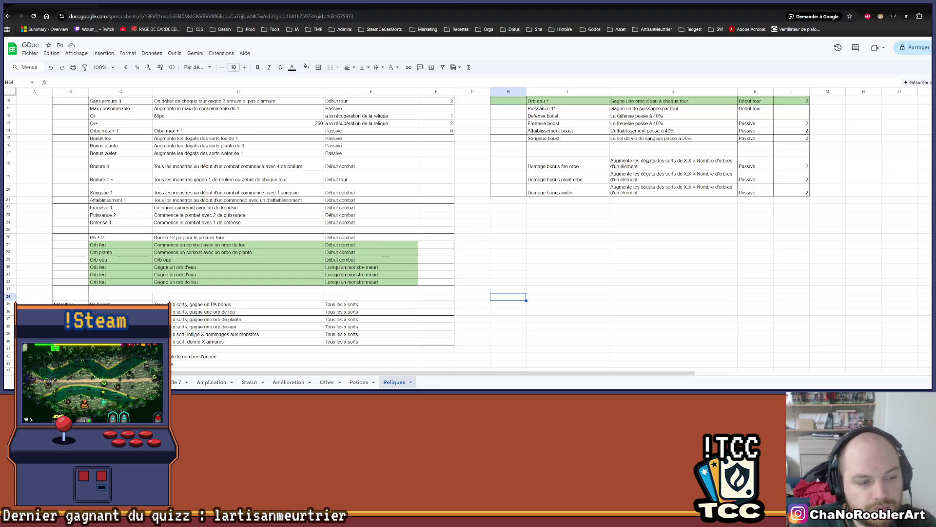
Undo back to the Orb bonus feu entry, check the spell table, and return to the Reliques sheet
key(ctrl+z)
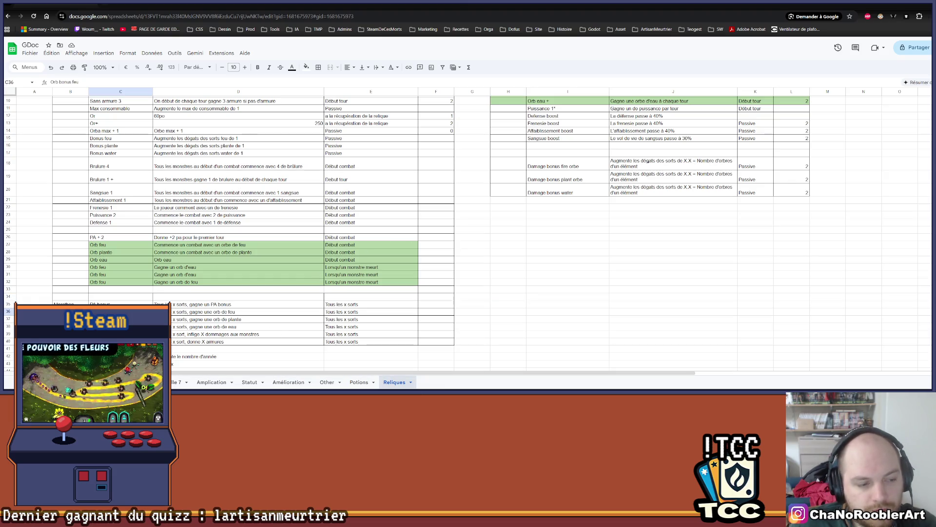
key(ctrl+z)
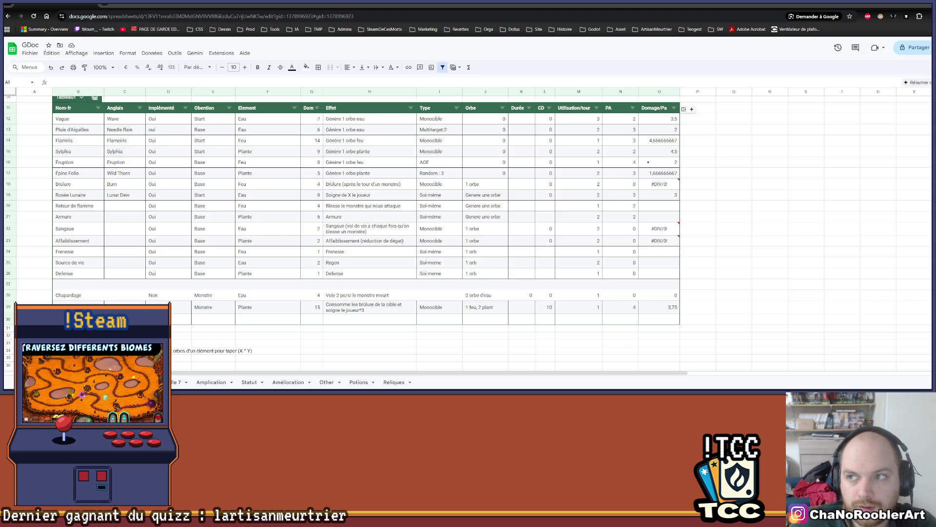
key(alt+Tab)
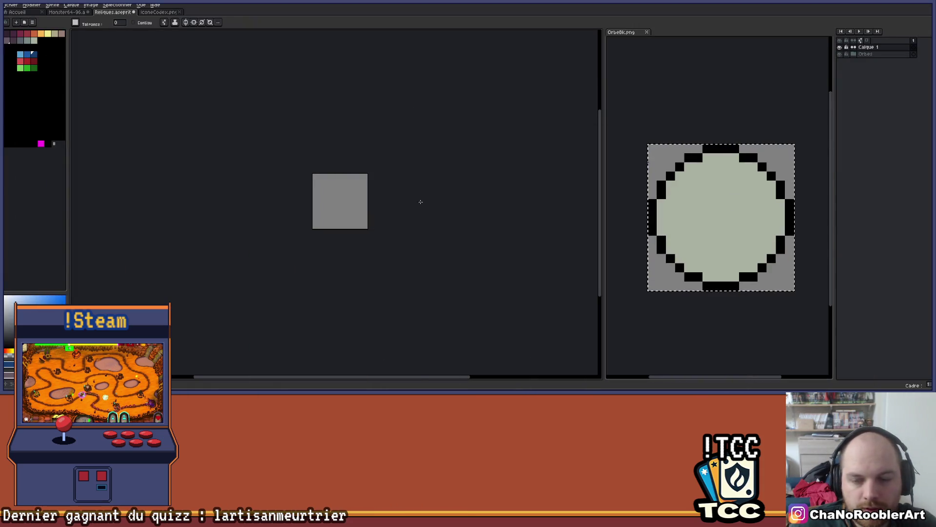
key(alt+Tab)
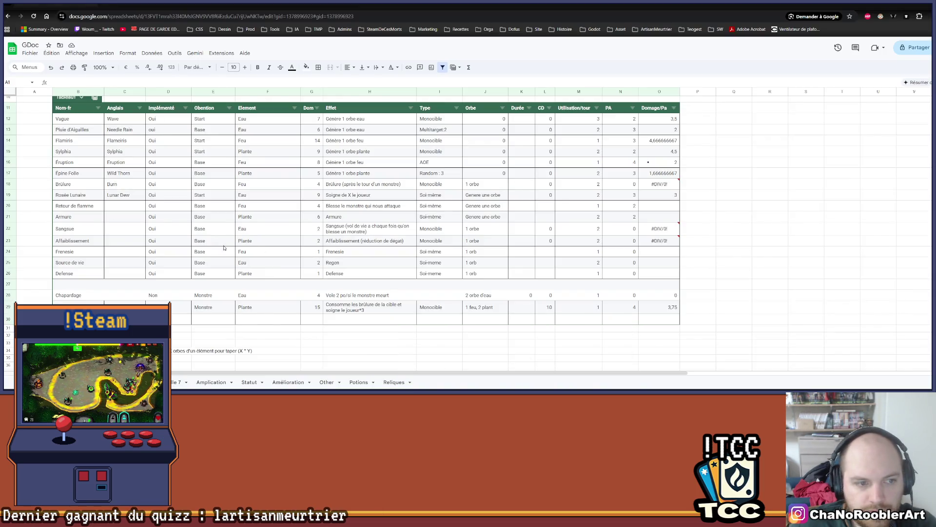
key(alt+Tab)
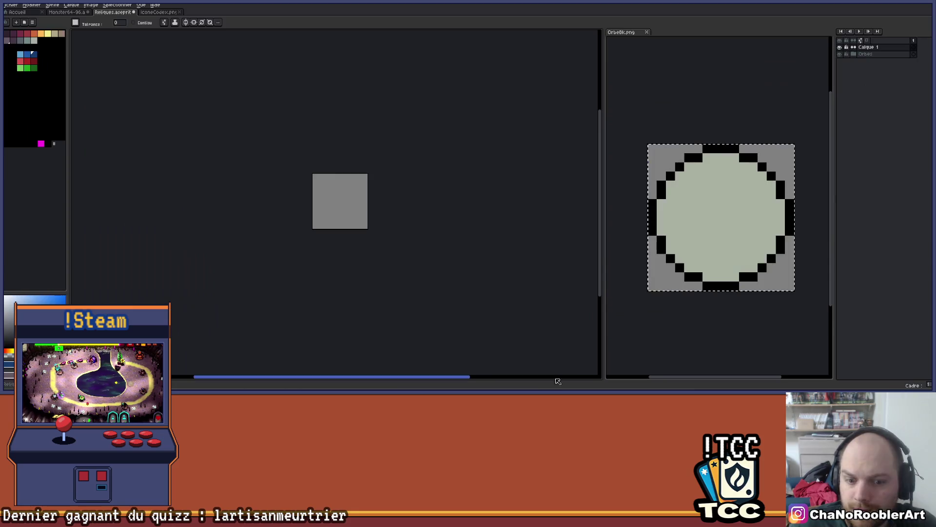
mouse_move(502, 388)
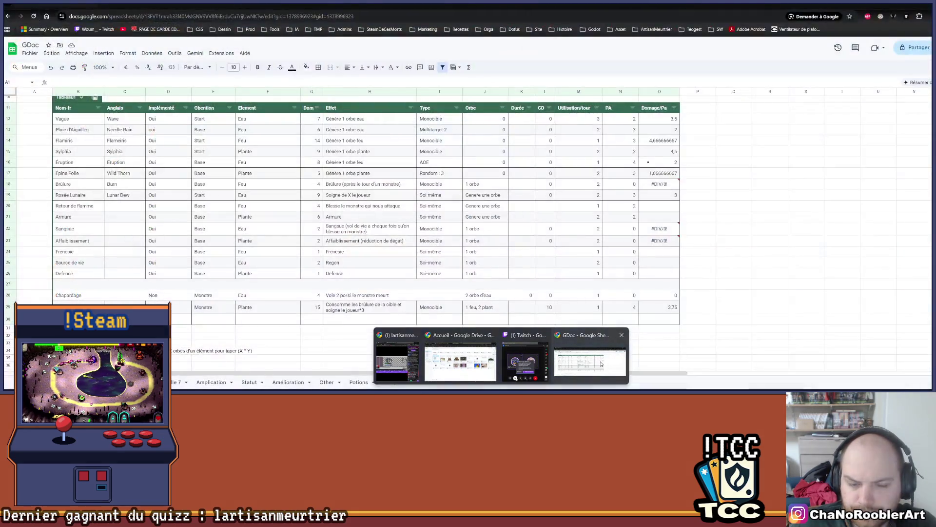
click(585, 360)
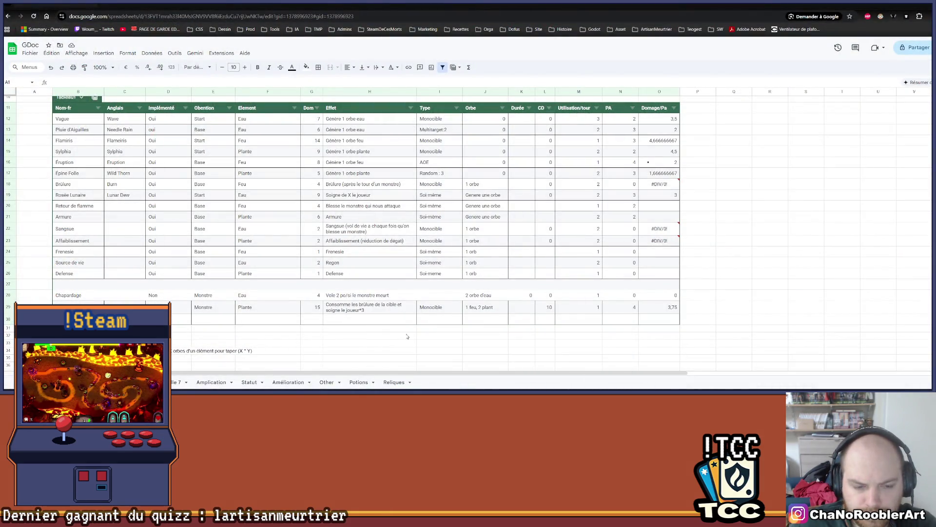
click(394, 382)
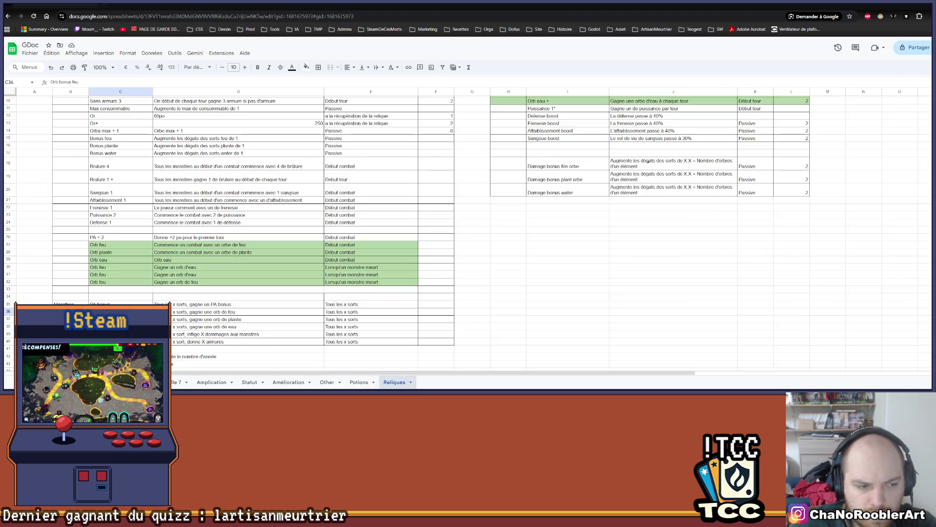
Select the three orb bonus rows 36–38 with their descriptions, then switch to Aseprite
key(Right)
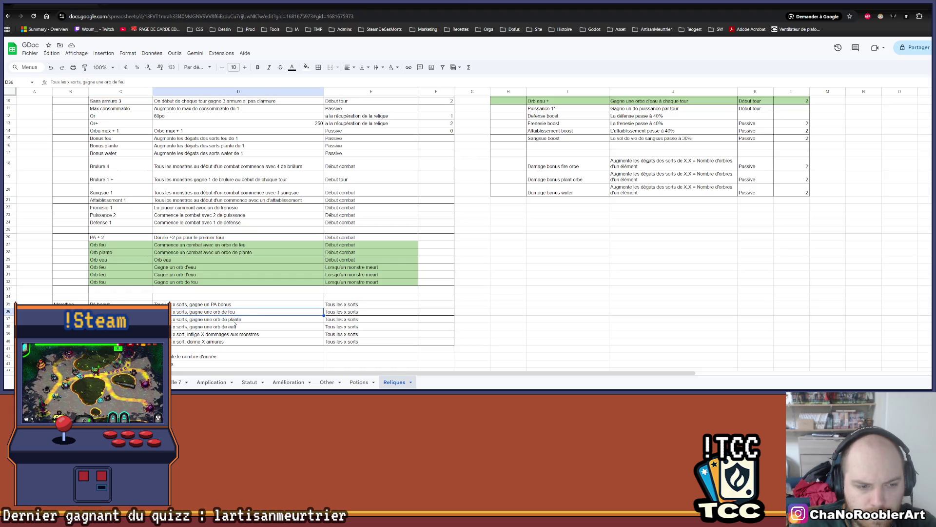
drag(202, 314, 204, 331)
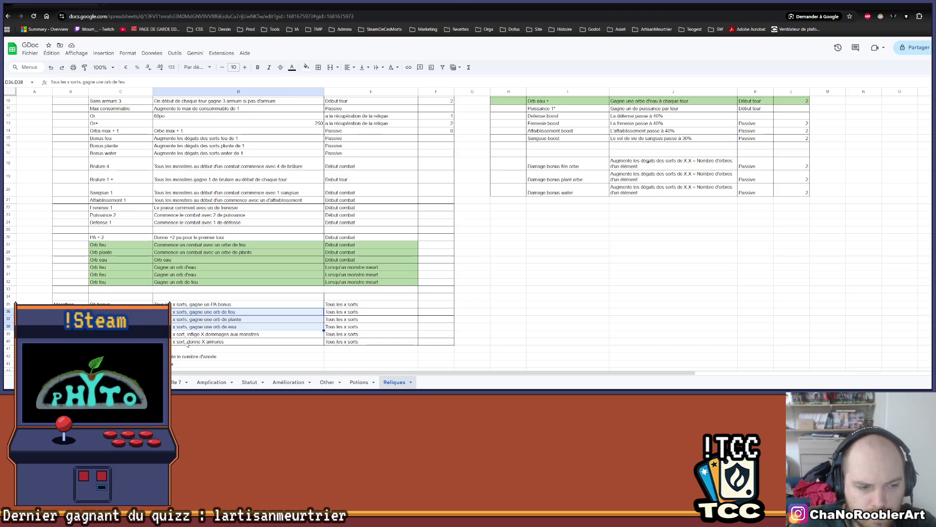
scroll(188, 345, down, 3)
scroll(188, 344, up, 1)
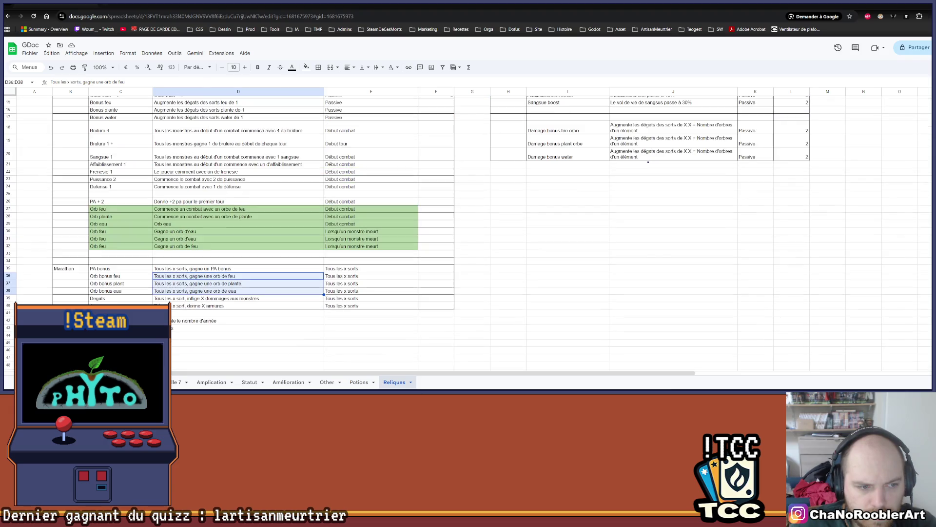
drag(133, 276, 338, 286)
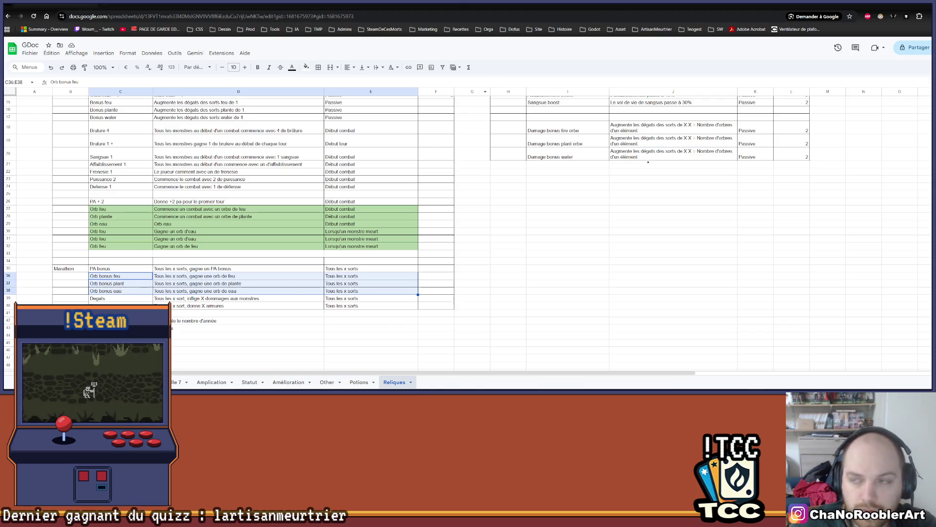
key(alt+Tab)
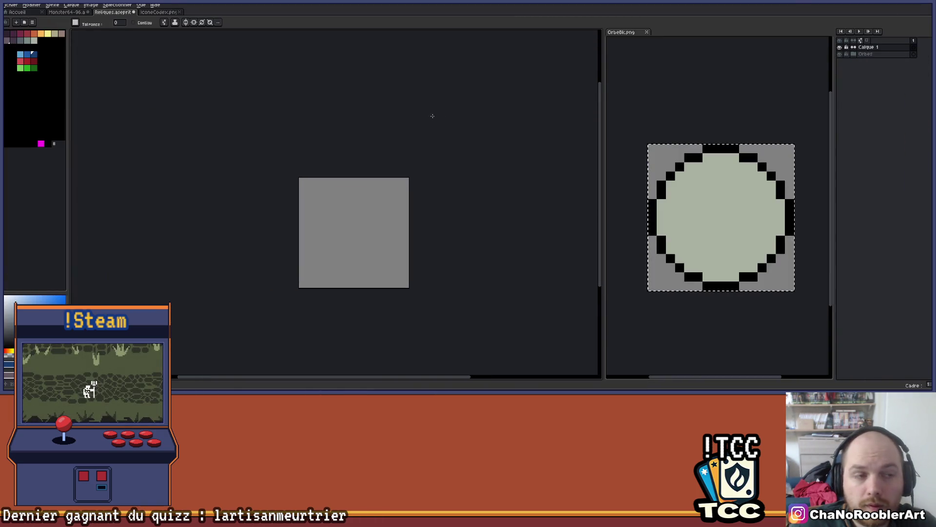
Try a blue fill on the sprite canvas twice, undoing it both times
click(443, 115)
scroll(476, 110, up, 1)
key(ctrl+z)
click(273, 82)
key(ctrl+z)
Expand the Orbes group and show OrbFireDie, undoing an accidental layer move, then take the Pencil
key(b)
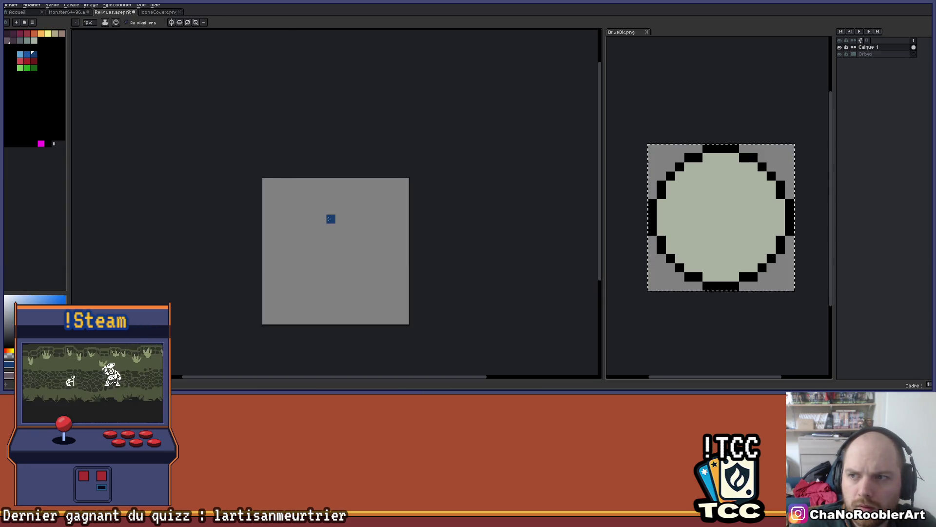
key(v)
click(854, 55)
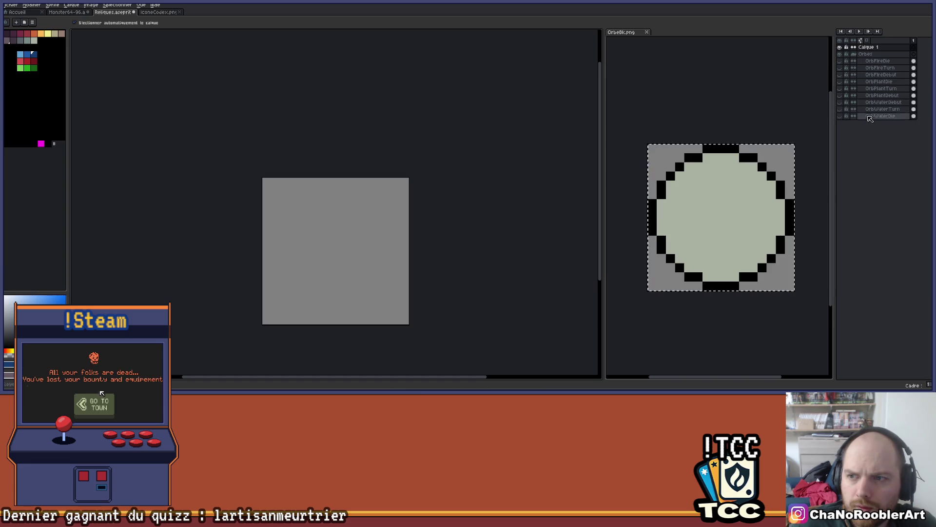
click(840, 61)
drag(878, 66, 884, 49)
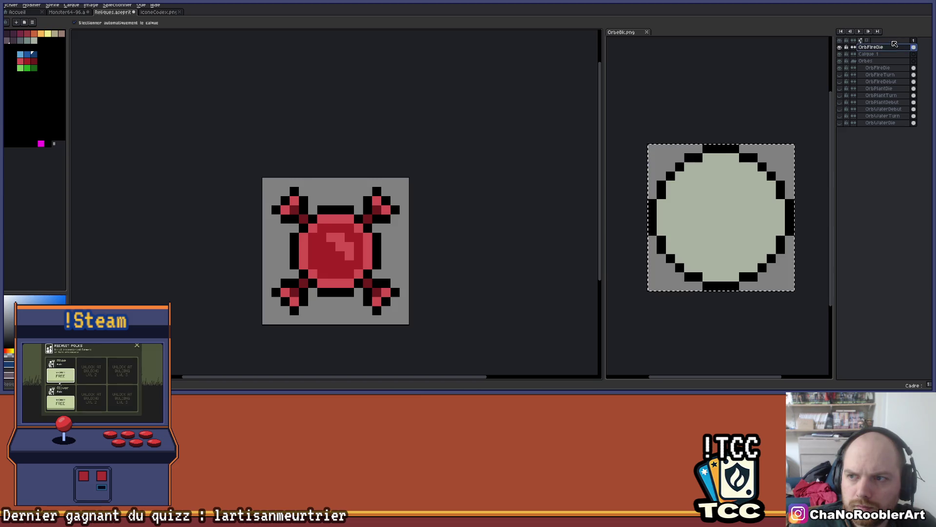
key(ctrl+z)
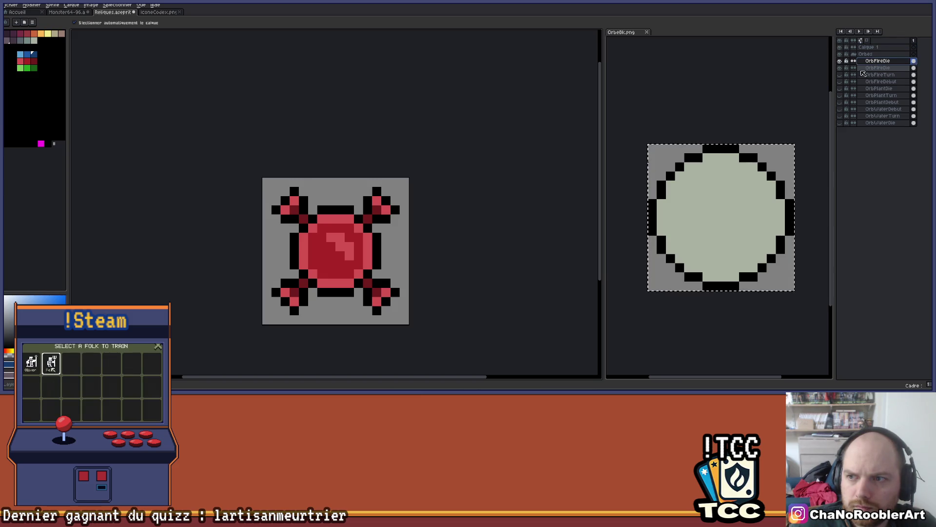
key(b)
scroll(300, 221, up, 1)
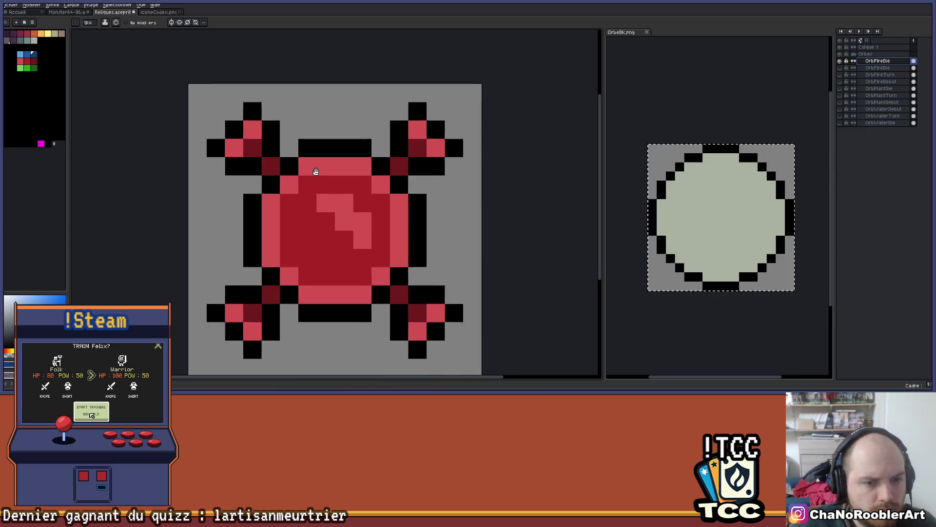
scroll(314, 167, down, 1)
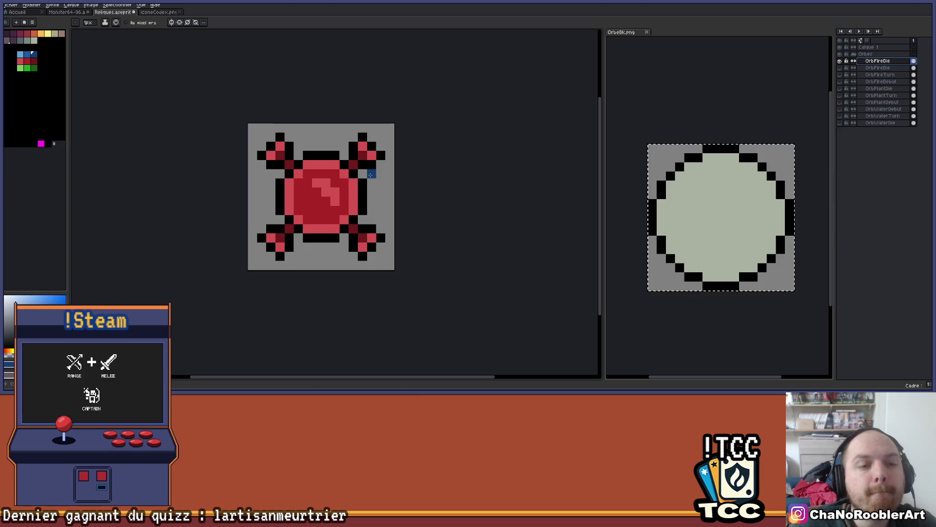
Erase the orb's crossed arms with the Eraser, leaving only the red orb
key(e)
scroll(372, 156, up, 3)
mouse_move(342, 180)
mouse_down()
mouse_move(371, 178)
mouse_move(343, 125)
mouse_up()
mouse_move(370, 153)
mouse_down()
mouse_move(315, 98)
mouse_move(316, 125)
mouse_move(246, 147)
mouse_move(253, 104)
mouse_move(213, 173)
mouse_move(253, 283)
mouse_move(268, 256)
mouse_up()
scroll(310, 136, down, 2)
mouse_move(351, 256)
mouse_down()
mouse_move(376, 279)
mouse_move(405, 270)
mouse_up()
scroll(419, 187, down, 1)
scroll(385, 205, up, 1)
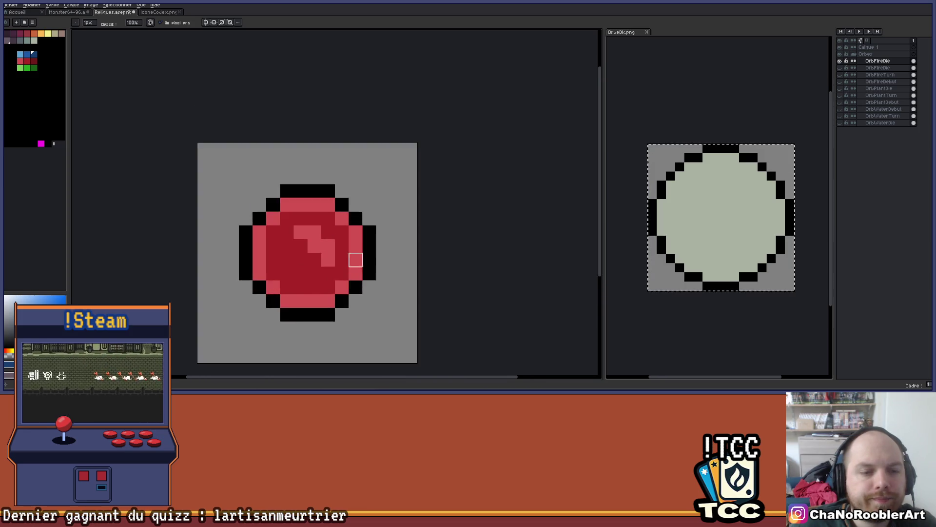
Draw two black corner-to-corner diagonals through the orb with the Pencil, forming an X
key(b)
scroll(386, 203, up, 1)
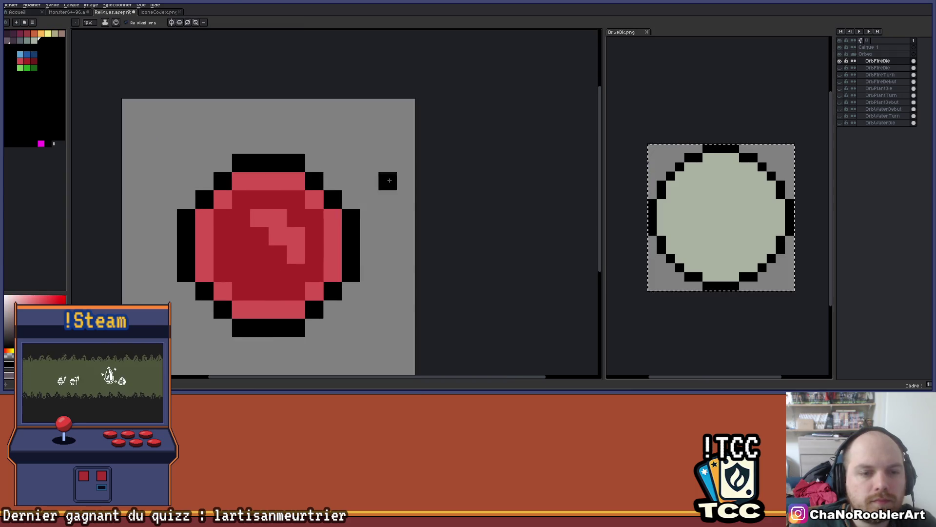
scroll(375, 175, down, 1)
scroll(379, 171, up, 1)
scroll(361, 170, down, 1)
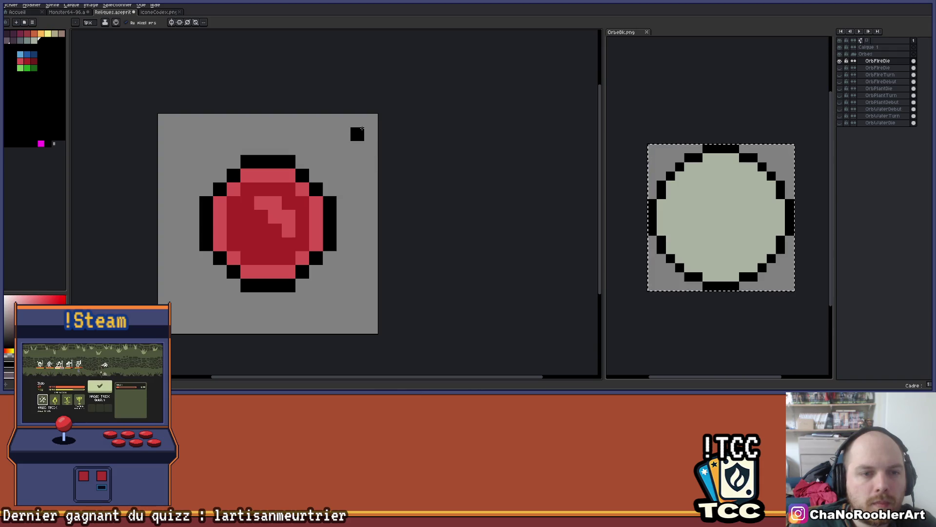
click(360, 131)
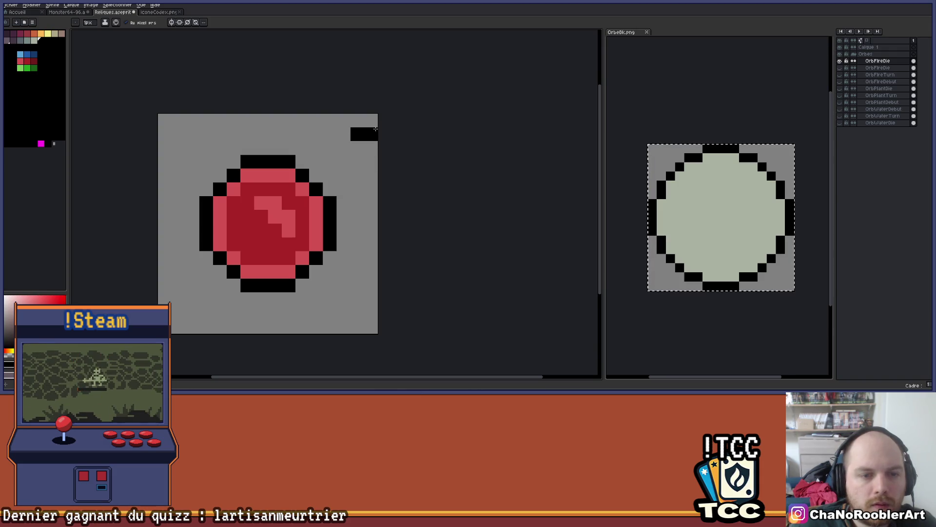
shift+click(180, 297)
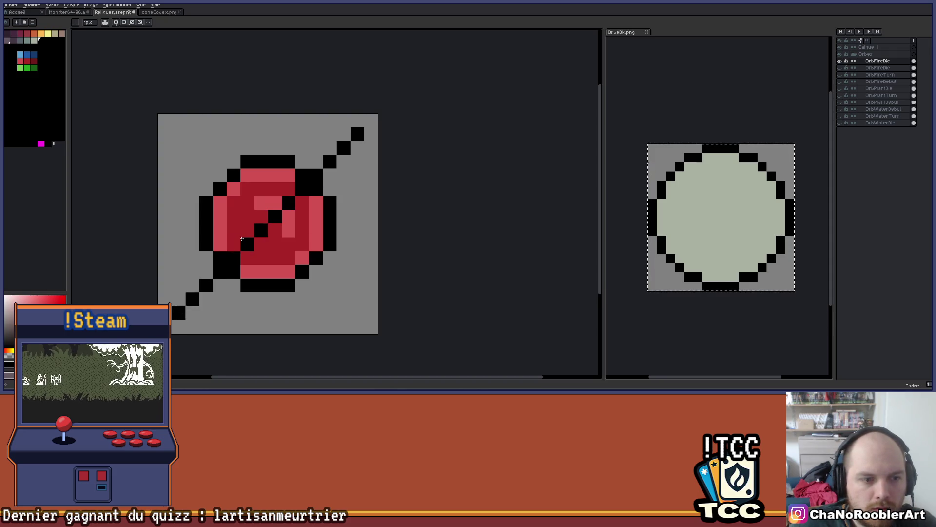
click(178, 134)
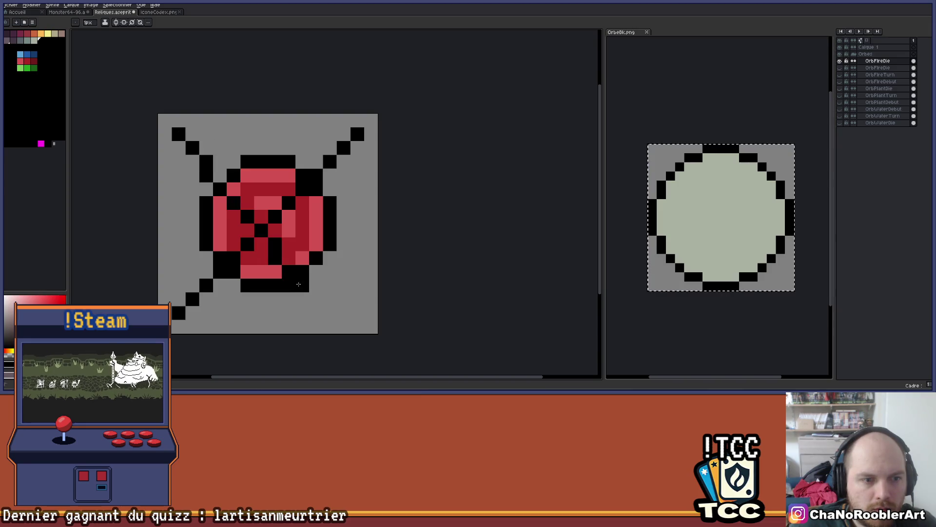
shift+click(343, 311)
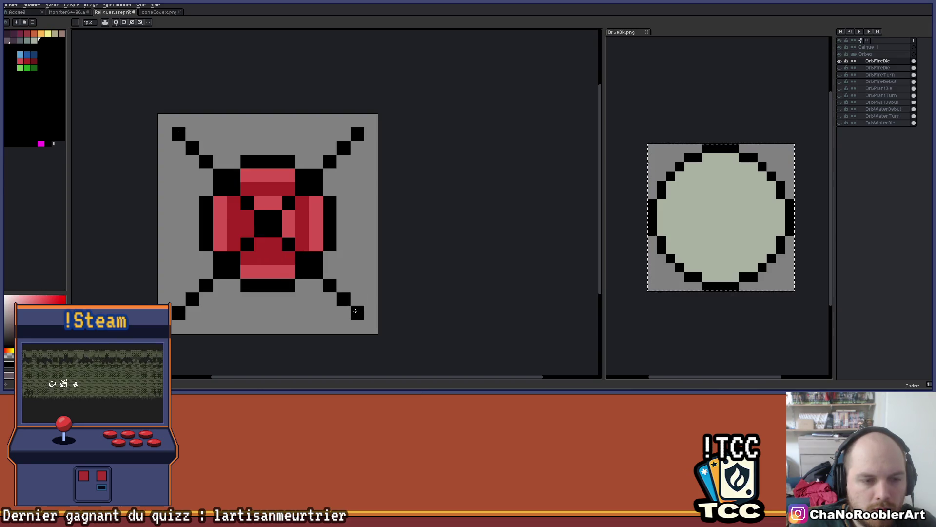
Thicken the top-right and top-left diagonals and thin the bottom-left one
scroll(355, 311, down, 5)
mouse_move(358, 262)
mouse_down()
mouse_move(330, 248)
mouse_move(316, 227)
mouse_up()
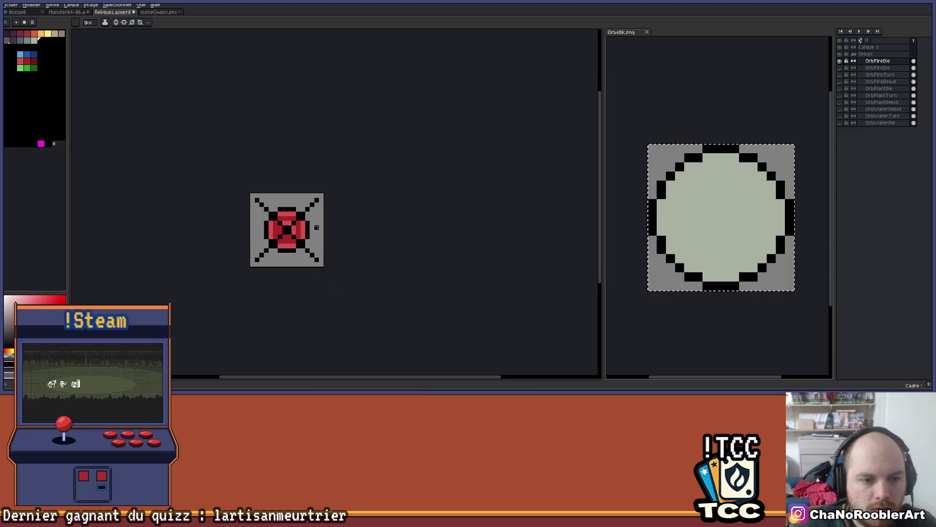
scroll(292, 209, up, 2)
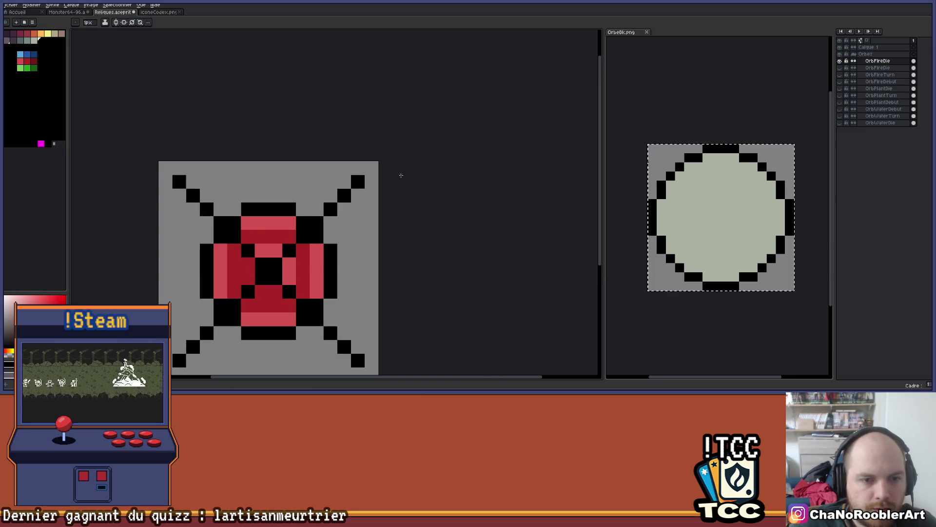
drag(364, 183, 330, 243)
drag(353, 183, 300, 207)
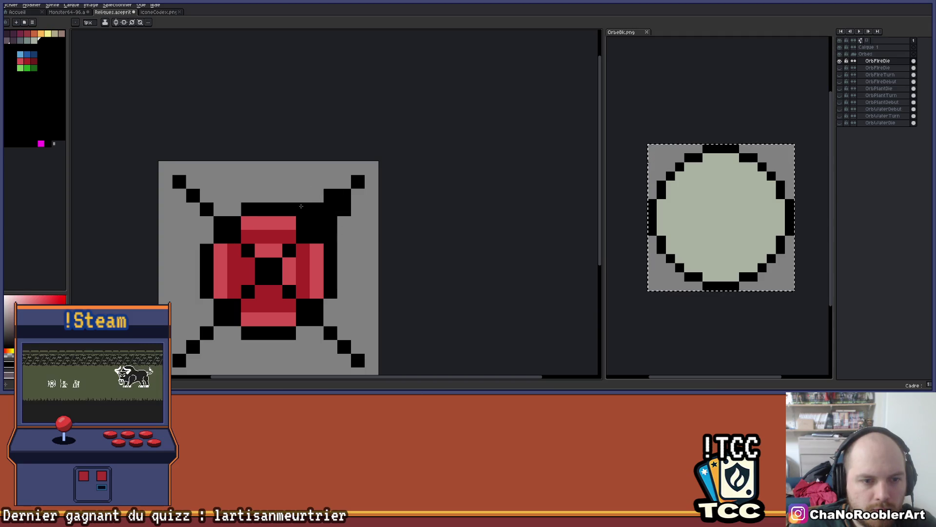
drag(178, 181, 209, 243)
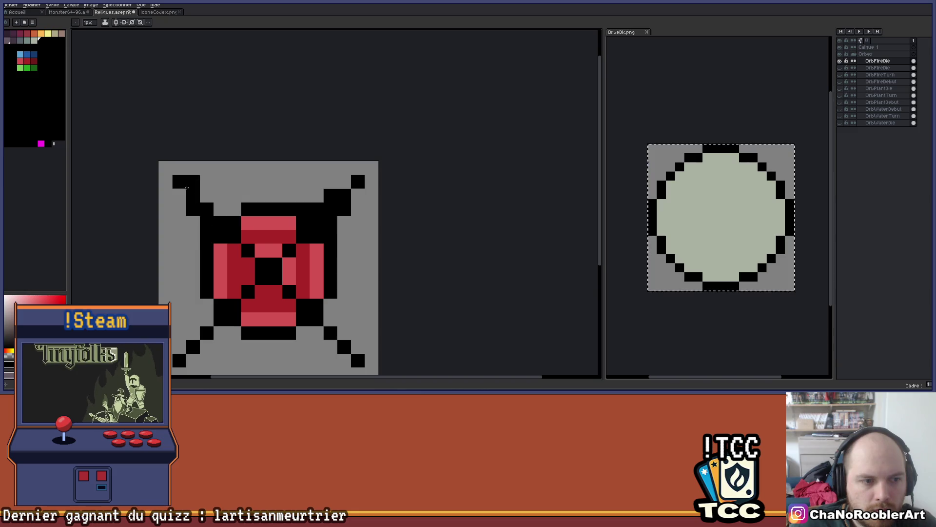
scroll(248, 211, down, 1)
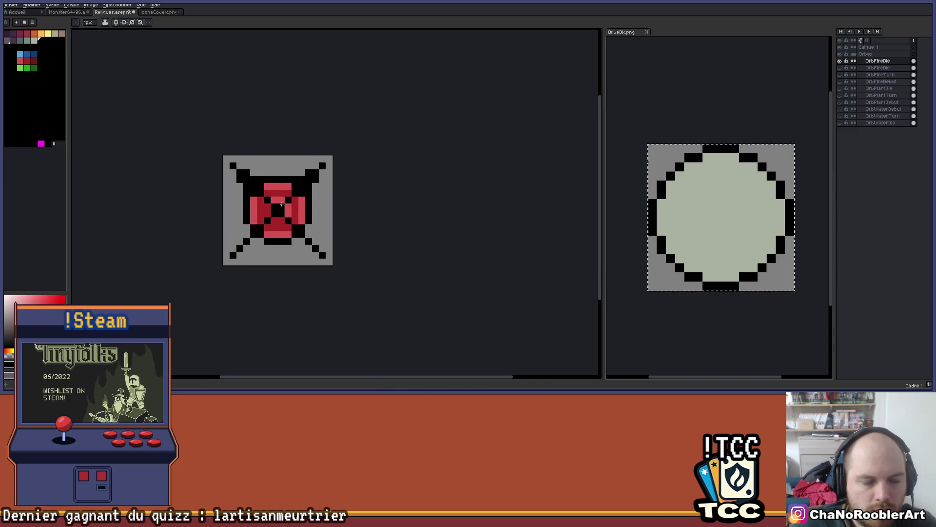
scroll(266, 220, up, 1)
drag(242, 233, 225, 260)
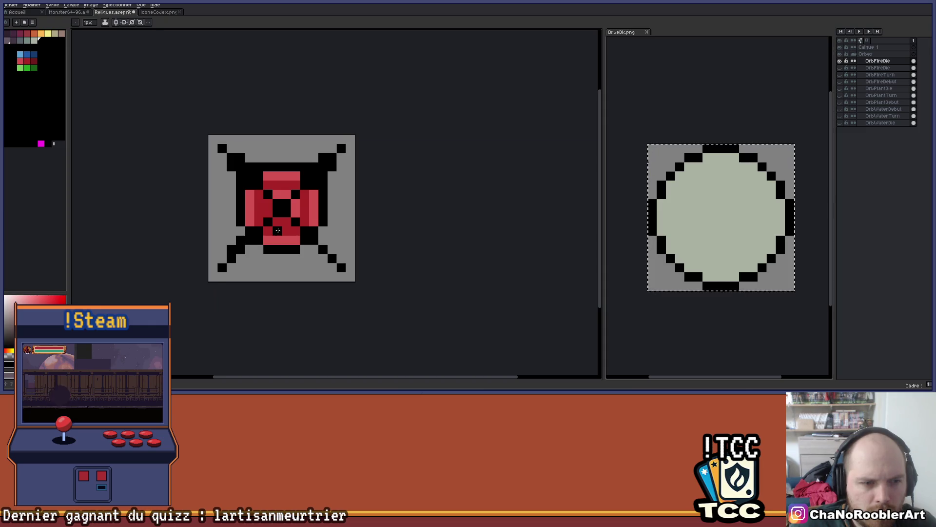
scroll(259, 204, up, 1)
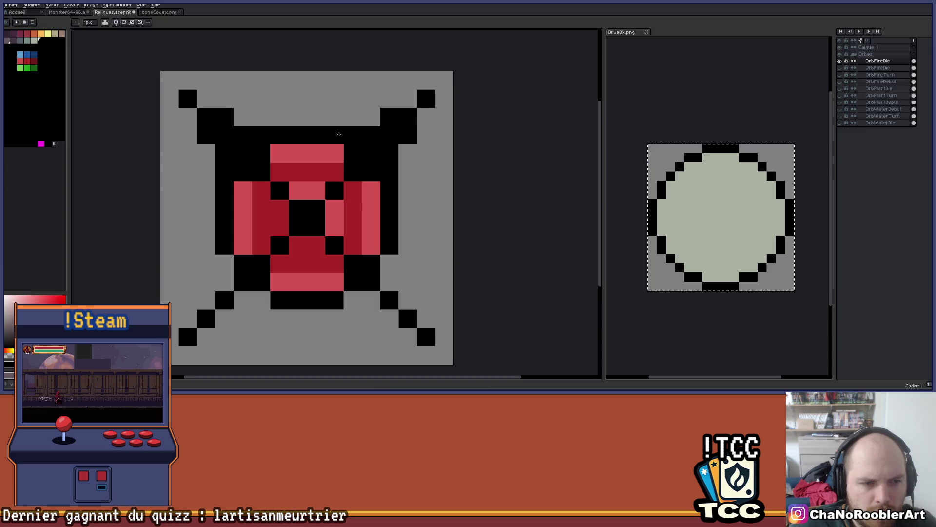
Turn on vertical and horizontal symmetry and fill the bottom legs with mirrored black pixels
click(116, 22)
click(124, 22)
drag(224, 318, 225, 264)
click(206, 301)
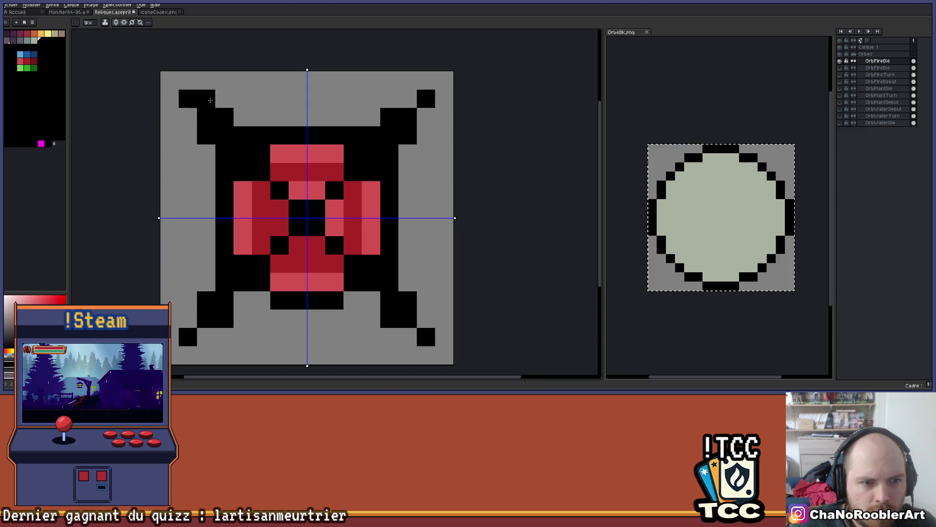
Recolour a black pixel beside the orb red under symmetry
scroll(262, 128, down, 3)
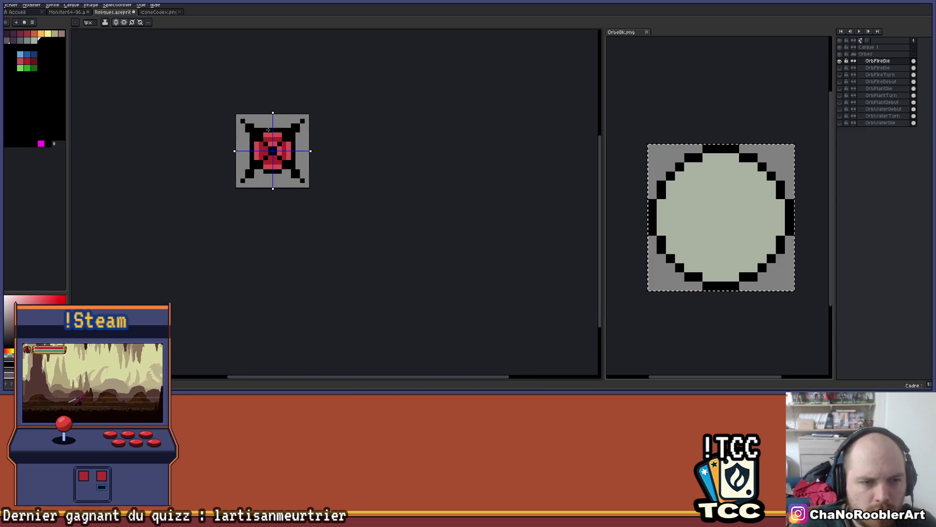
scroll(293, 161, up, 1)
scroll(232, 210, up, 1)
click(236, 210)
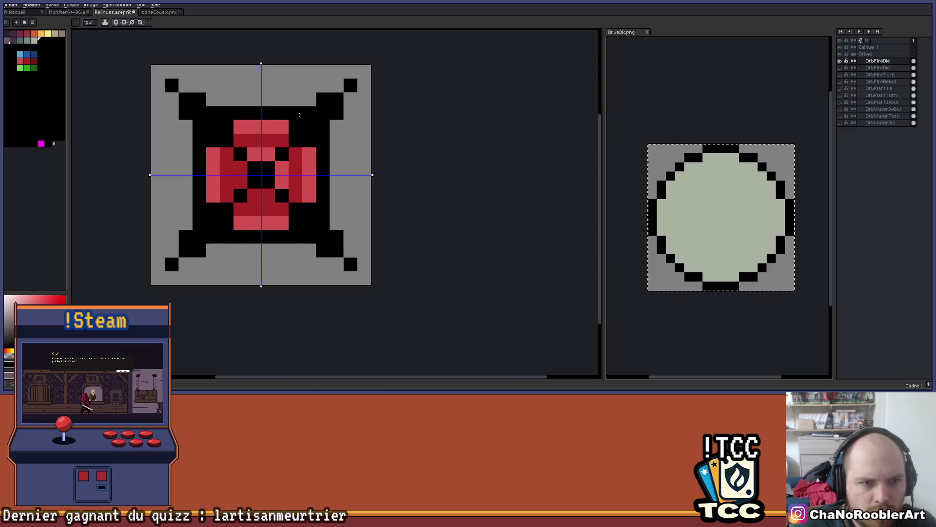
scroll(294, 114, down, 4)
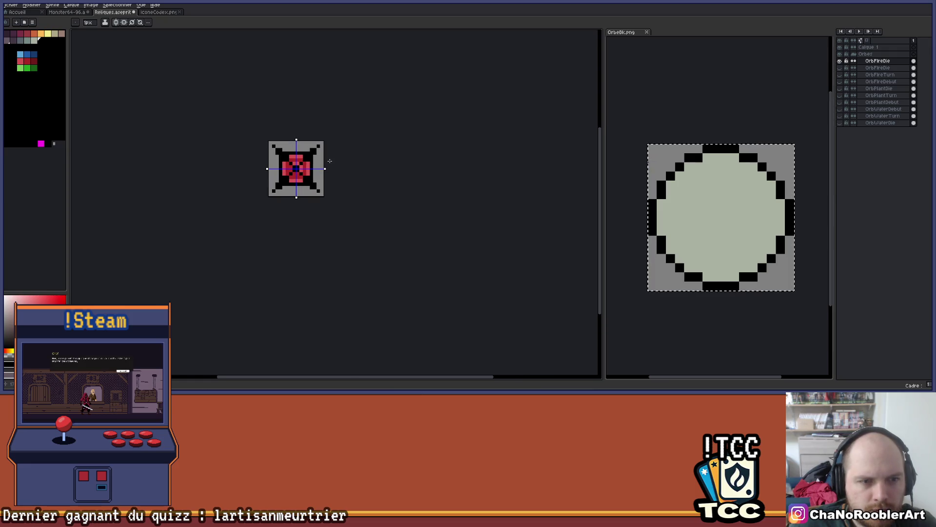
scroll(297, 156, up, 4)
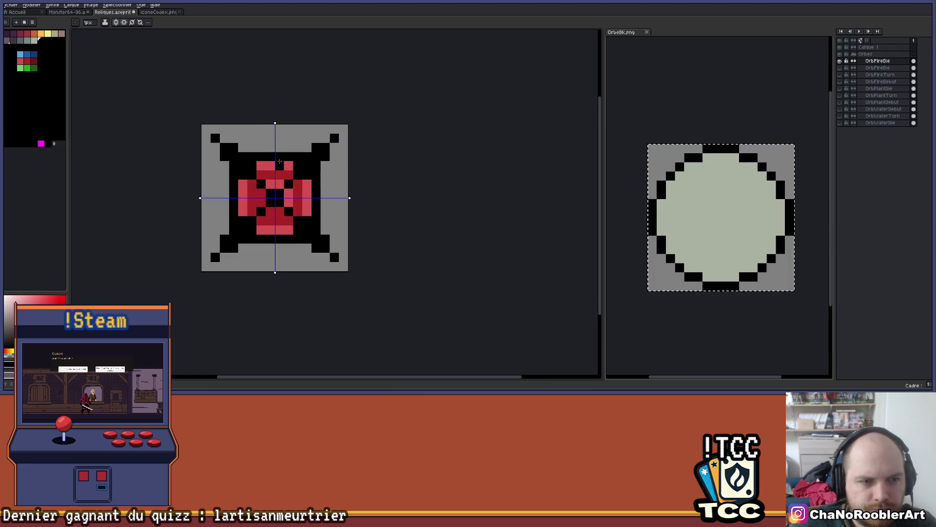
drag(262, 166, 270, 153)
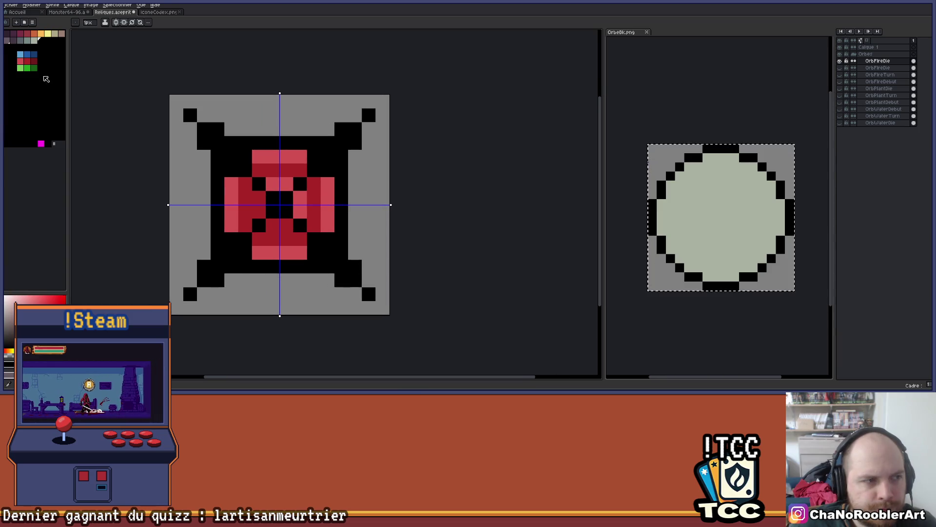
Pick red and paint mirrored red pixels inside the black frame, correcting one misplaced pixel
click(29, 64)
click(232, 157)
click(217, 142)
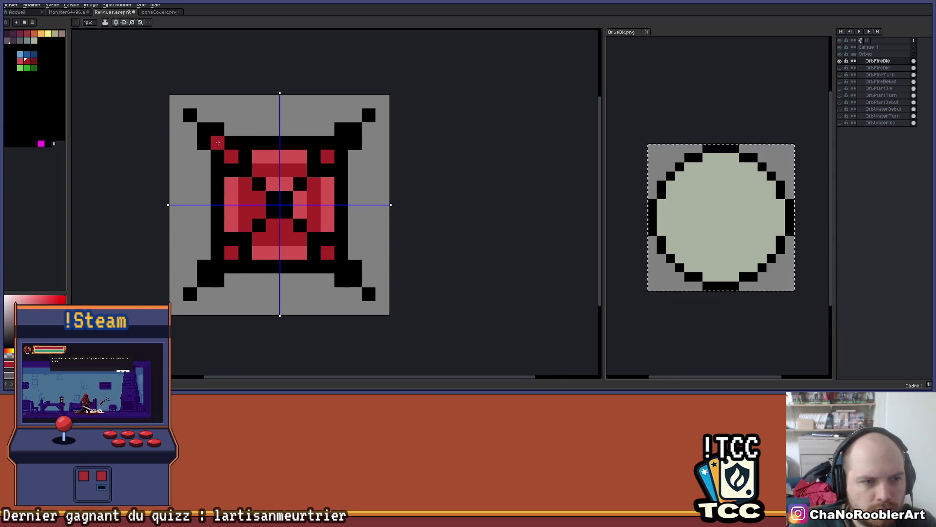
click(217, 129)
key(ctrl+z)
click(207, 131)
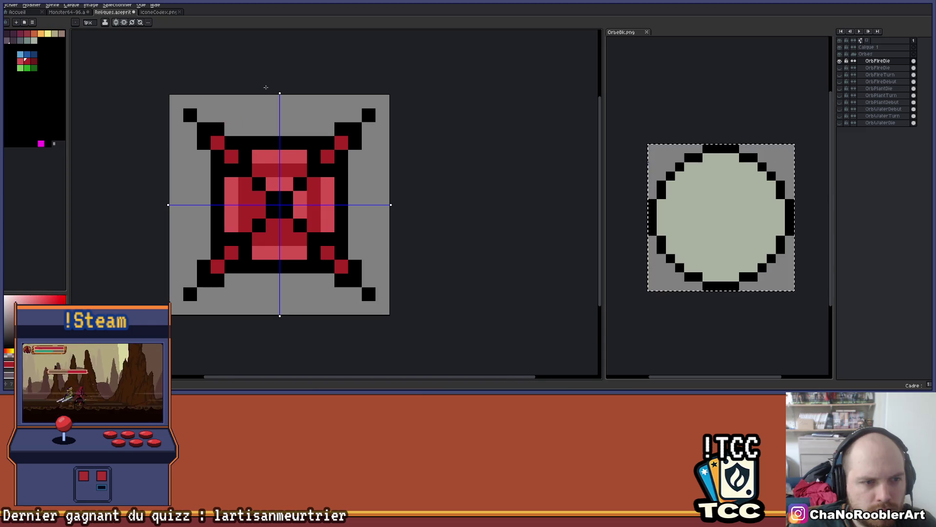
Paint red pixels on the diagonal corners and turn the adjacent corner pixel black
scroll(266, 88, down, 2)
scroll(254, 97, up, 2)
click(227, 108)
scroll(254, 107, down, 1)
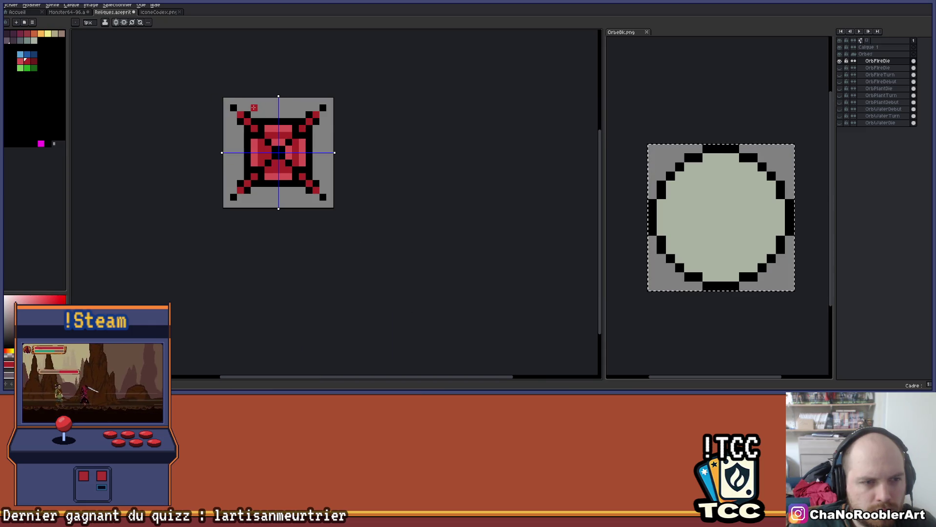
scroll(268, 107, up, 1)
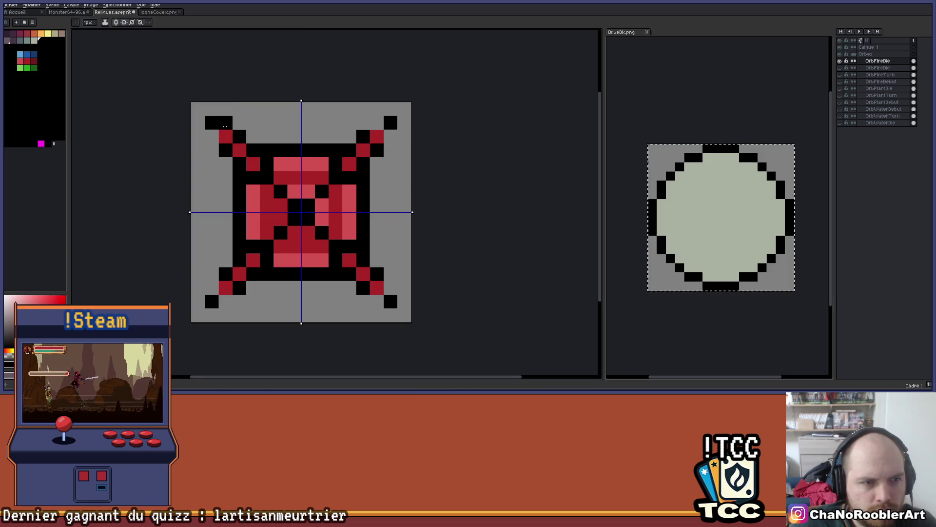
click(213, 135)
scroll(251, 115, down, 2)
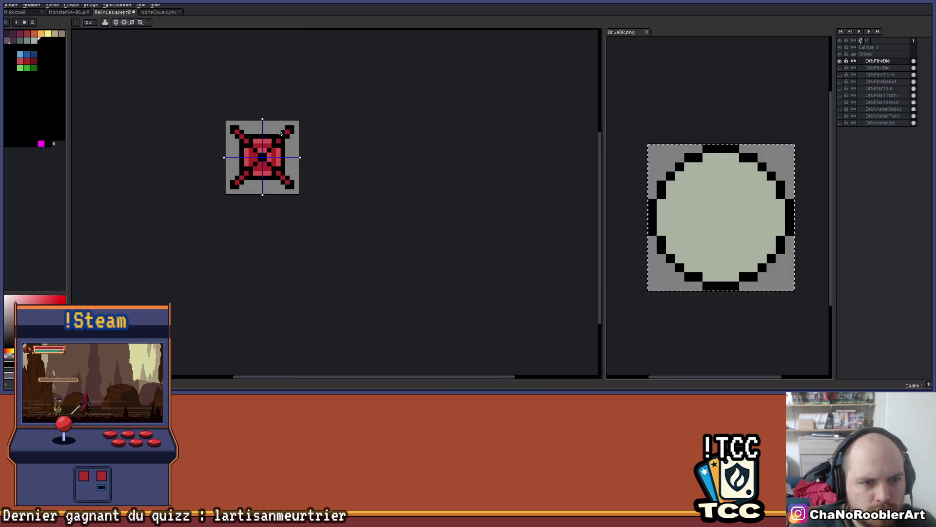
scroll(288, 147, up, 1)
scroll(288, 148, up, 1)
Sample the orb's dark red as the drawing colour, then toggle OrbFireDie's visibility
key(e)
drag(299, 147, 341, 153)
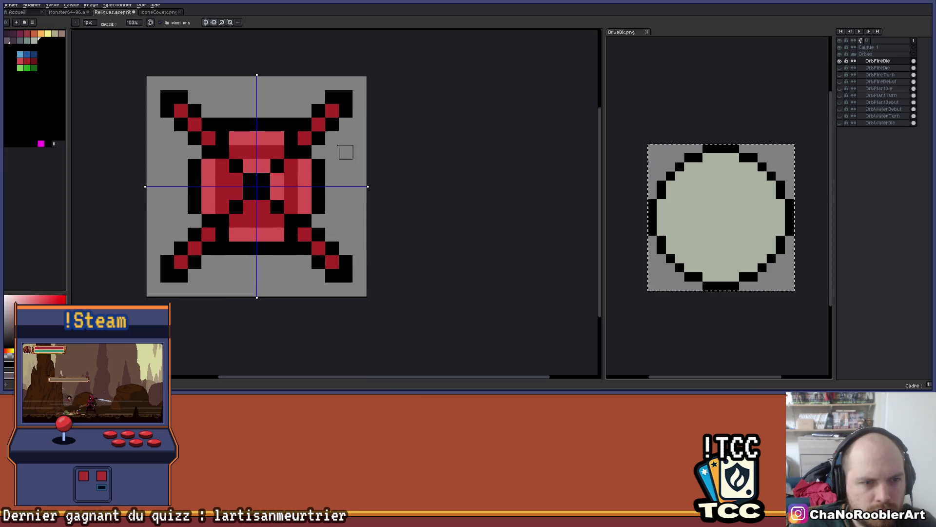
scroll(291, 97, down, 2)
scroll(302, 152, up, 2)
scroll(303, 137, down, 3)
scroll(298, 133, up, 4)
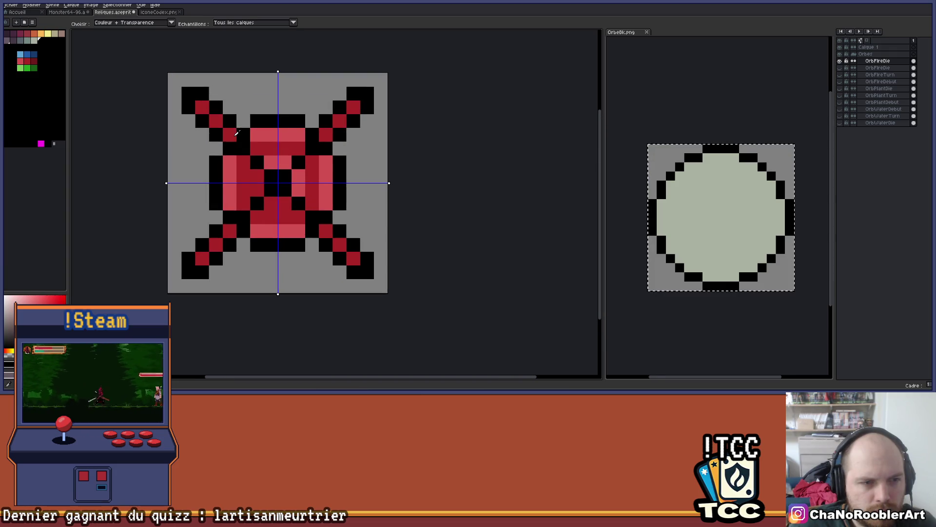
alt+click(244, 148)
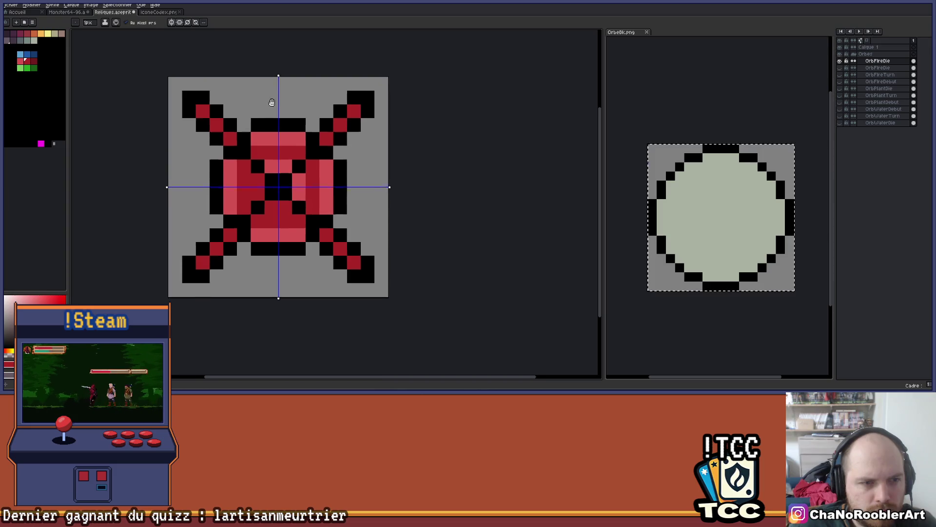
scroll(283, 103, down, 3)
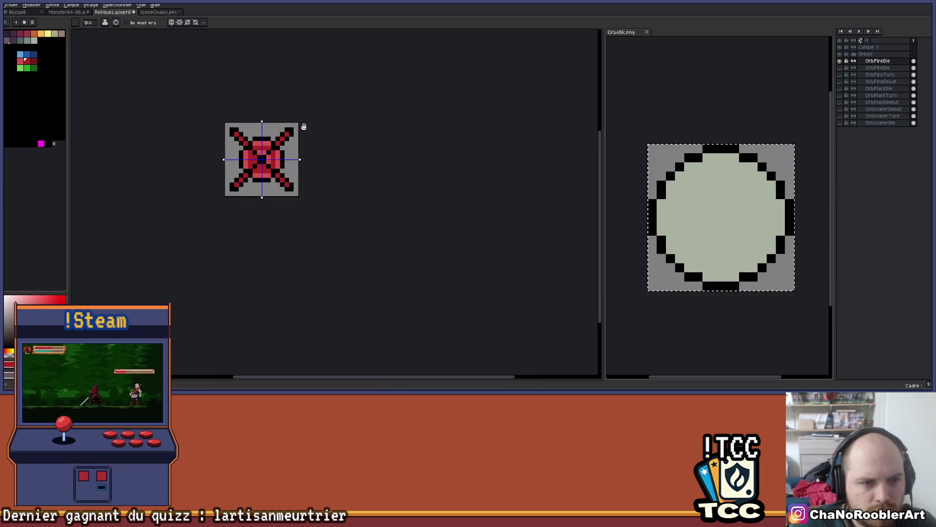
click(840, 61)
Compare the OrbFireDebut and OrbPlantDie orbs by toggling their visibility, then show OrbFireDie again
click(840, 74)
click(840, 74)
click(839, 81)
click(840, 82)
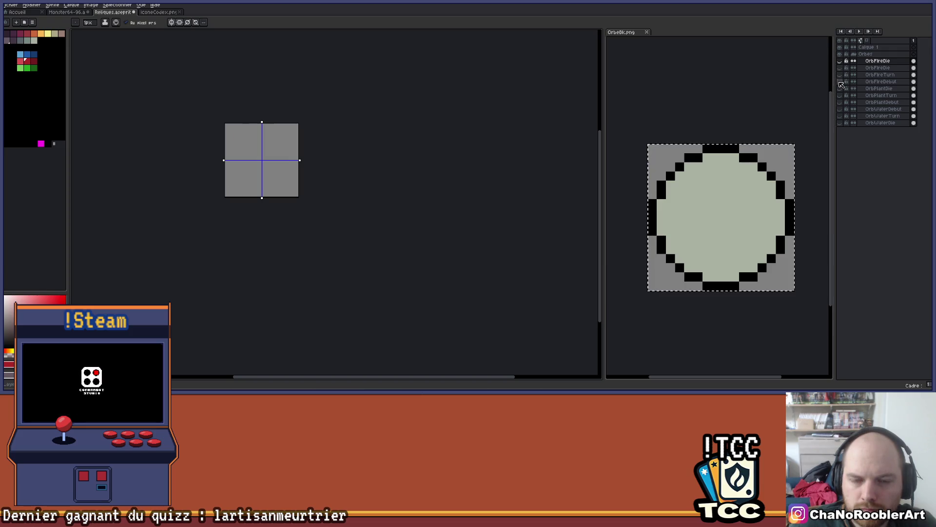
click(840, 89)
click(841, 89)
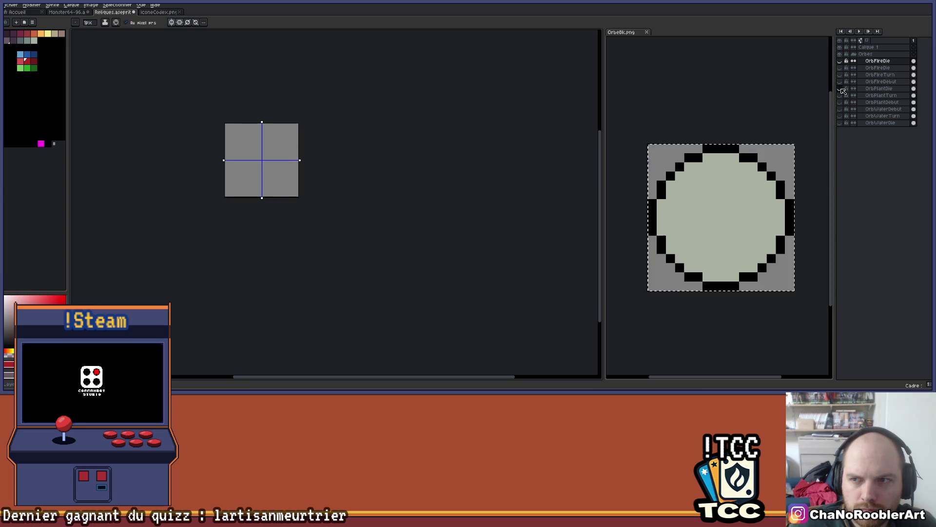
click(841, 61)
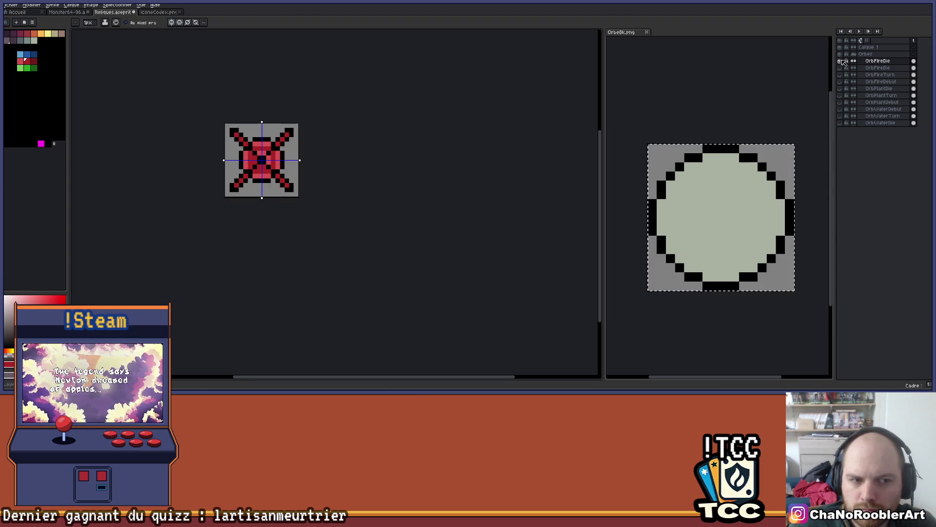
Eyedrop dark red and repaint three of the fire orb's light-pink highlights with it
scroll(252, 126, up, 3)
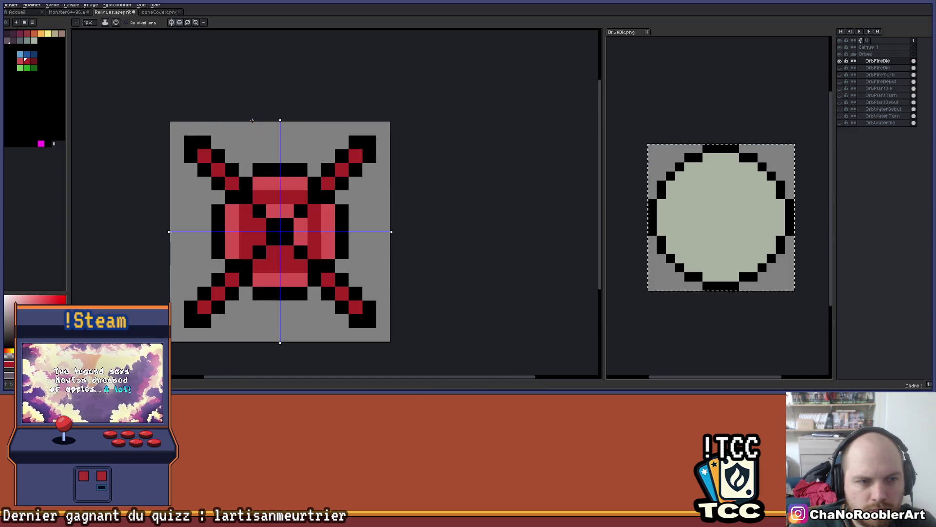
mouse_move(250, 143)
mouse_down()
mouse_move(248, 126)
mouse_move(284, 131)
mouse_up()
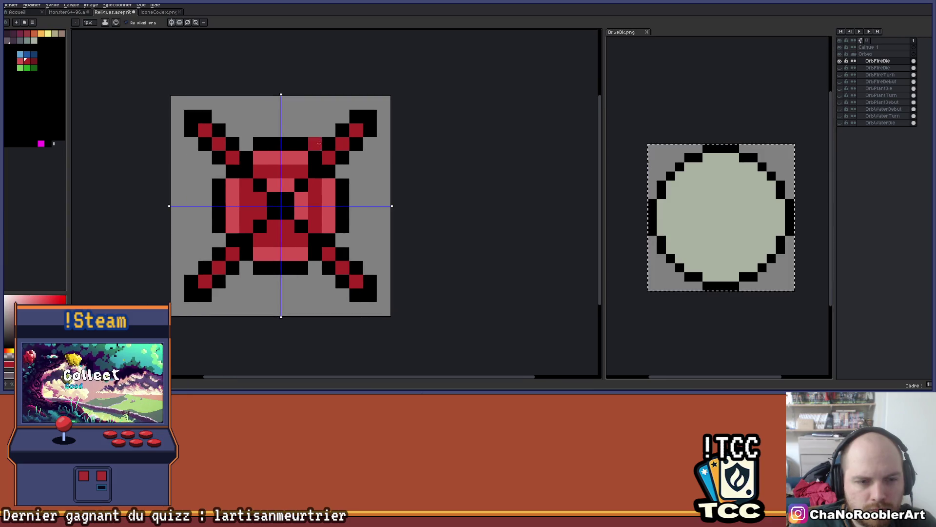
scroll(349, 191, down, 3)
scroll(348, 191, up, 2)
scroll(353, 161, up, 2)
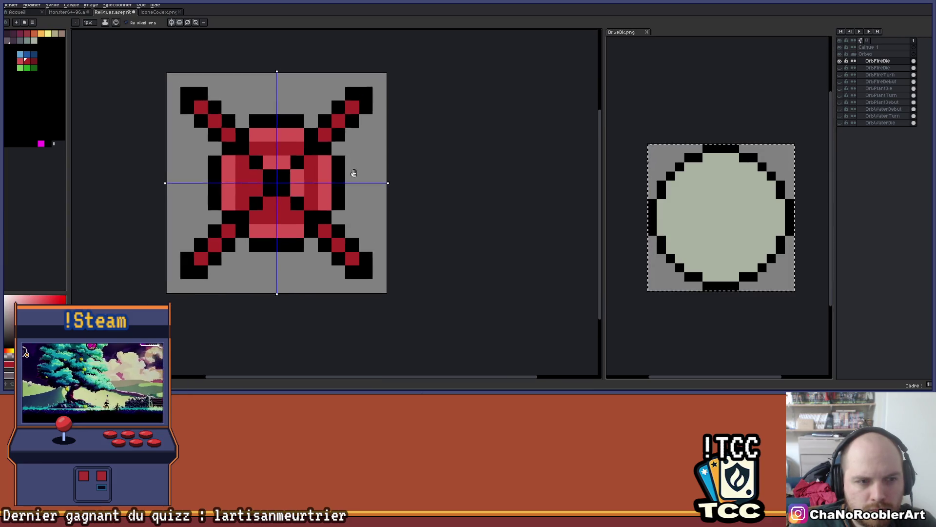
key(i)
click(257, 165)
key(b)
click(235, 164)
click(235, 219)
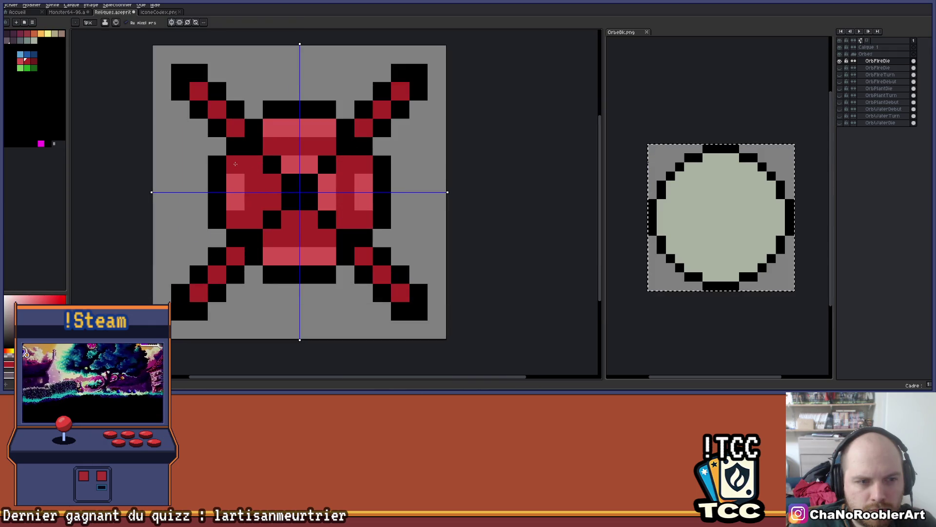
Turn the pixel right of the orb's centre dark red as well
scroll(353, 106, down, 1)
drag(353, 105, 372, 91)
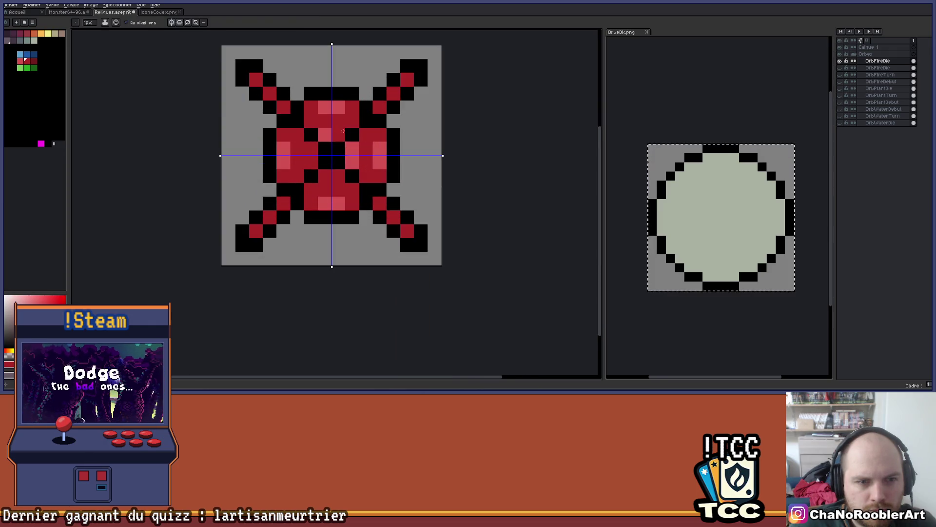
scroll(329, 152, up, 1)
click(342, 151)
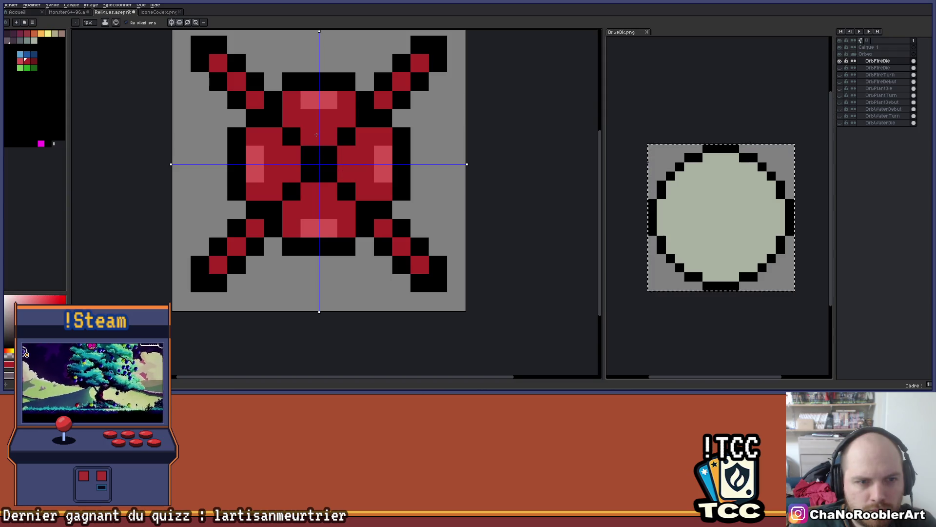
scroll(316, 135, down, 2)
scroll(360, 148, down, 2)
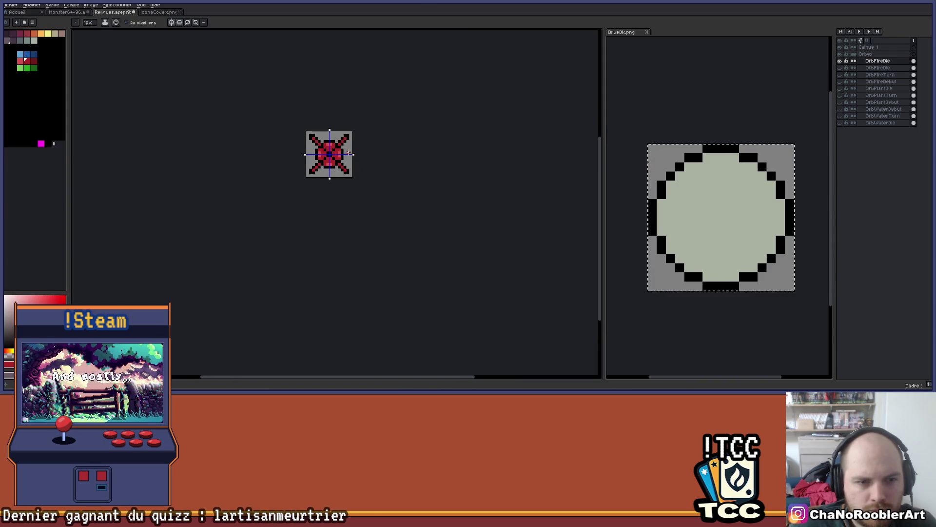
scroll(344, 153, up, 3)
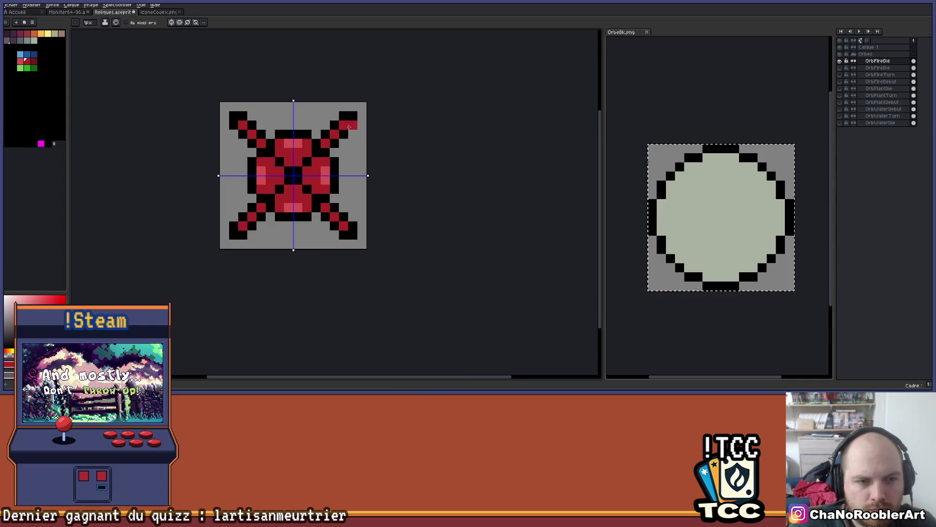
Paint a light-pink band along the orb's top and hide the OrbFireDie layer
drag(351, 145, 356, 132)
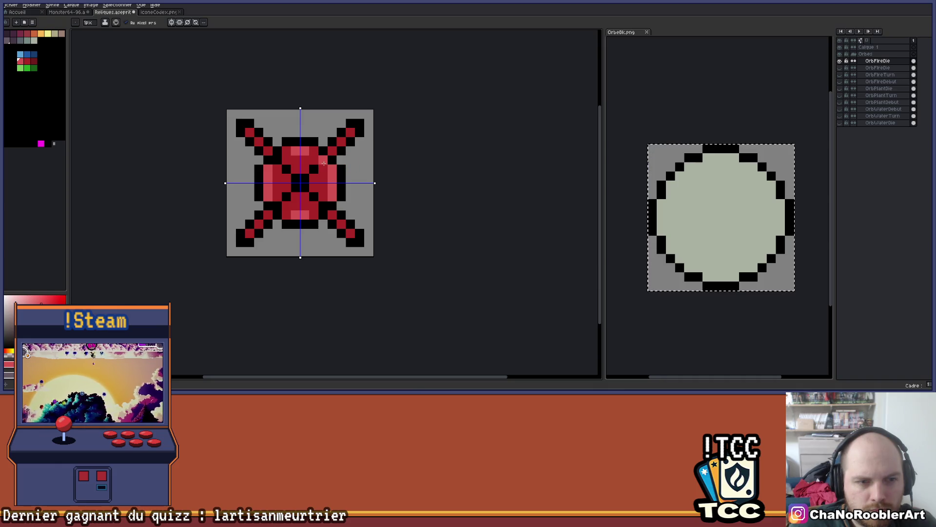
drag(308, 152, 321, 149)
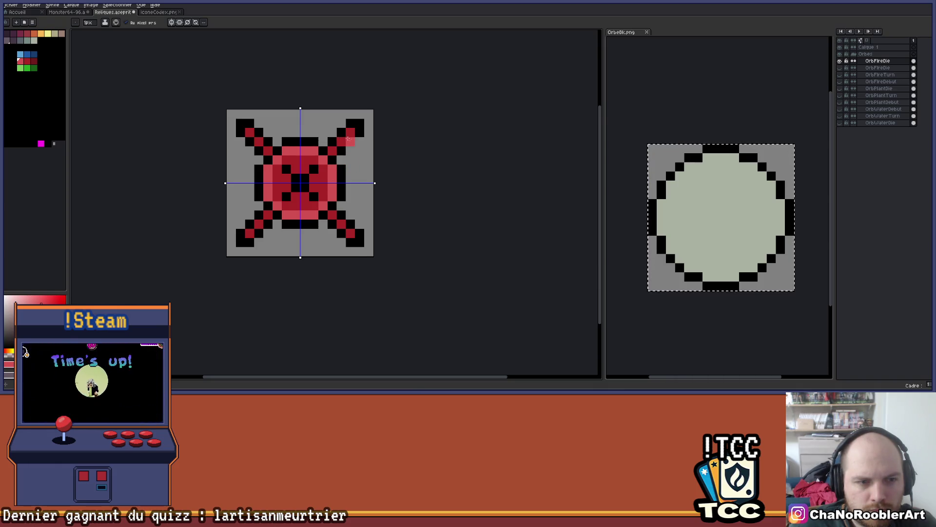
scroll(348, 139, down, 1)
drag(378, 144, 366, 153)
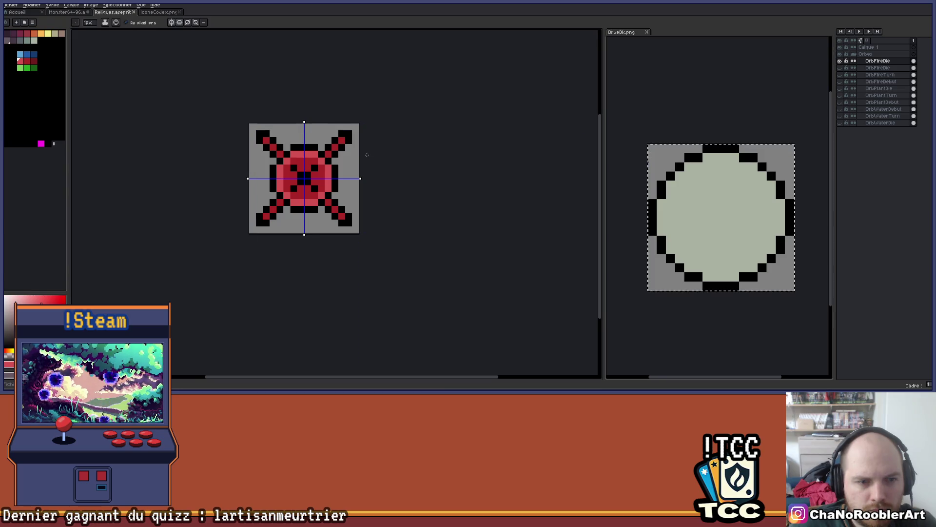
click(840, 60)
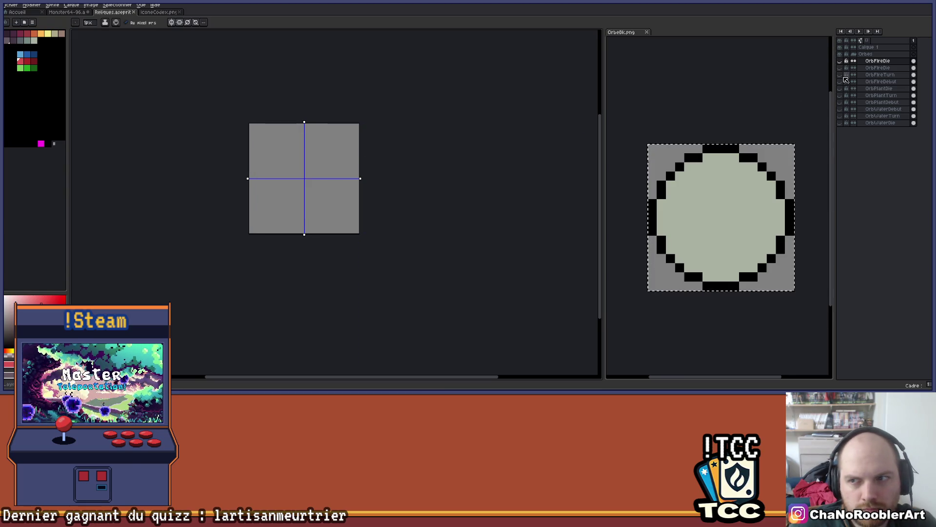
Toggle layer visibility to compare the orb variants, including the spiked orb
click(841, 82)
click(840, 81)
click(841, 75)
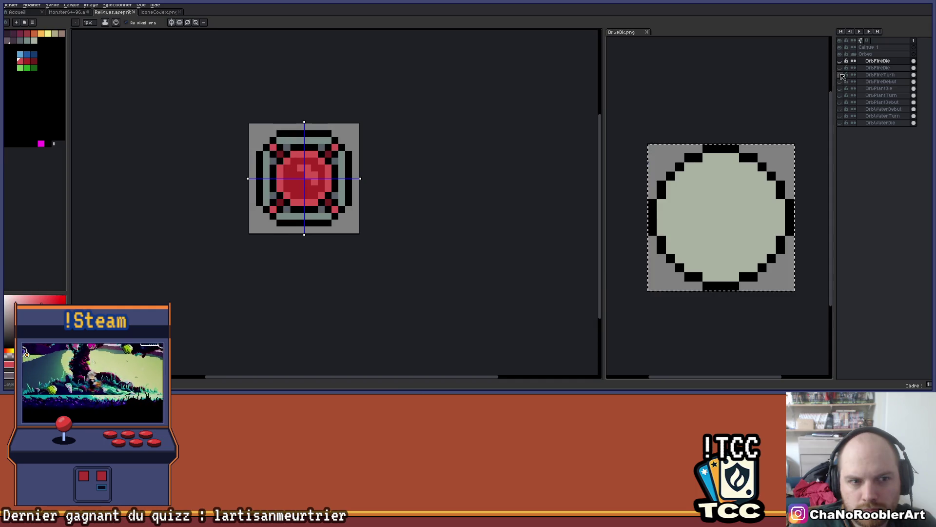
click(841, 76)
click(841, 70)
click(841, 70)
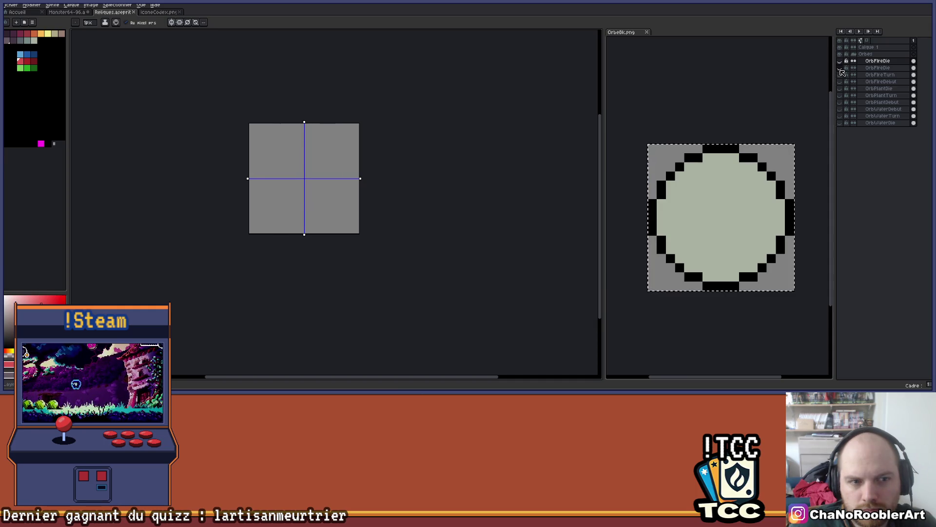
click(841, 70)
Switch back to the X-bones fire orb so the OrbFireDie layer shows
click(841, 62)
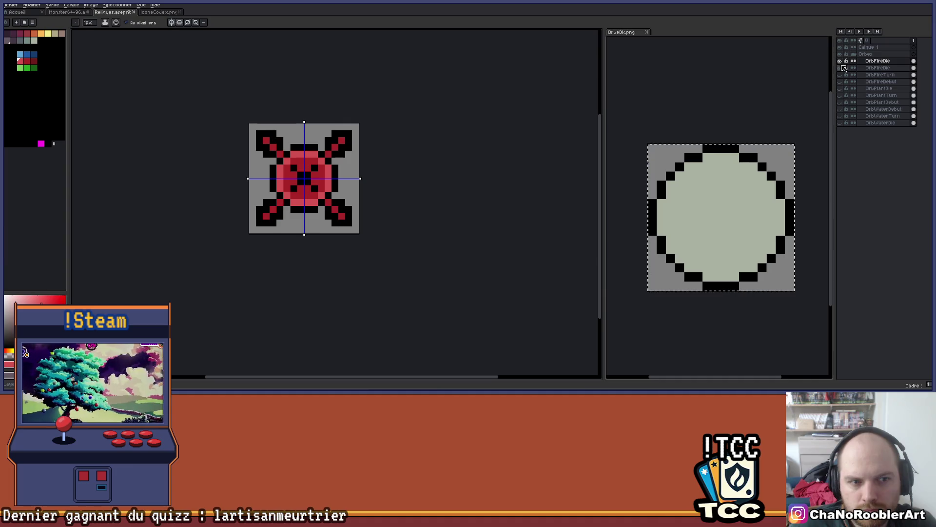
click(842, 68)
click(842, 62)
click(842, 68)
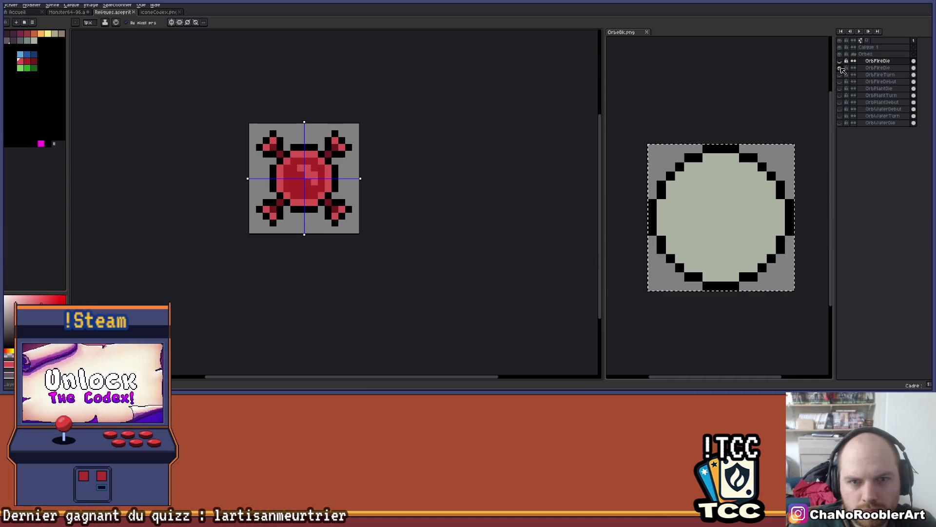
click(842, 68)
click(842, 61)
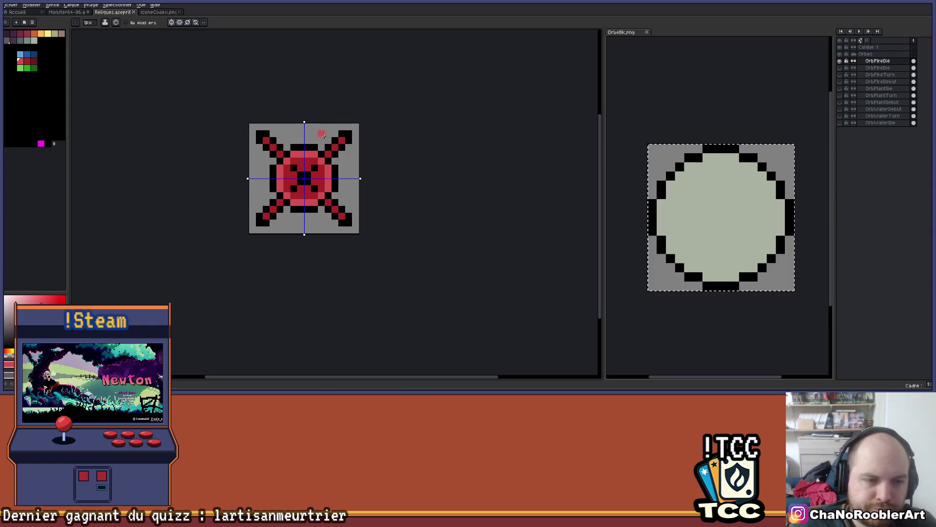
Zoom in and add a black pixel beside a bone corner
scroll(348, 176, up, 2)
scroll(347, 176, up, 1)
alt+click(436, 90)
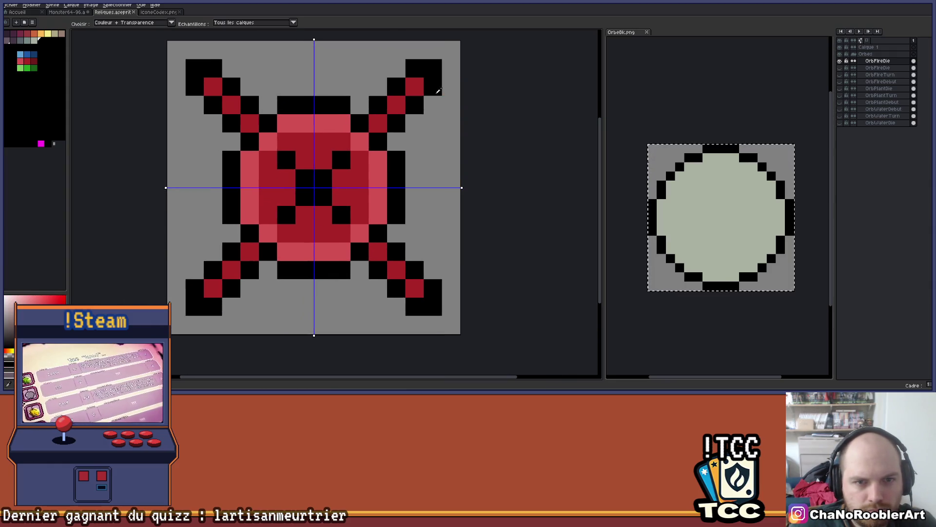
Paint black bars beside the X-bone corners and along the top corners
drag(433, 104, 433, 133)
mouse_move(414, 86)
mouse_down()
mouse_move(395, 68)
mouse_move(371, 68)
mouse_up()
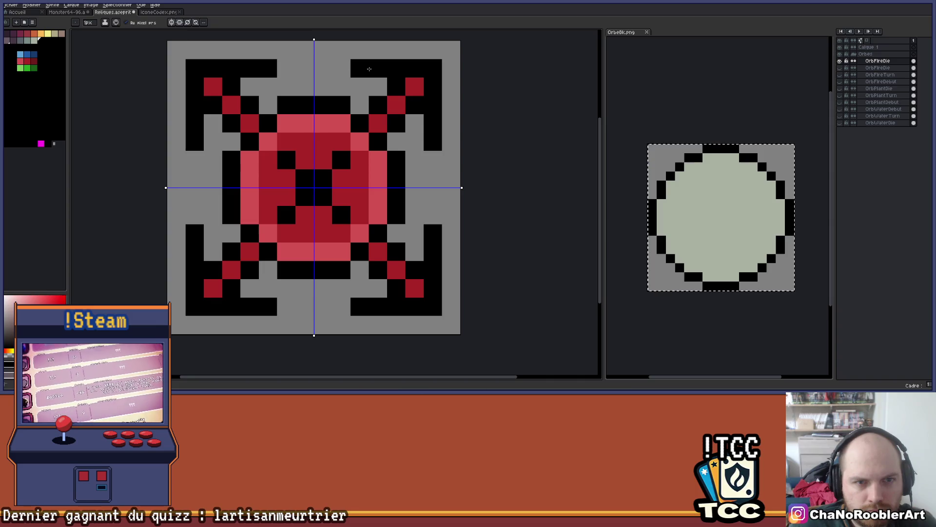
scroll(376, 169, down, 3)
scroll(370, 137, up, 3)
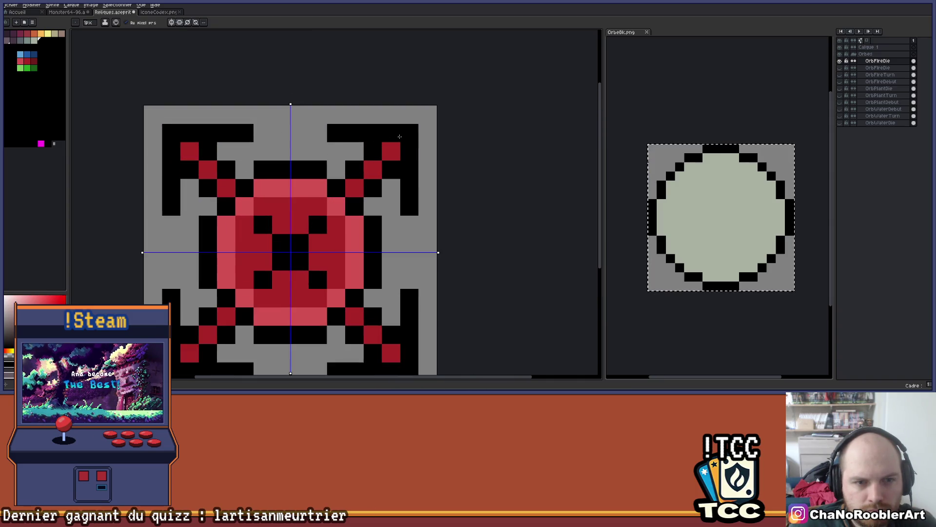
scroll(413, 122, down, 2)
scroll(400, 122, up, 3)
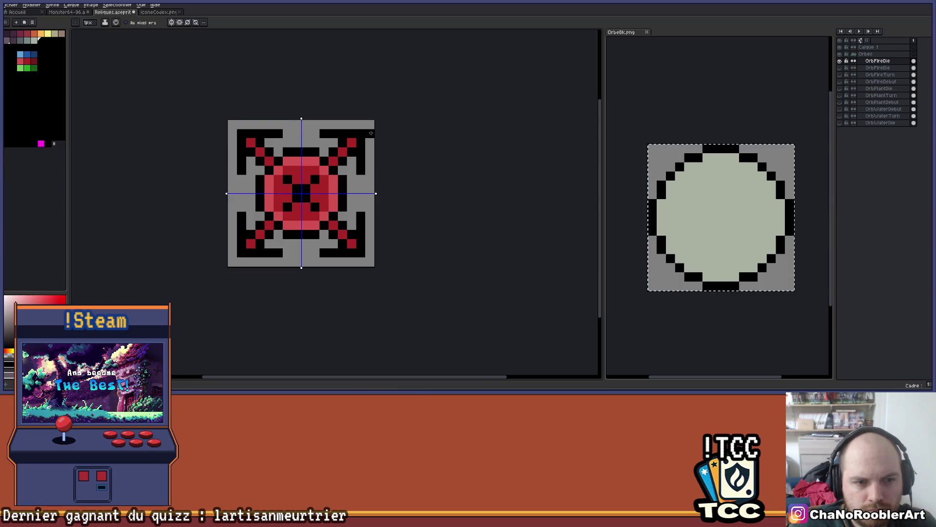
scroll(392, 121, down, 3)
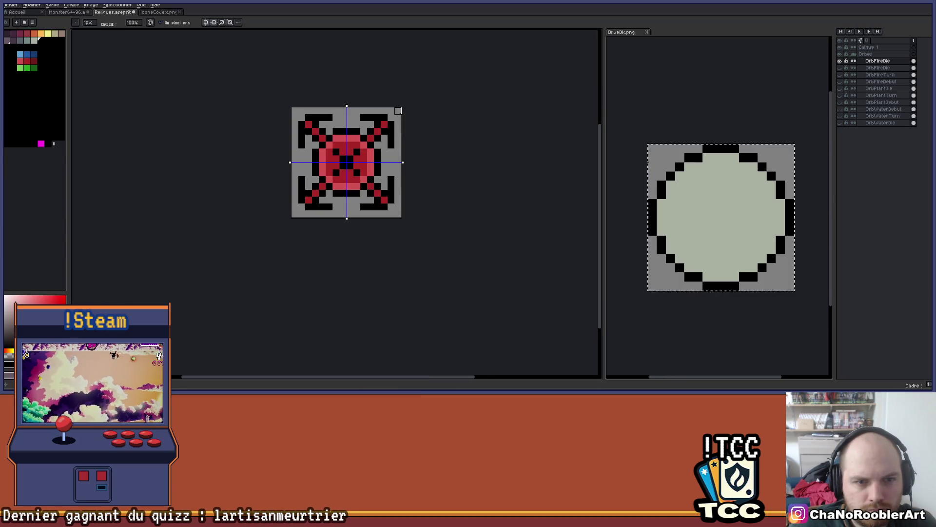
scroll(370, 120, up, 2)
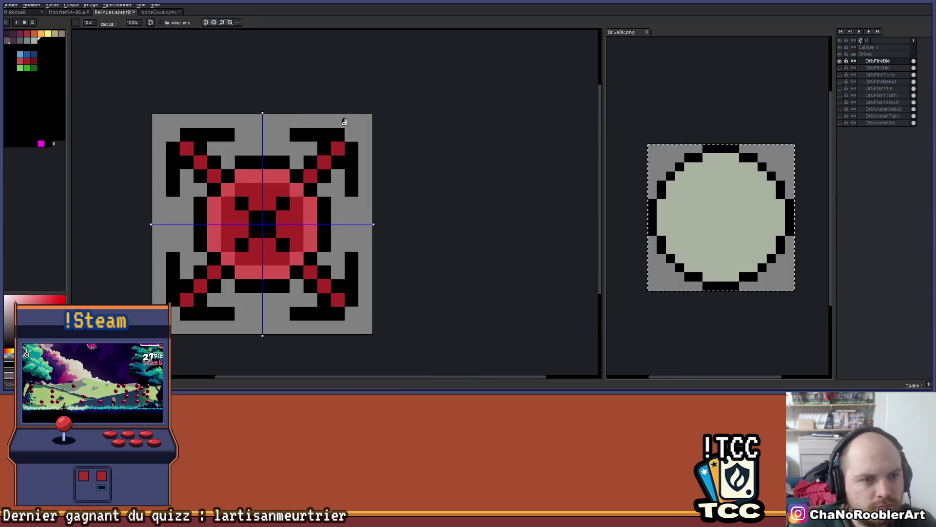
Pick the darker red palette colour and switch to the Pencil (B)
click(30, 63)
key(e)
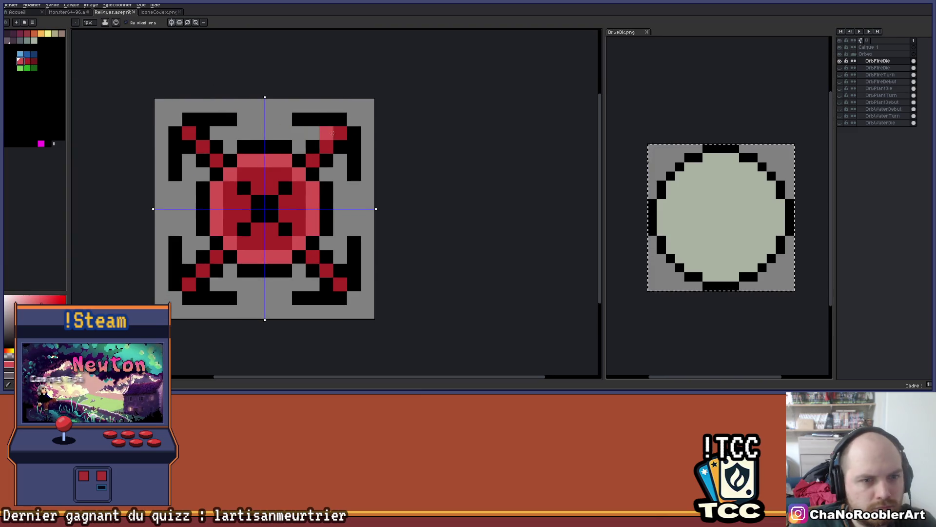
scroll(340, 119, down, 2)
scroll(342, 125, up, 3)
key(i)
click(34, 61)
key(b)
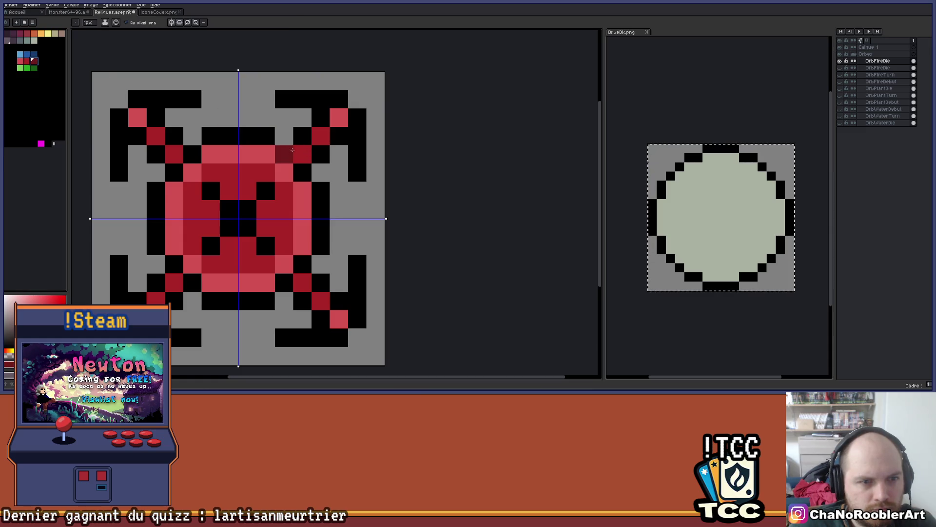
scroll(365, 131, down, 3)
scroll(365, 132, down, 2)
Re-centre the sprite in view and open the OrbFireDie layer's properties
mouse_move(366, 125)
mouse_down()
mouse_move(330, 156)
mouse_move(359, 148)
mouse_move(341, 147)
mouse_up()
scroll(332, 155, up, 1)
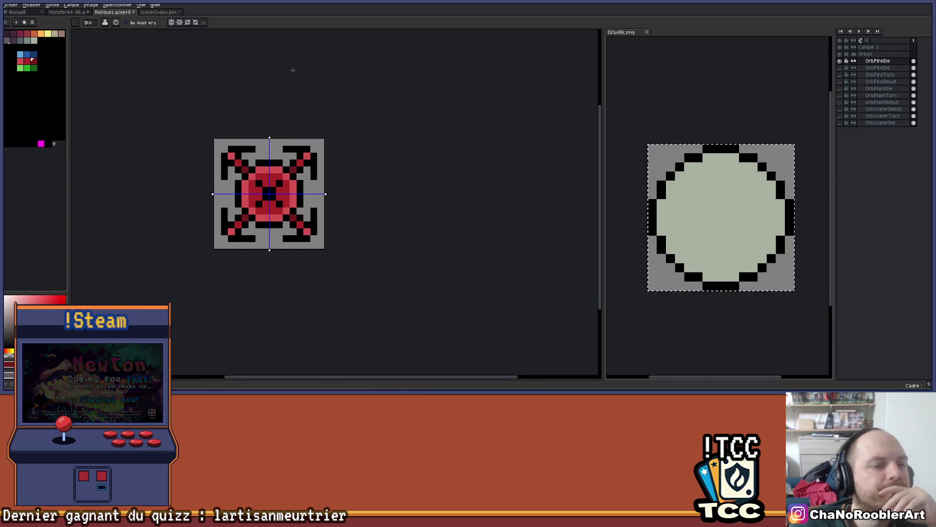
scroll(350, 114, down, 1)
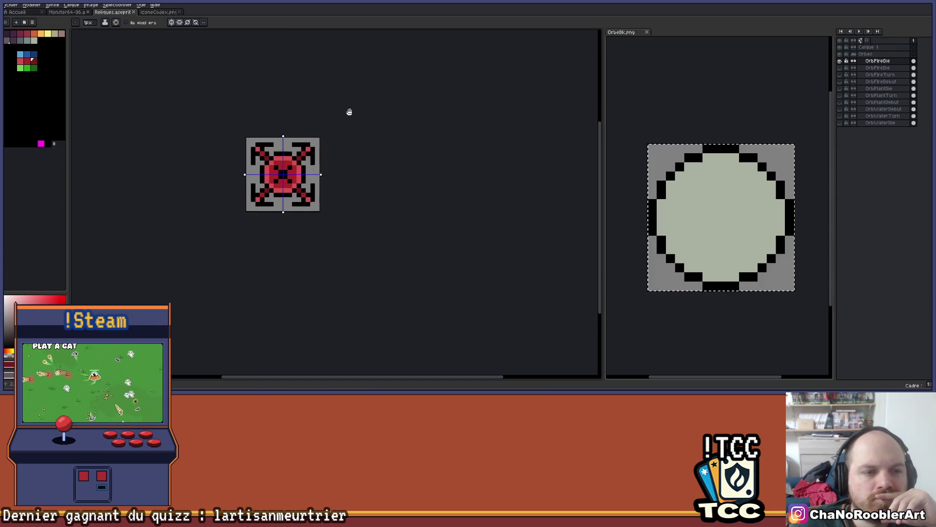
scroll(351, 115, up, 1)
drag(342, 118, 373, 117)
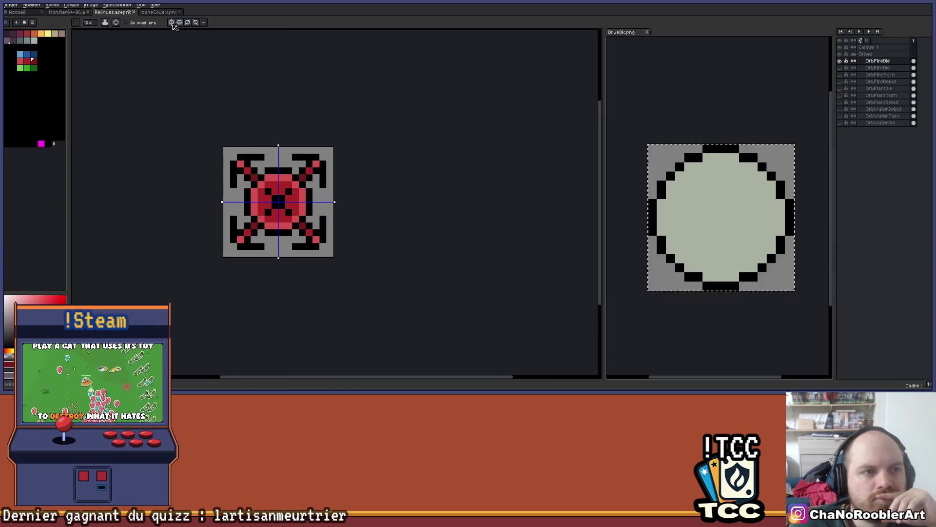
drag(319, 127, 303, 129)
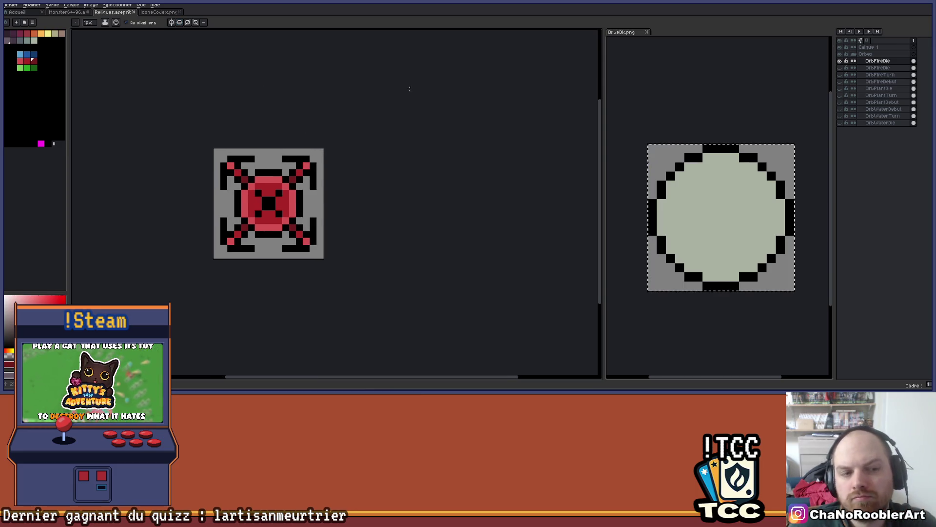
double_click(896, 61)
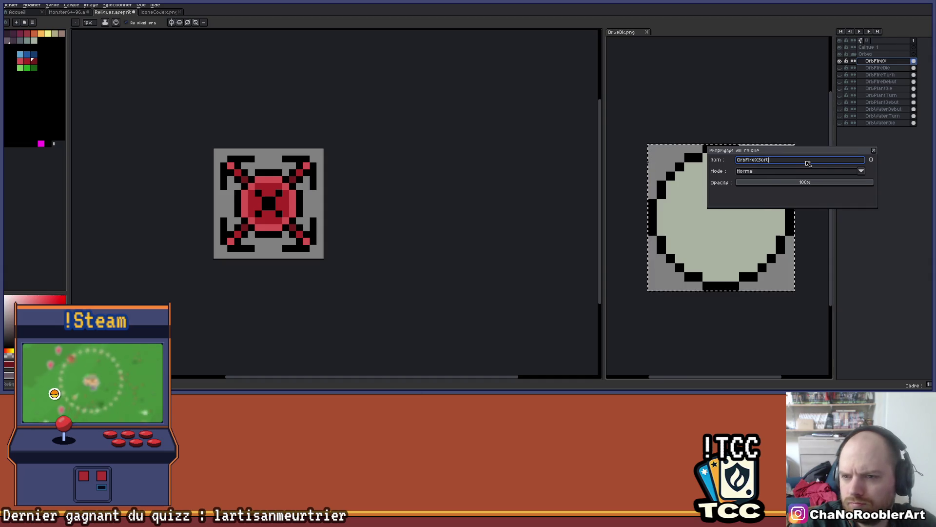
Rename the layer OrbFireXSort and close the OrbeBk.png view
key(Return)
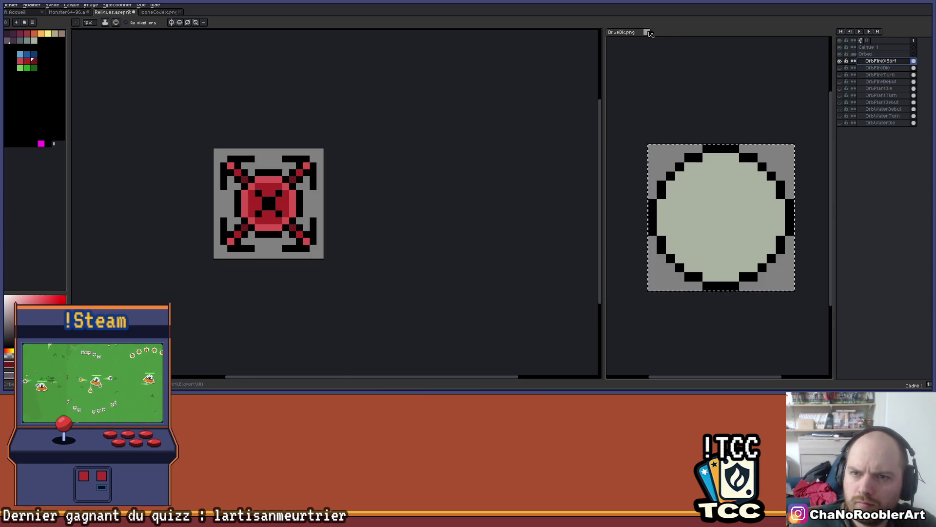
click(647, 32)
drag(398, 167, 522, 192)
scroll(476, 209, up, 3)
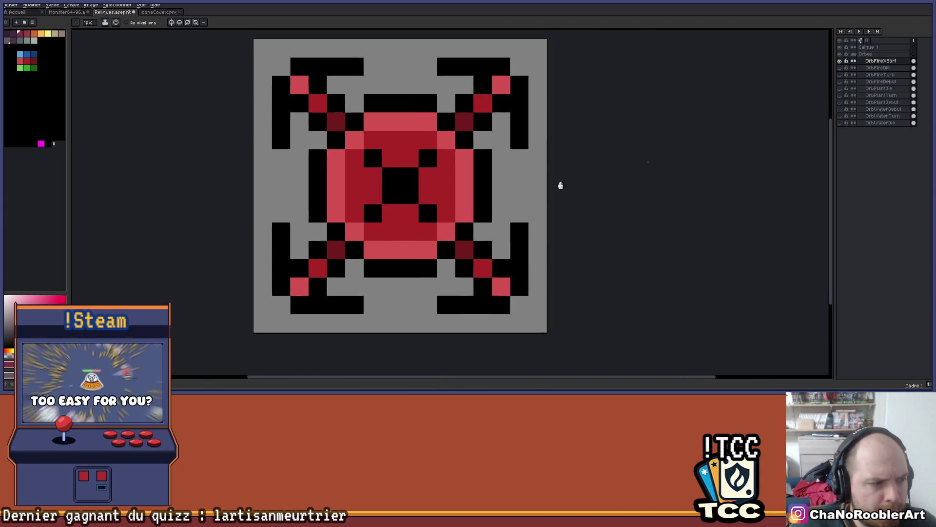
scroll(561, 185, down, 1)
Move OrbFireXSort to the top and add a copy named OrbPlantXSort among the plant orbs
key(v)
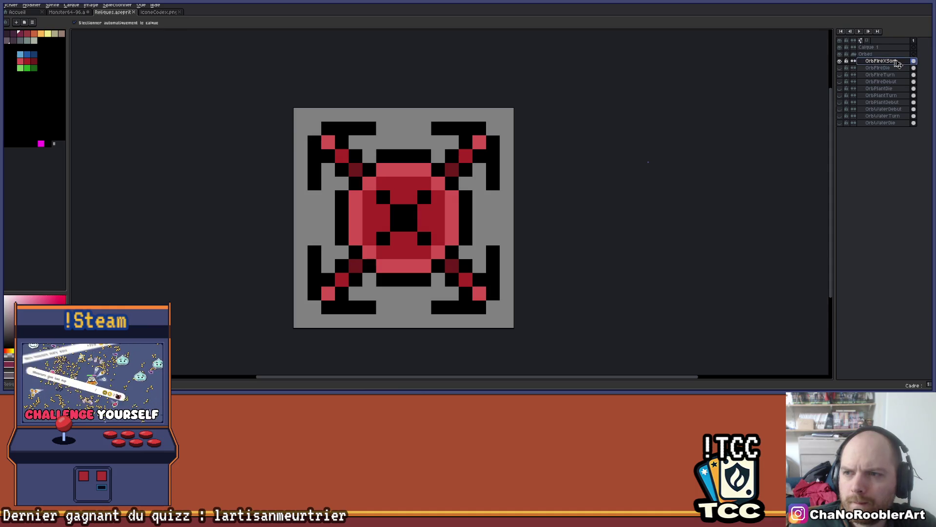
drag(897, 62, 885, 44)
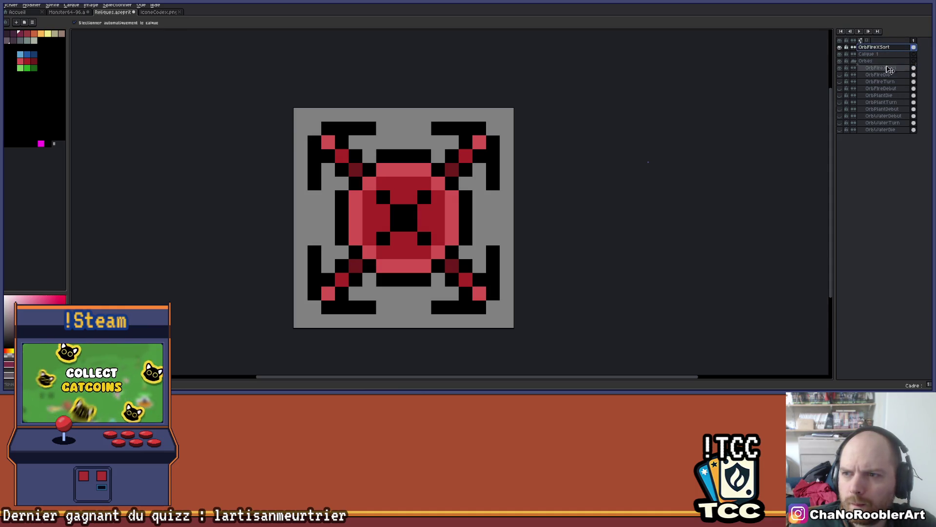
drag(890, 98, 891, 97)
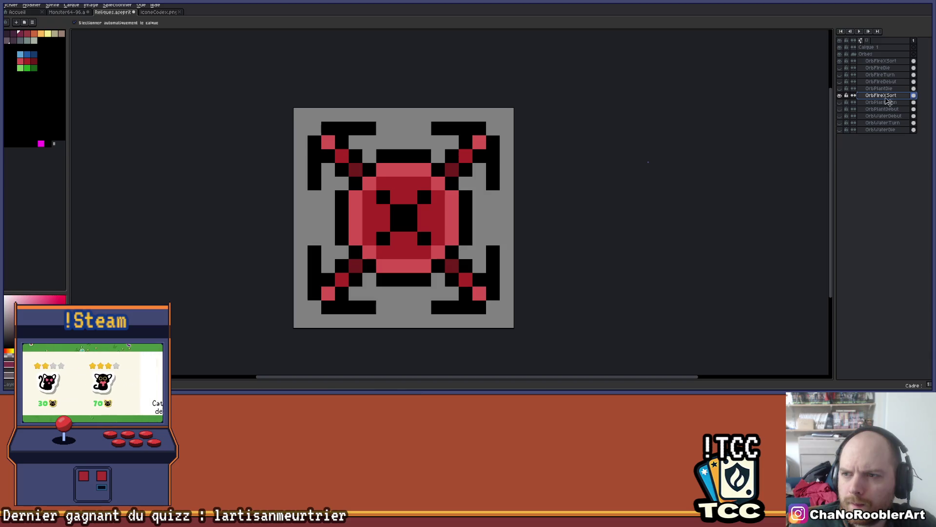
double_click(900, 92)
text(OrbPlantXSort)
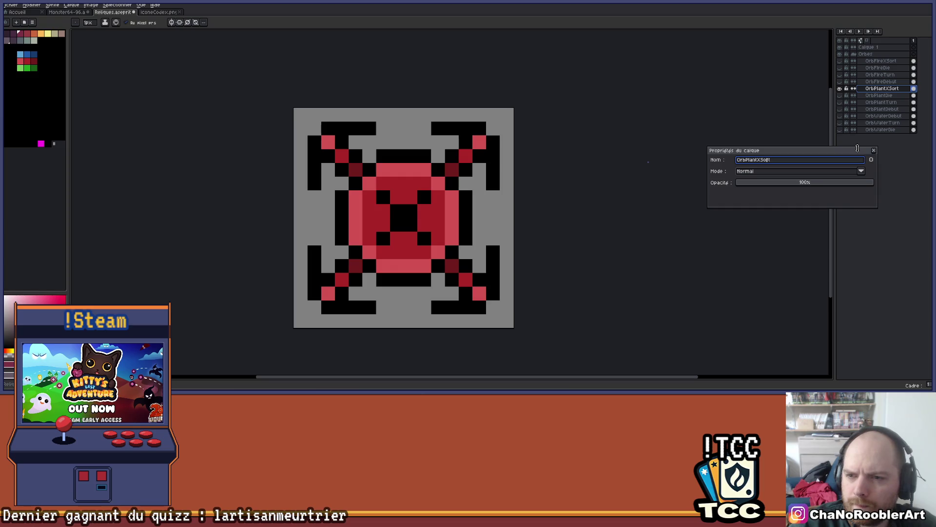
key(Return)
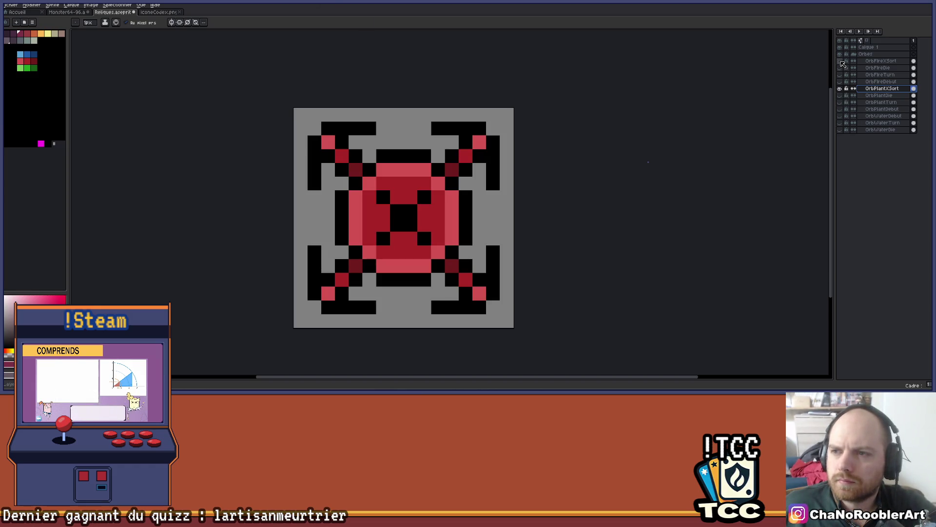
Paint-bucket the orb's light, mid and dark reds into light, mid and dark green
click(841, 89)
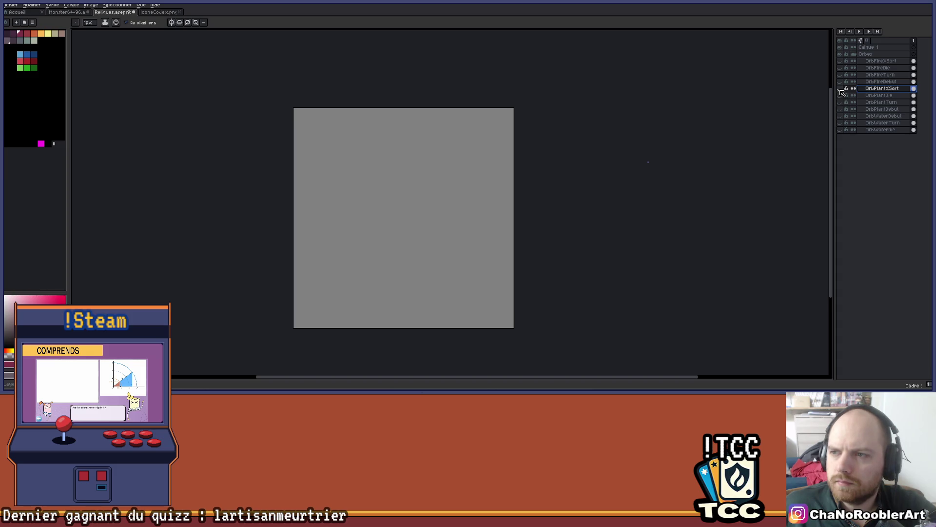
click(840, 89)
scroll(648, 171, up, 1)
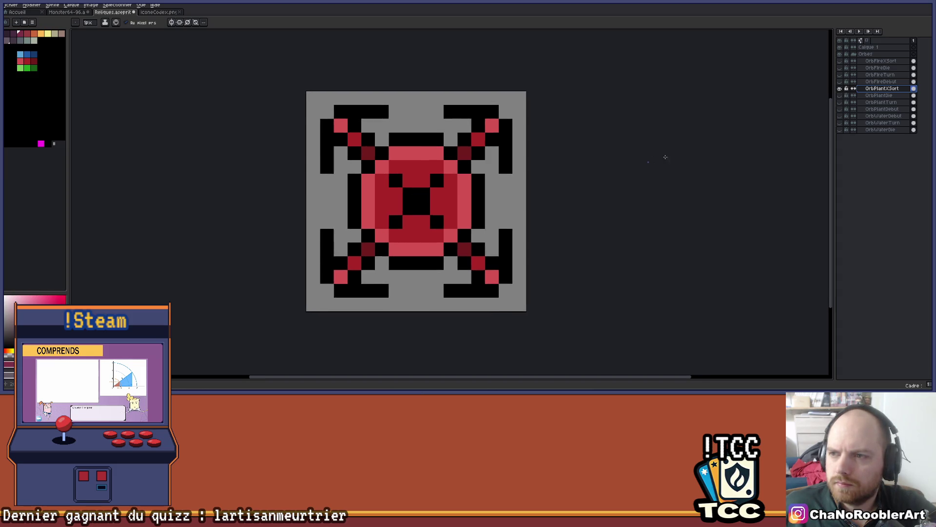
click(20, 68)
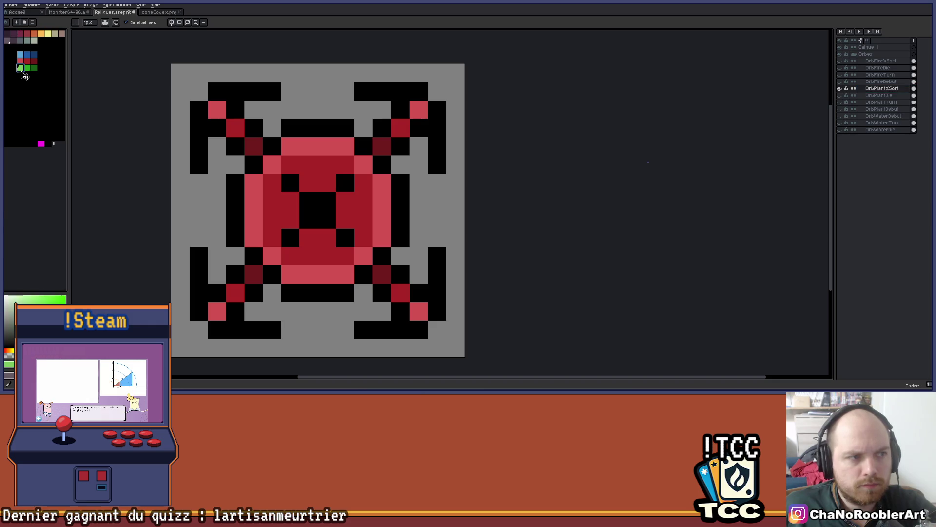
key(g)
click(366, 166)
click(27, 67)
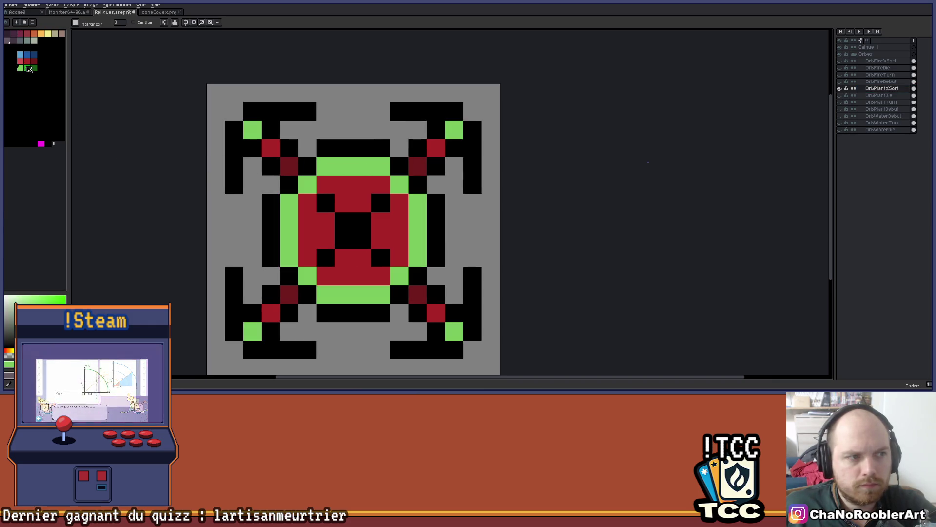
click(321, 182)
click(33, 67)
click(289, 166)
click(418, 166)
Check the green orb's visibility and place a copy among the water orb layers
scroll(492, 181, down, 3)
key(v)
key(g)
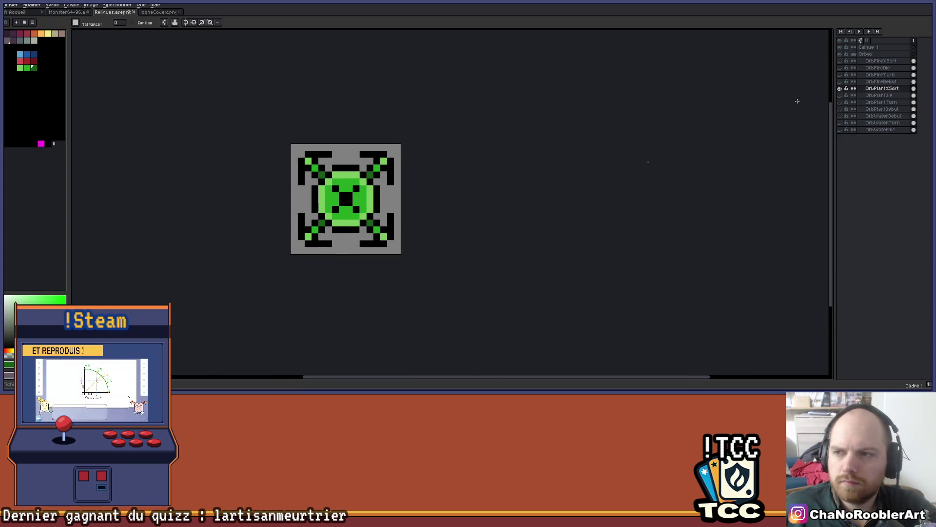
click(840, 89)
click(841, 89)
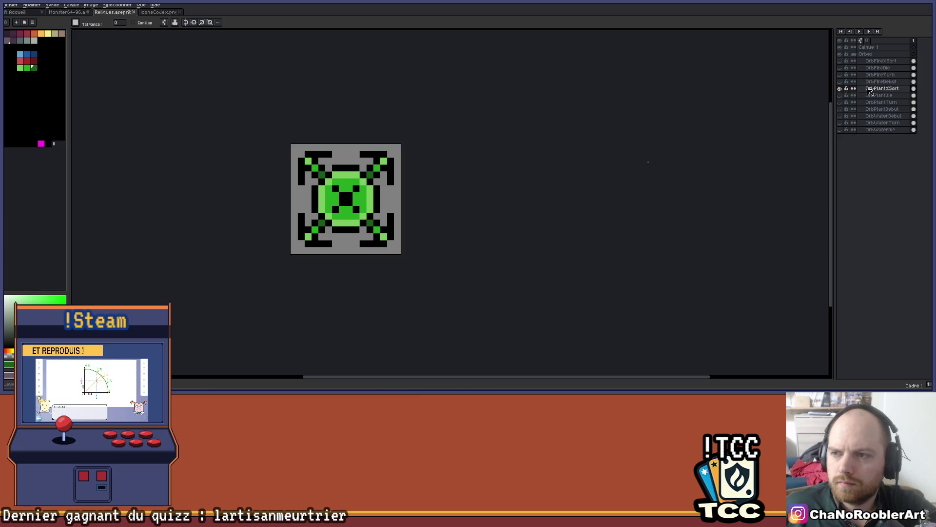
mouse_move(882, 88)
mouse_down()
mouse_move(883, 49)
mouse_move(884, 117)
mouse_up()
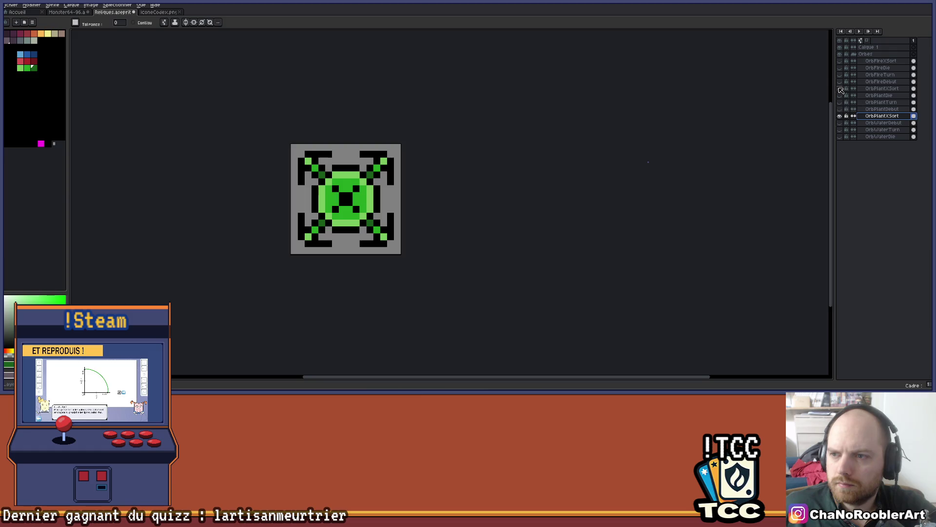
Rename the copied layer OrbWaterXSort
double_click(873, 118)
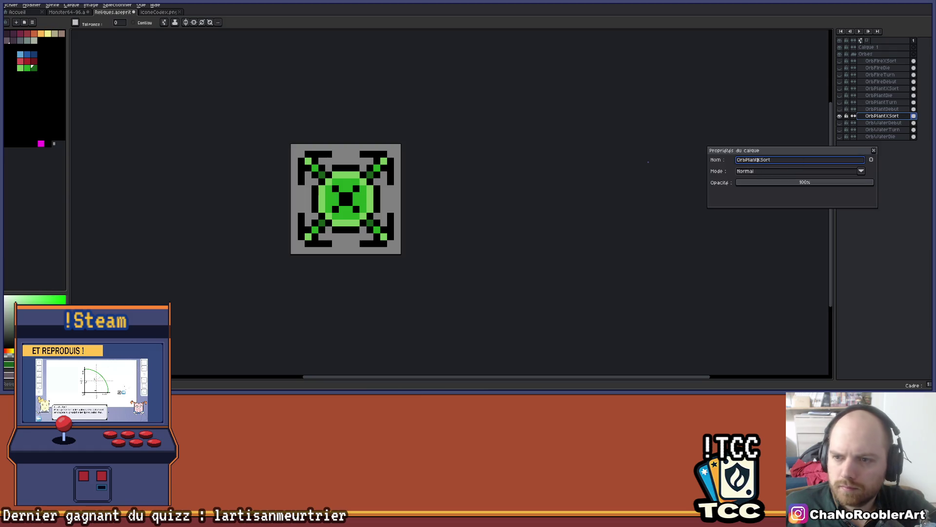
text(ter)
key(Return)
scroll(363, 148, up, 1)
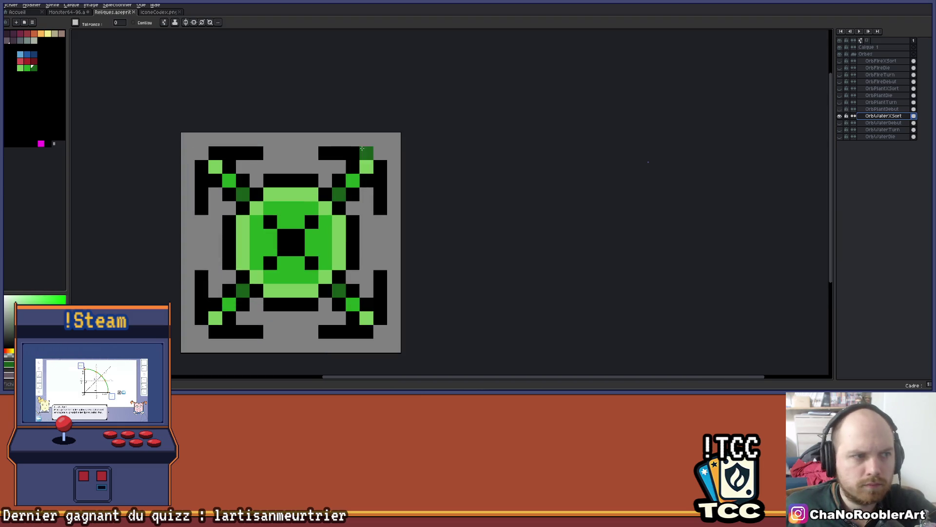
drag(363, 148, 423, 96)
Paint-bucket the green shades into light blue, medium blue and dark navy
click(22, 55)
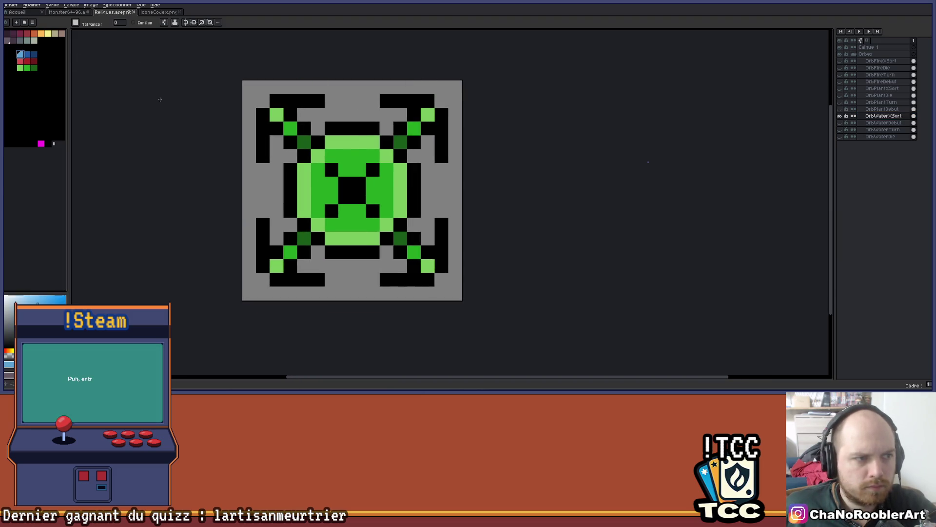
click(368, 142)
click(26, 55)
click(342, 171)
click(34, 54)
click(304, 142)
key(v)
scroll(308, 145, down, 4)
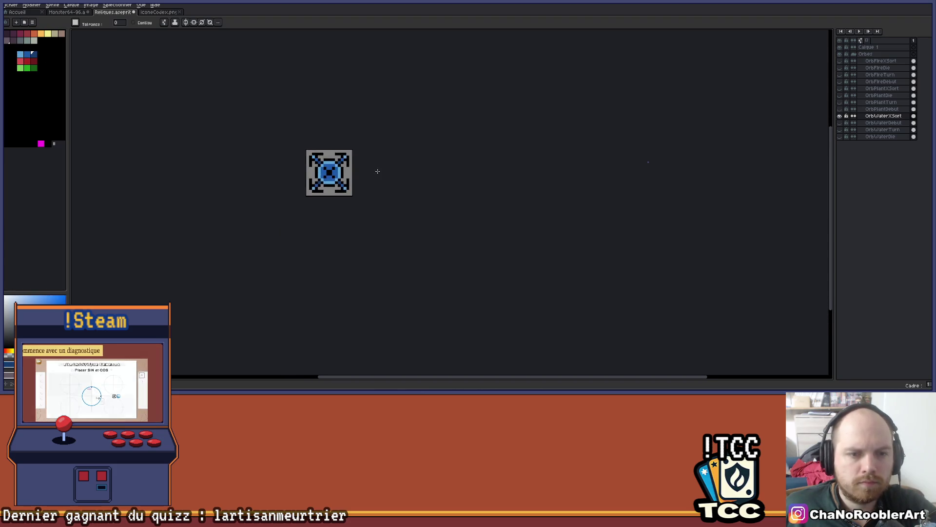
scroll(381, 180, up, 6)
scroll(391, 192, down, 4)
key(g)
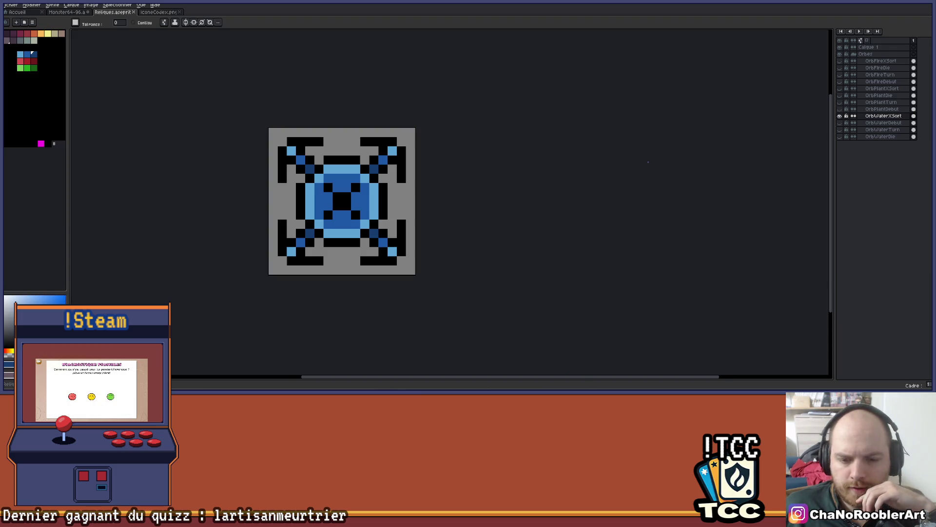
Bring the GDoc spreadsheet window forward from the Chrome taskbar previews
mouse_move(502, 392)
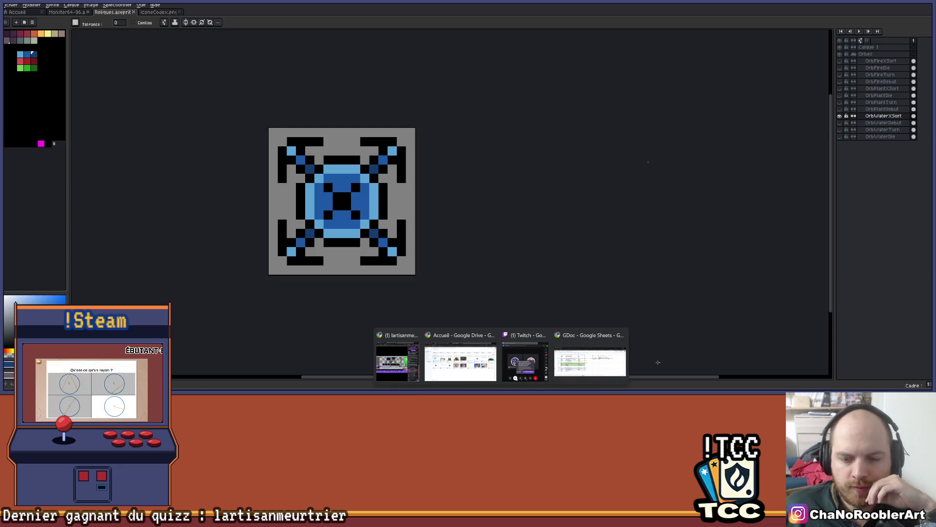
mouse_move(611, 392)
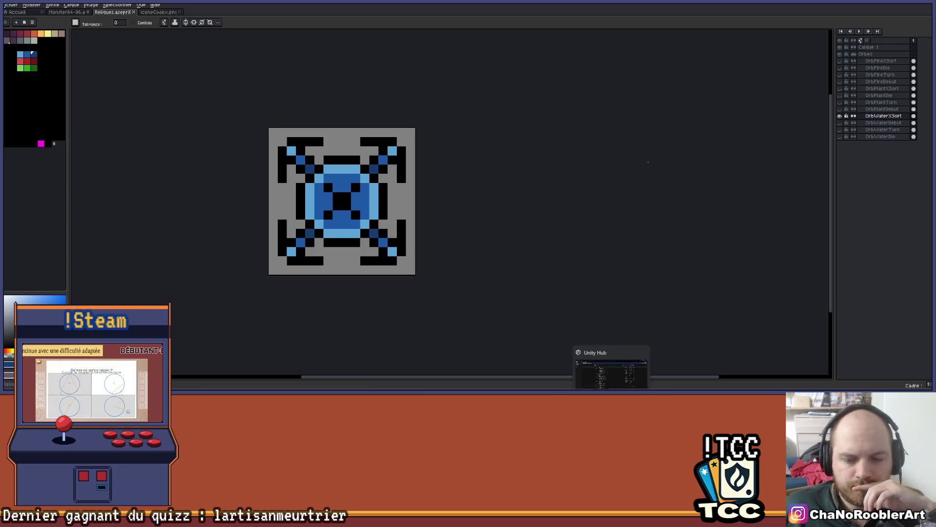
mouse_move(548, 392)
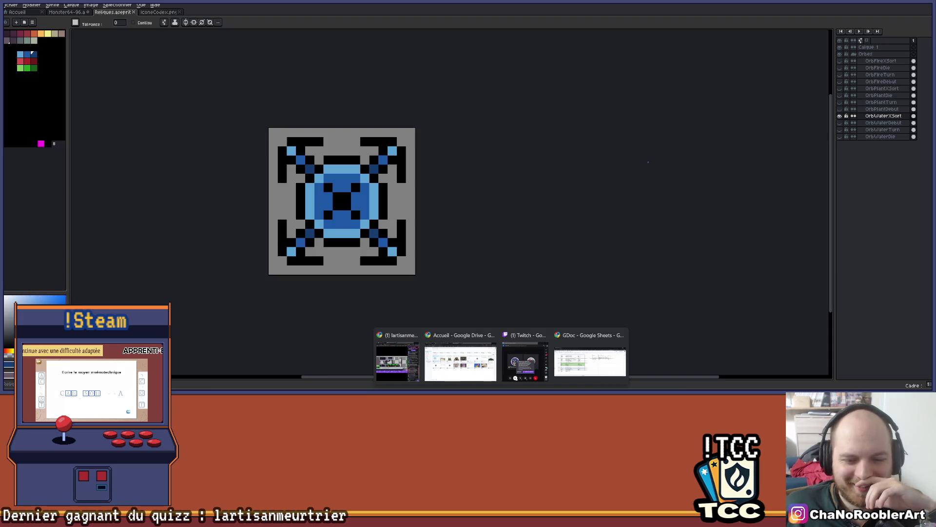
scroll(465, 186, right, 4)
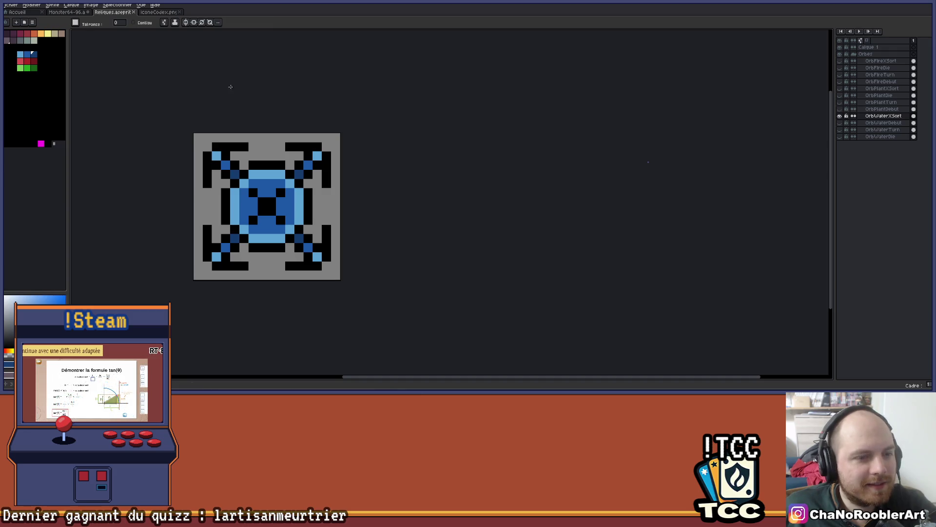
scroll(395, 117, left, 4)
mouse_move(502, 519)
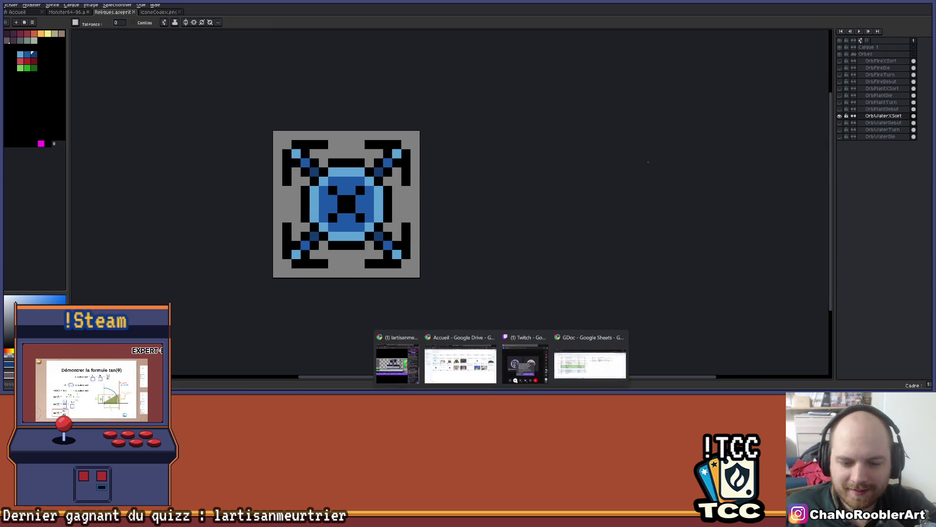
click(590, 363)
click(108, 291)
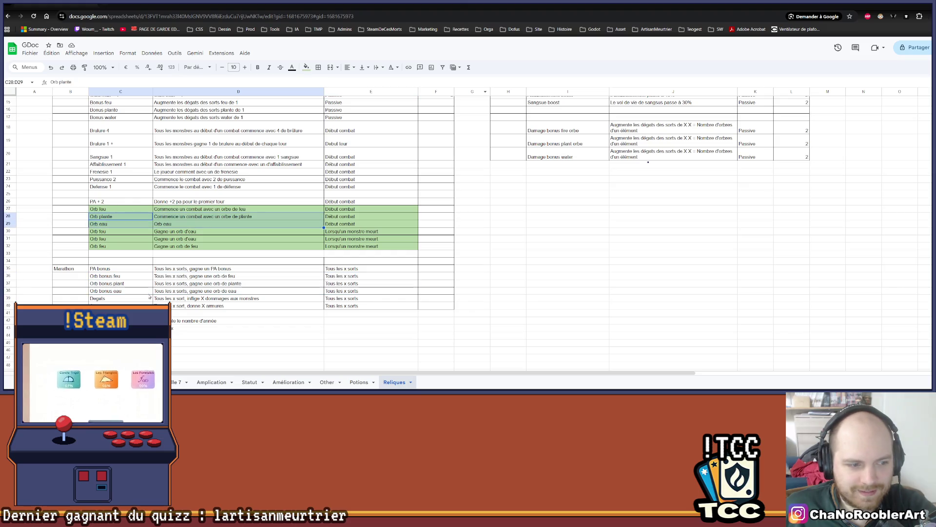
Fill cells C36:E38, the three Orb bonus rows, with light green
drag(108, 278, 371, 291)
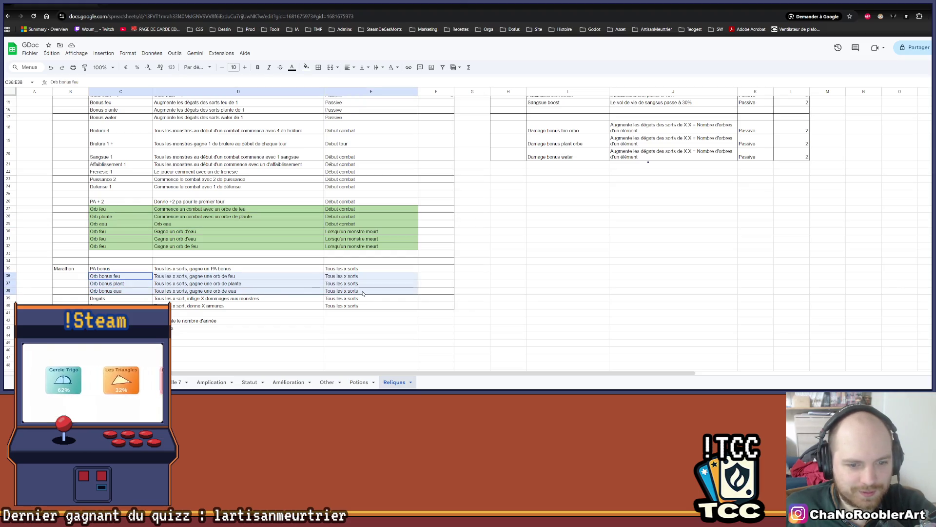
click(306, 67)
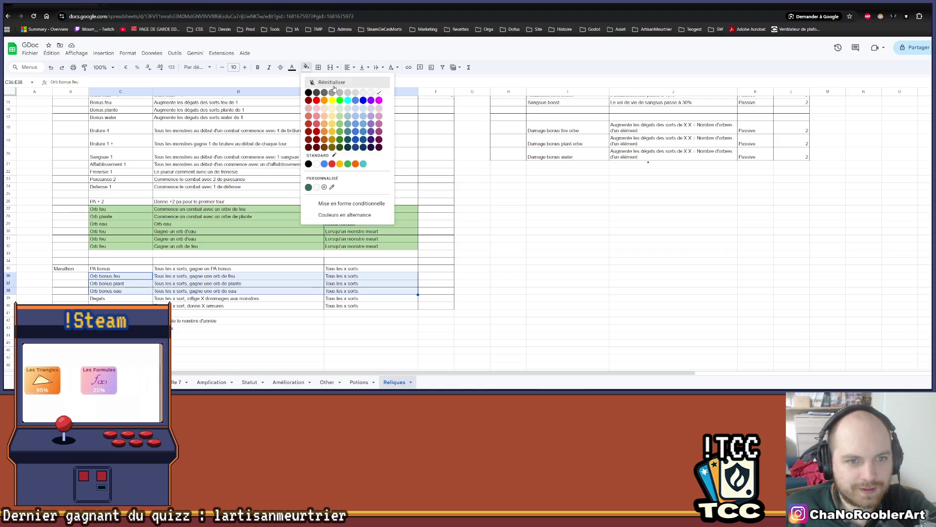
click(342, 119)
click(470, 290)
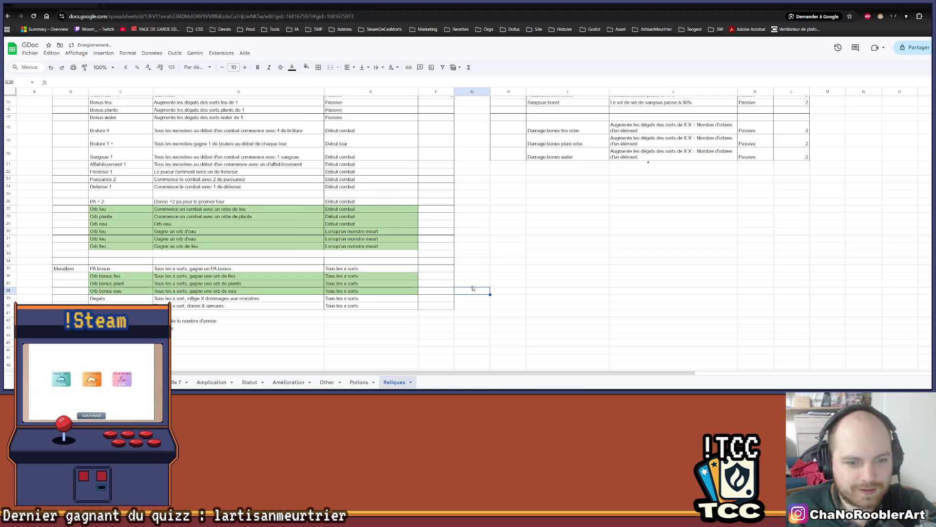
scroll(443, 291, down, 3)
scroll(416, 289, up, 5)
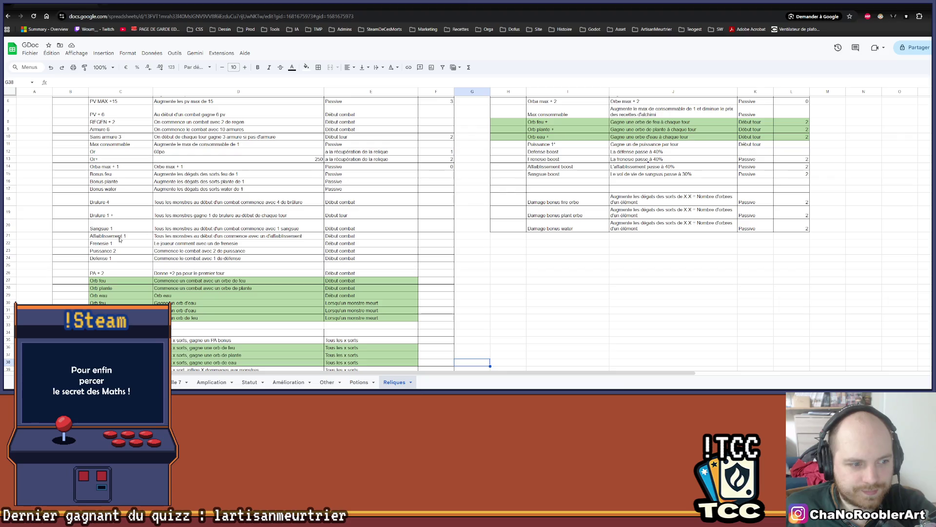
scroll(113, 250, up, 2)
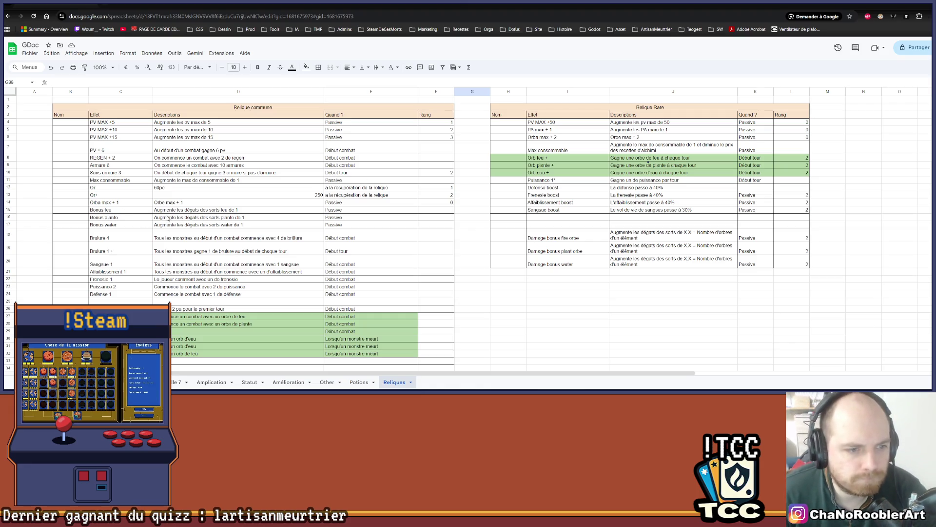
Change the fire, plant and water damage bonus descriptions to end in 2
click(247, 211)
double_click(241, 209)
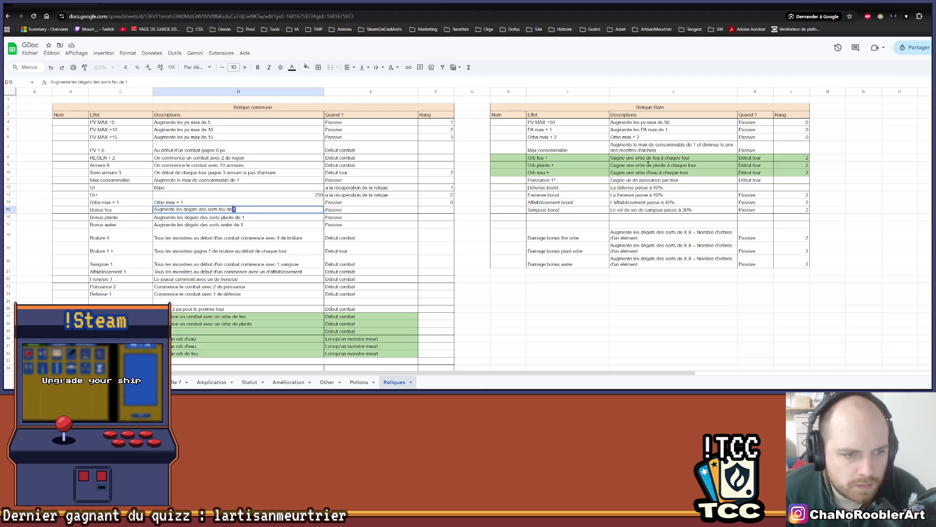
text(2)
double_click(247, 216)
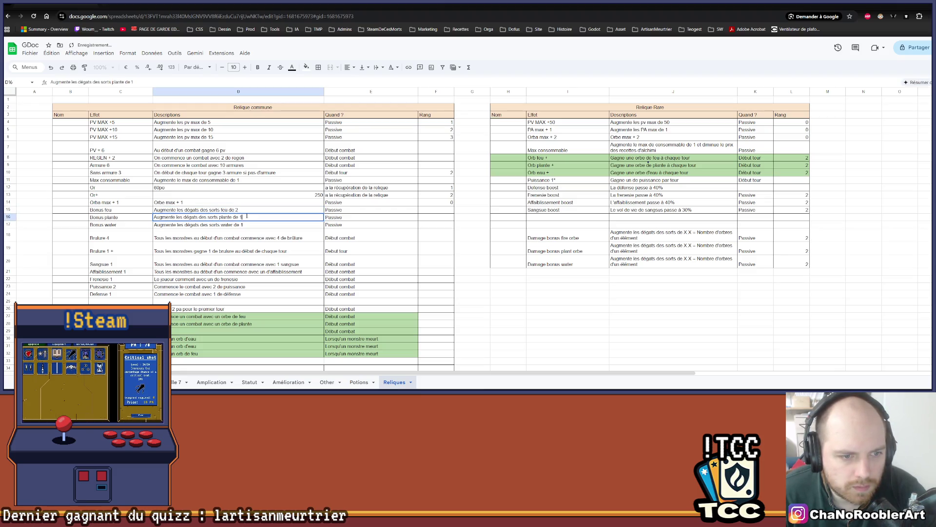
text(2)
double_click(246, 225)
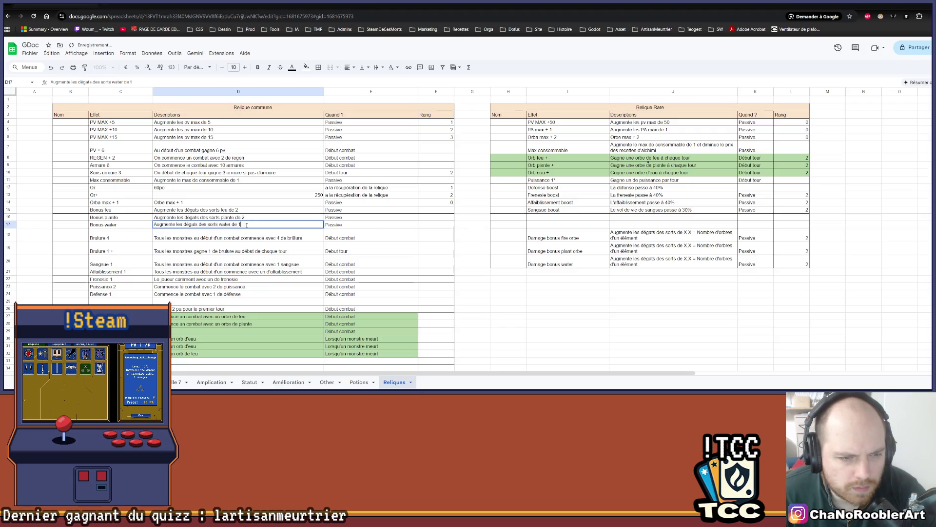
text(2)
click(67, 225)
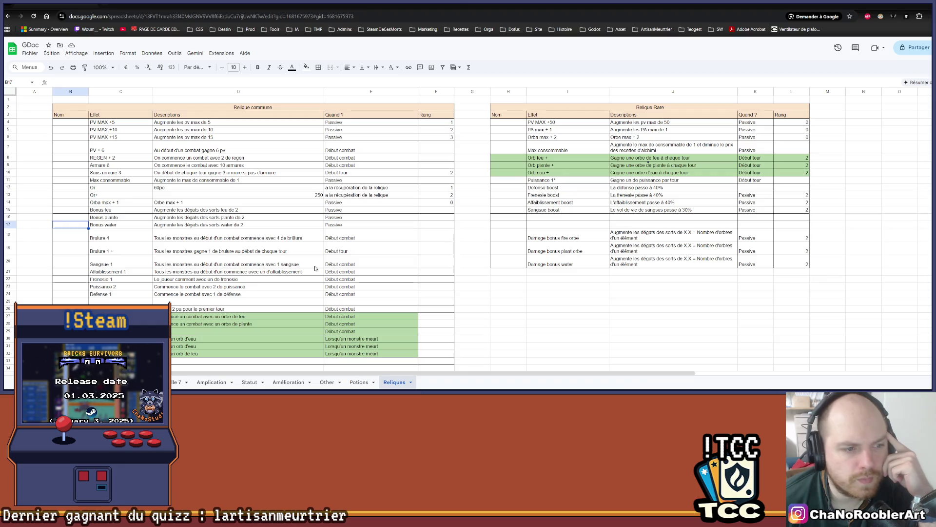
Change the starting power description to '1 de puissance'
scroll(171, 276, down, 2)
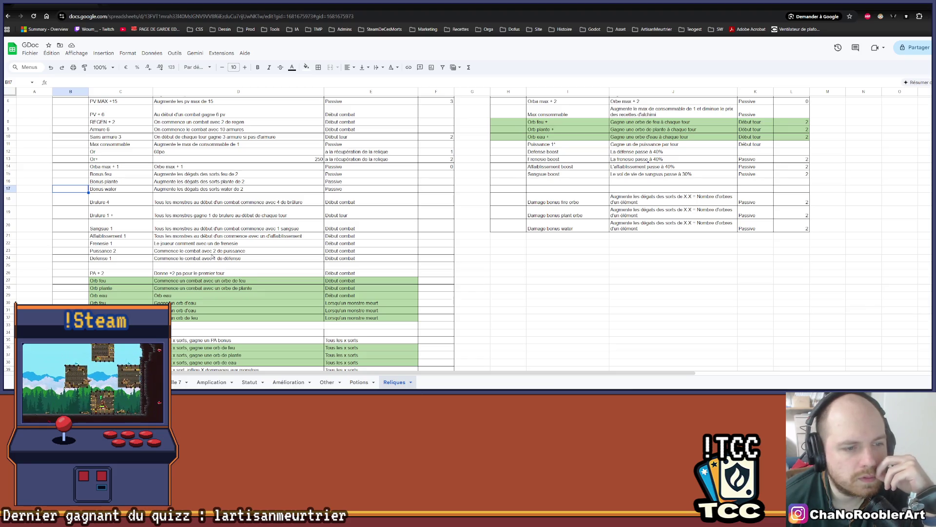
click(218, 252)
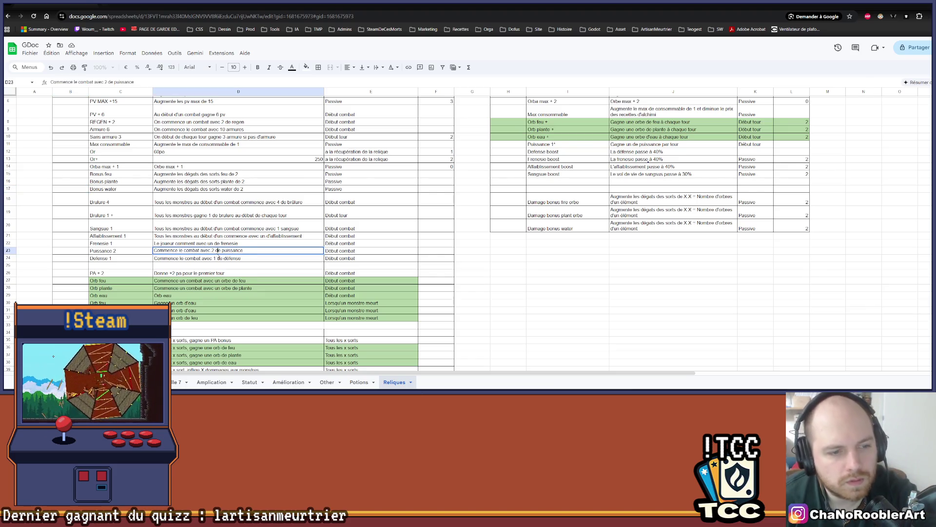
key(BackSpace)
text(1)
click(217, 266)
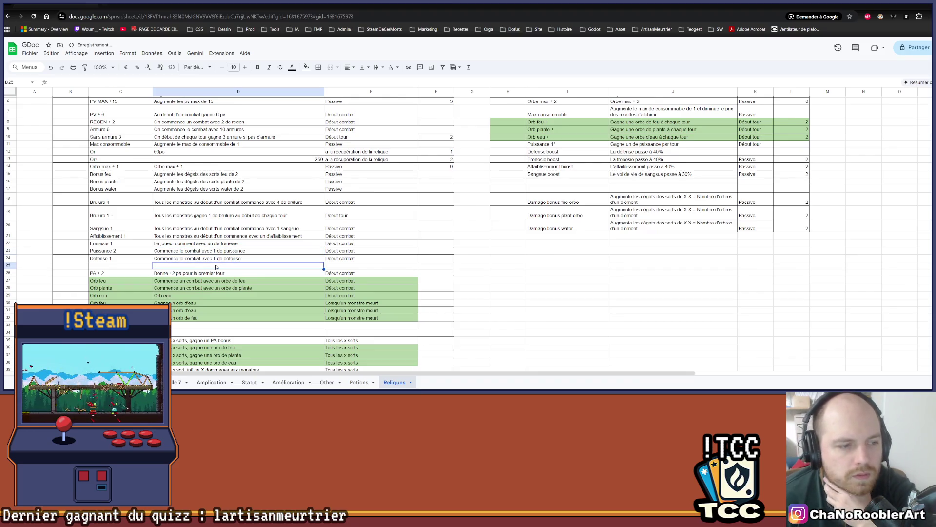
Rename the Defense 1 relic to Plaque 1
double_click(106, 258)
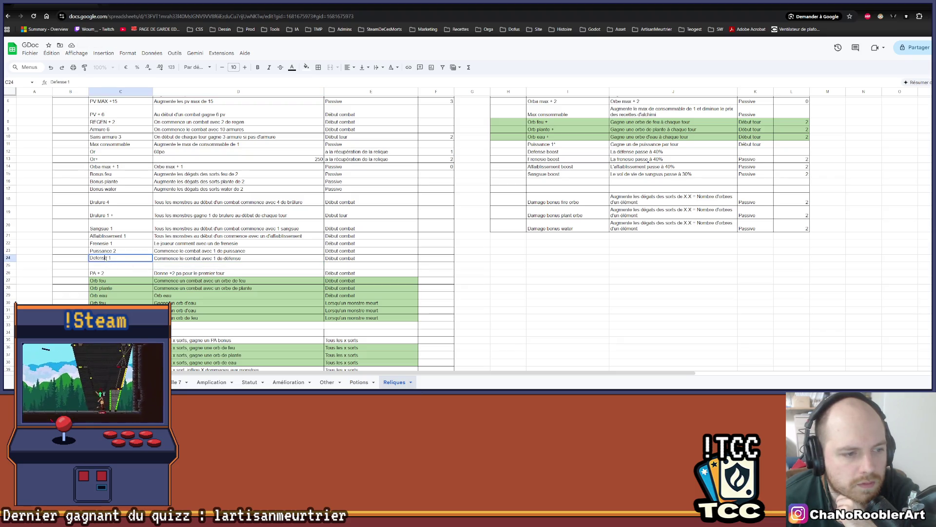
double_click(104, 258)
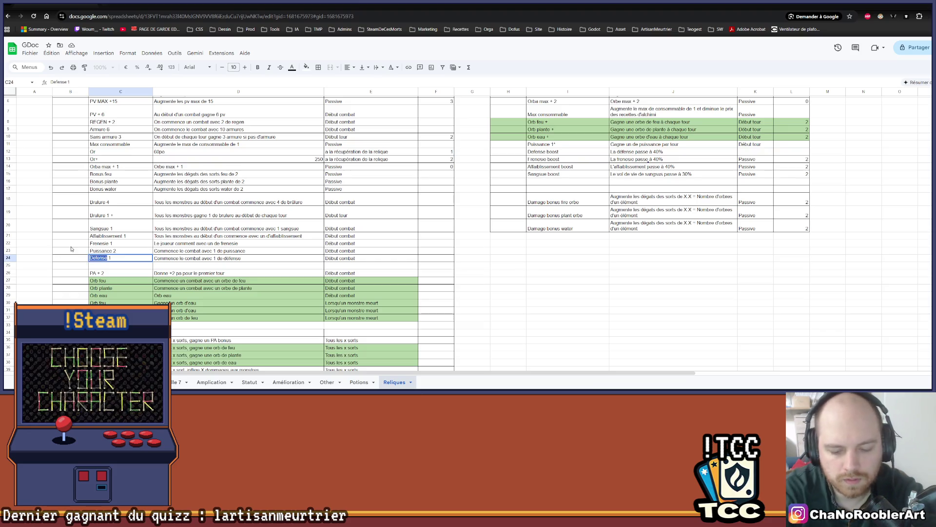
text(Plaque)
key(Return)
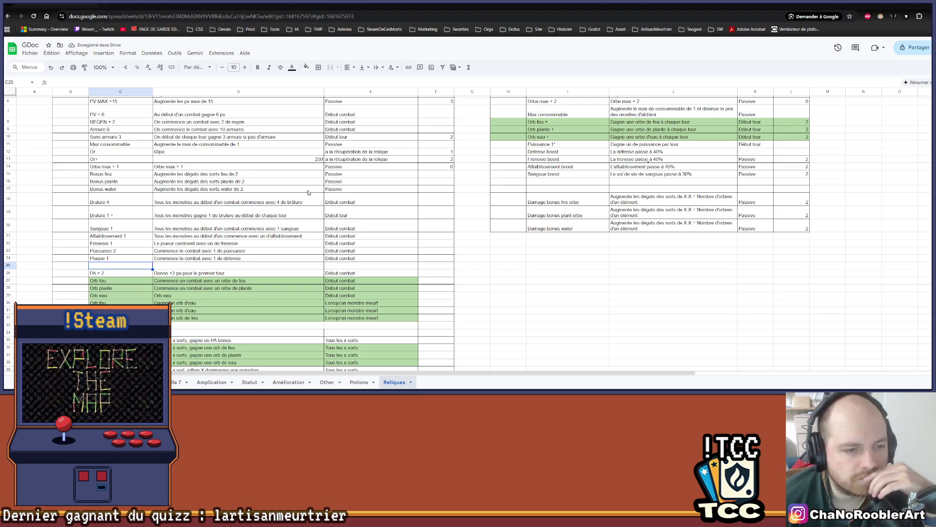
Change its description to '1 de plaque', correcting the 'plause' typo
double_click(243, 255)
drag(244, 255, 224, 263)
text(plause)
key(Return)
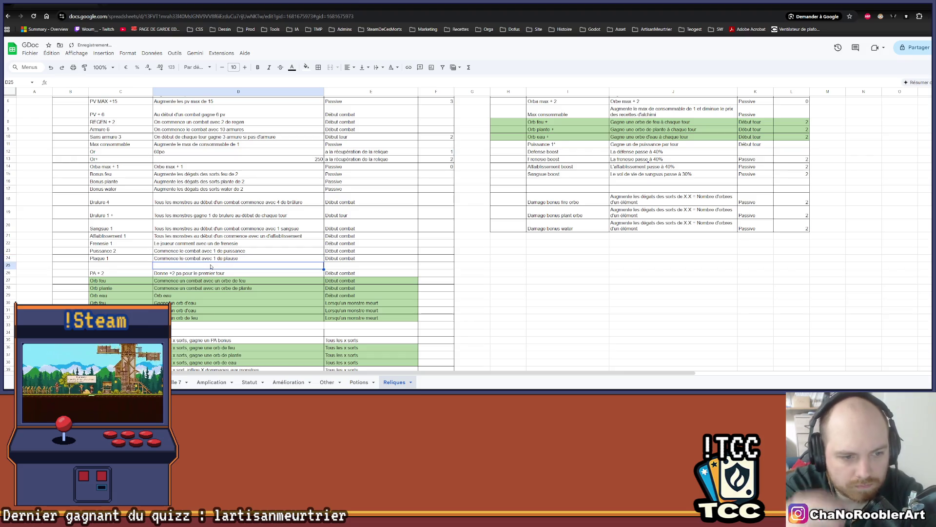
double_click(246, 261)
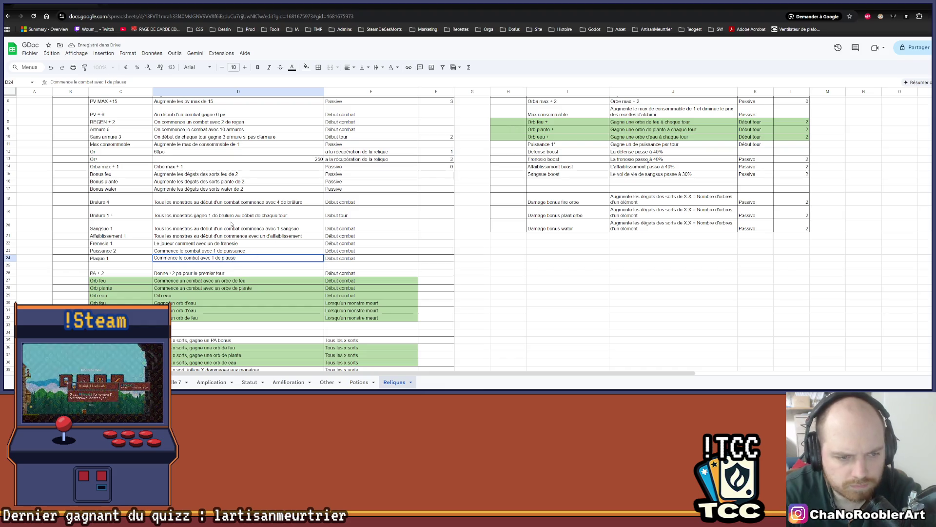
text(u)
key(Return)
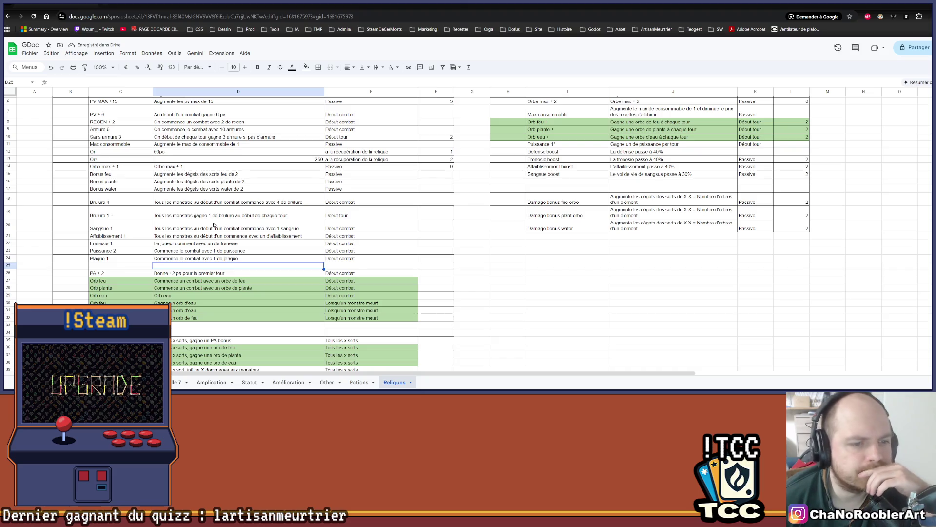
click(202, 247)
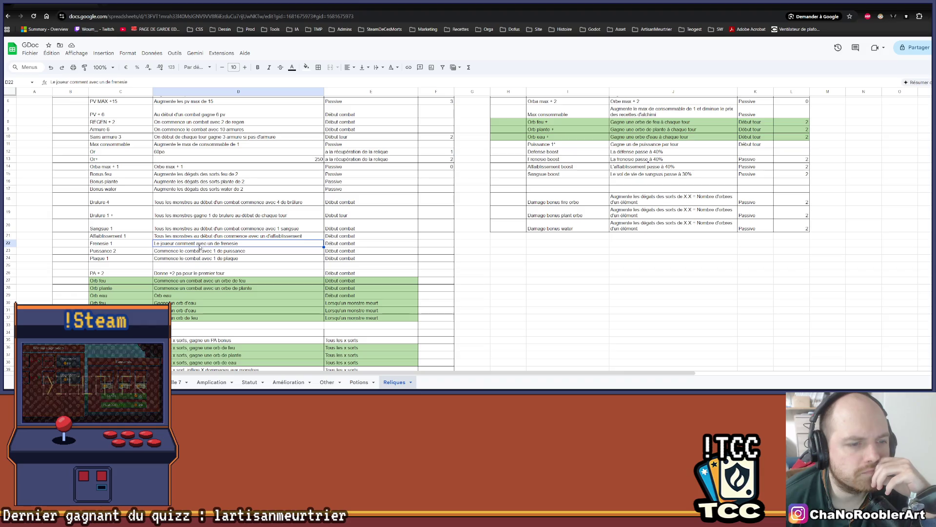
double_click(195, 244)
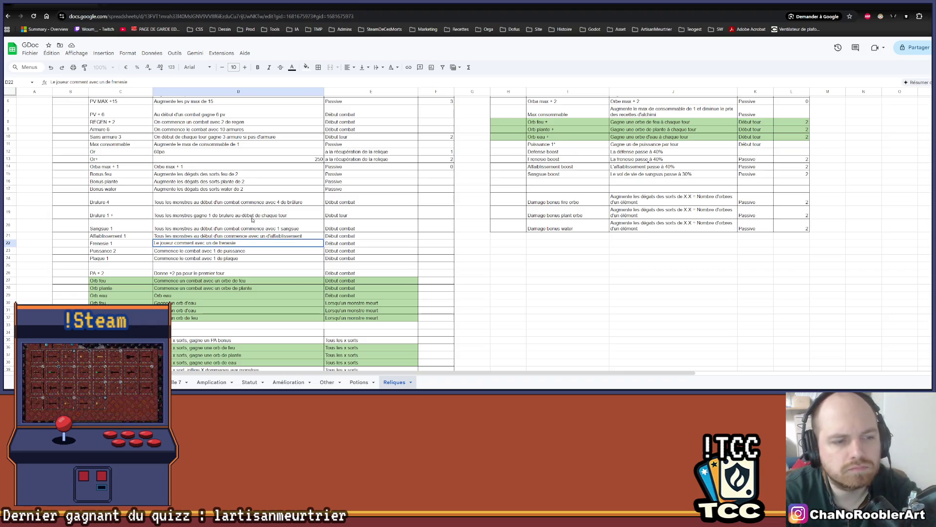
key(BackSpace)
text(ce)
key(Return)
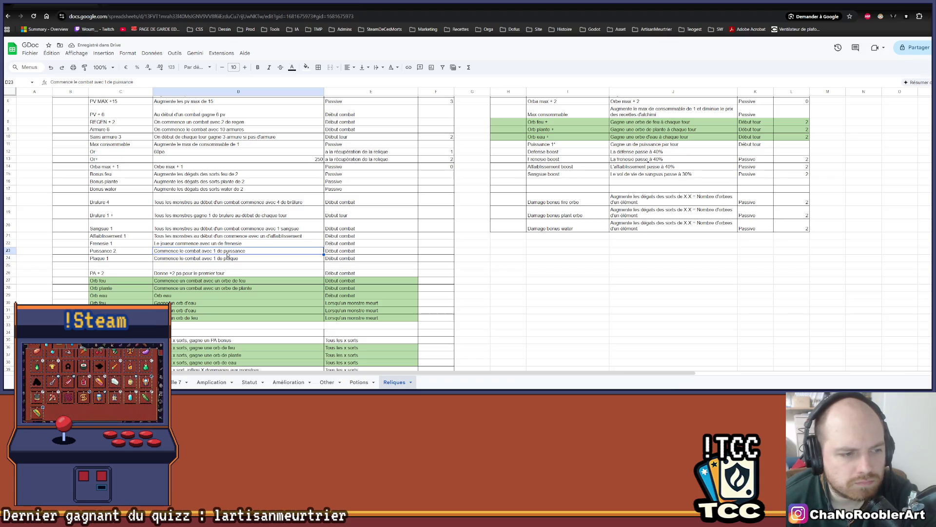
key(Left)
key(Return)
key(BackSpace)
key(BackSpace)
text(1)
click(209, 260)
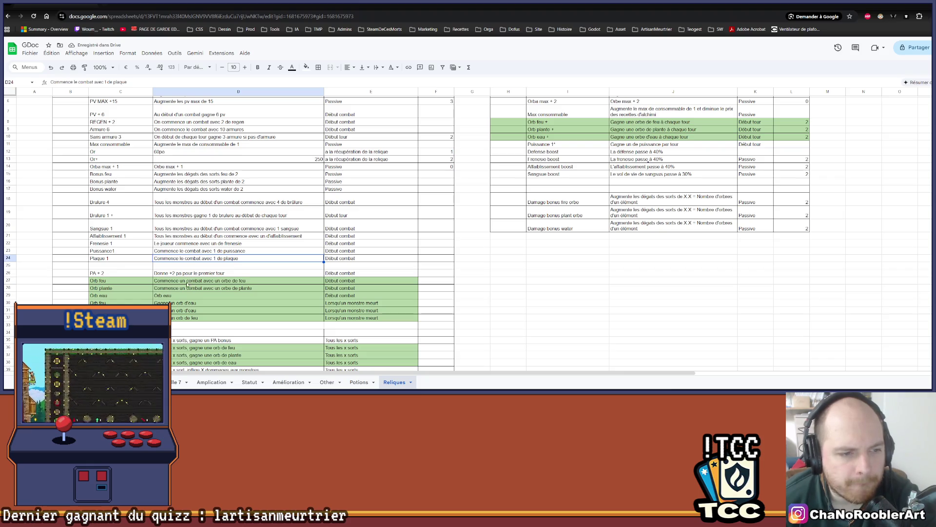
double_click(215, 242)
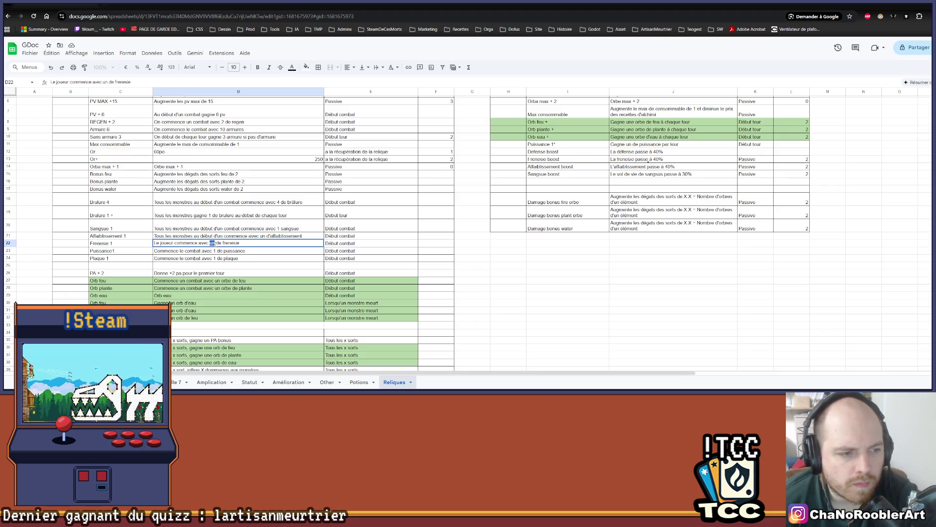
text(1)
click(232, 258)
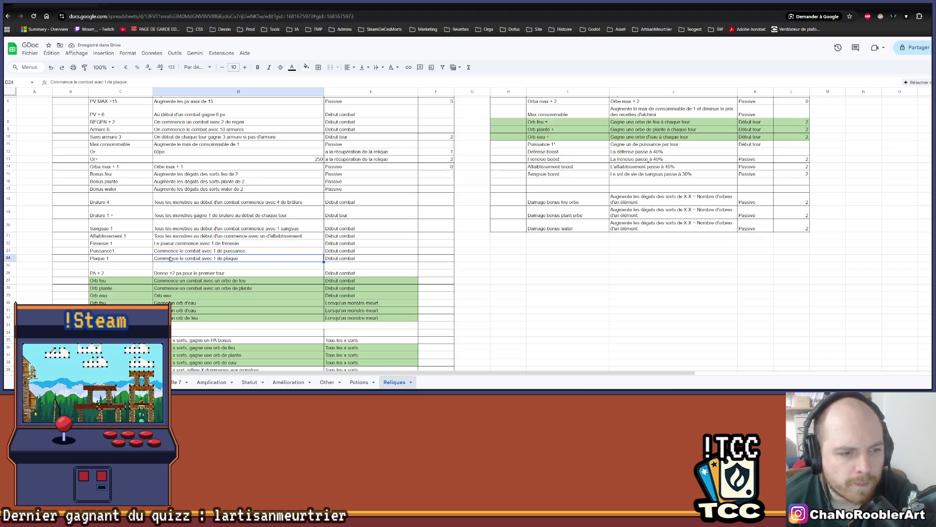
click(179, 236)
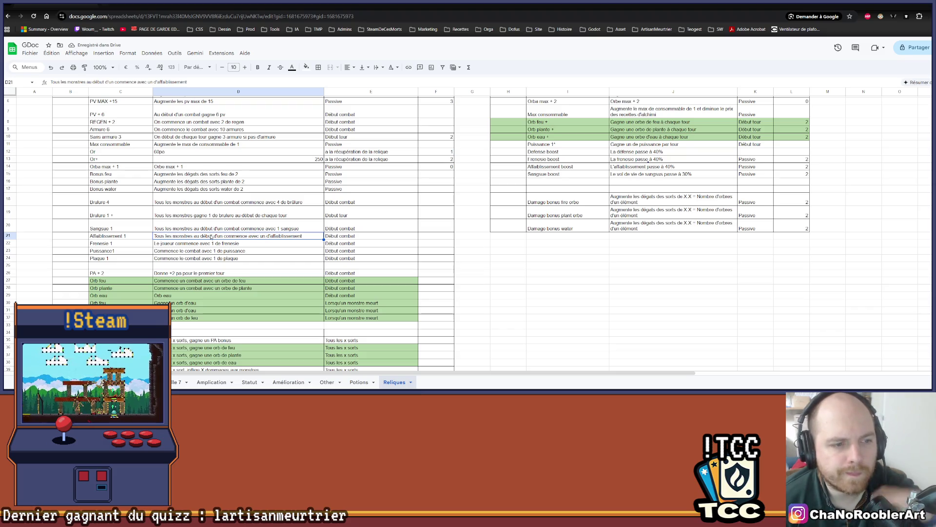
click(219, 230)
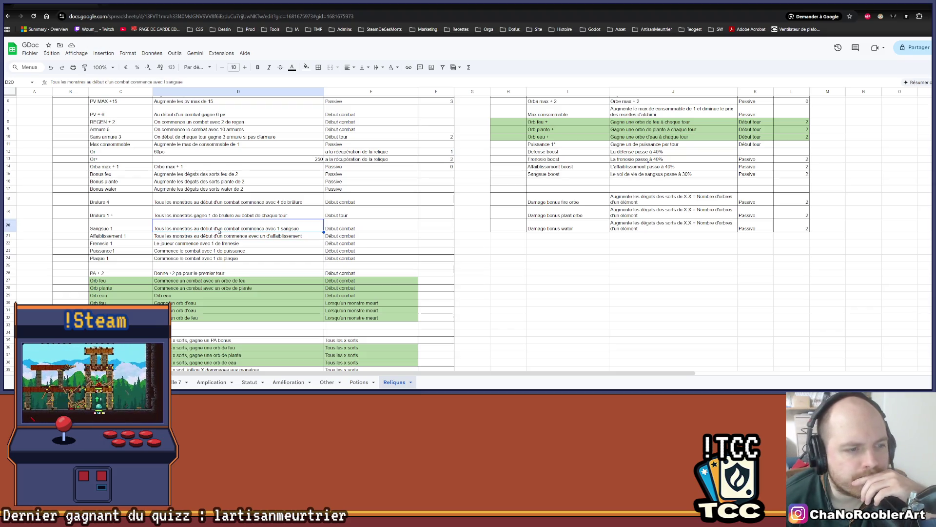
click(219, 219)
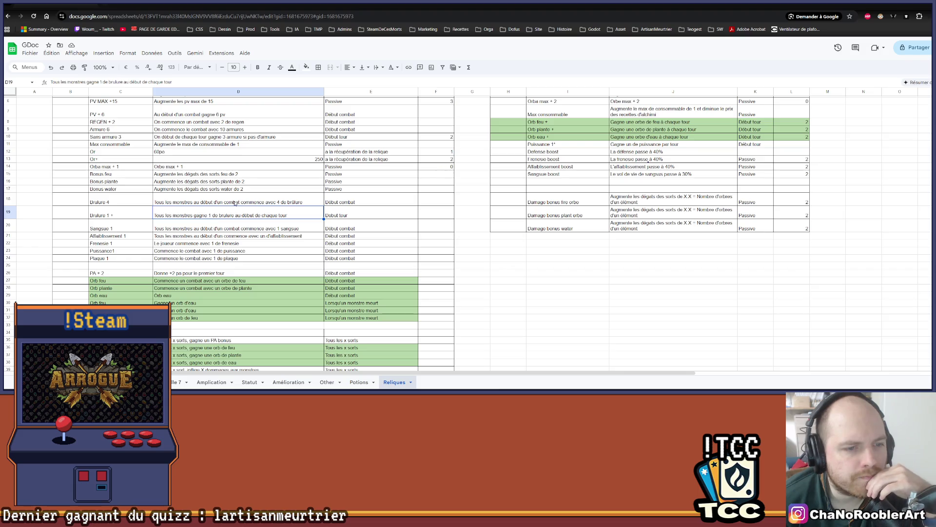
click(237, 202)
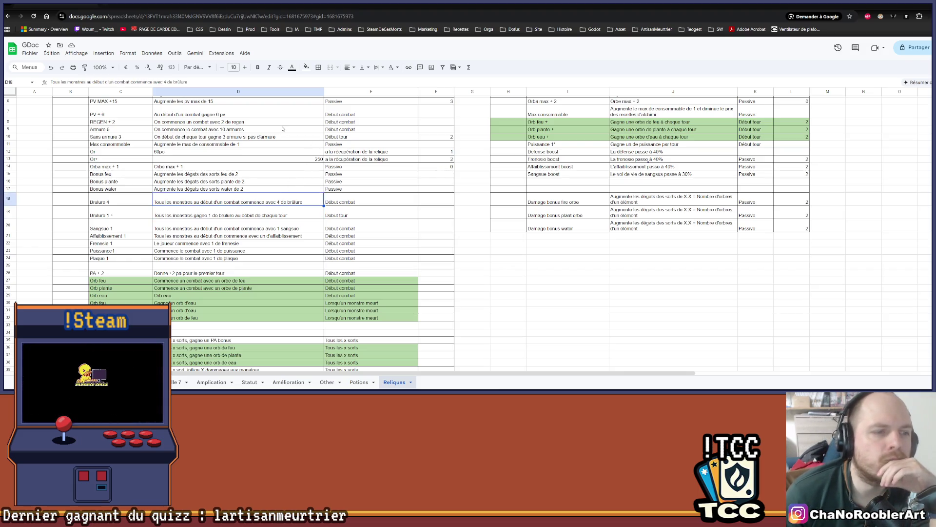
scroll(260, 130, up, 2)
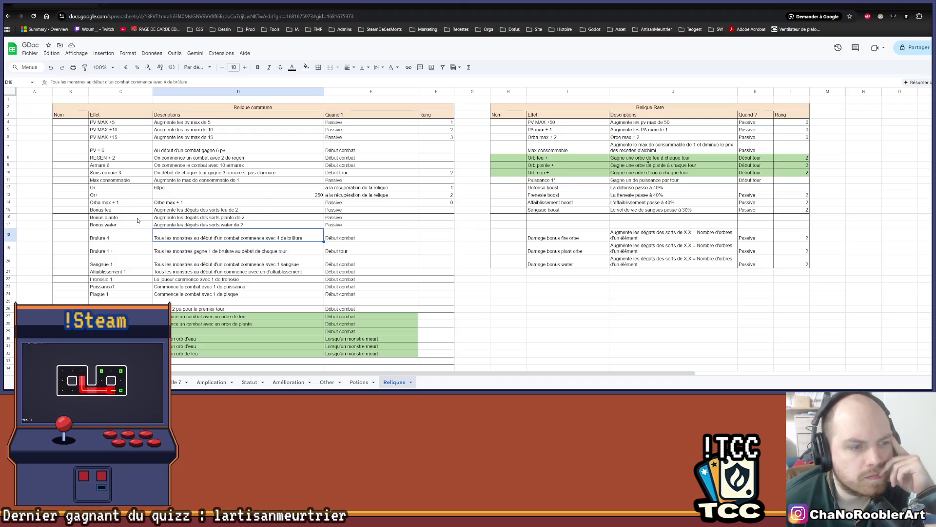
click(130, 200)
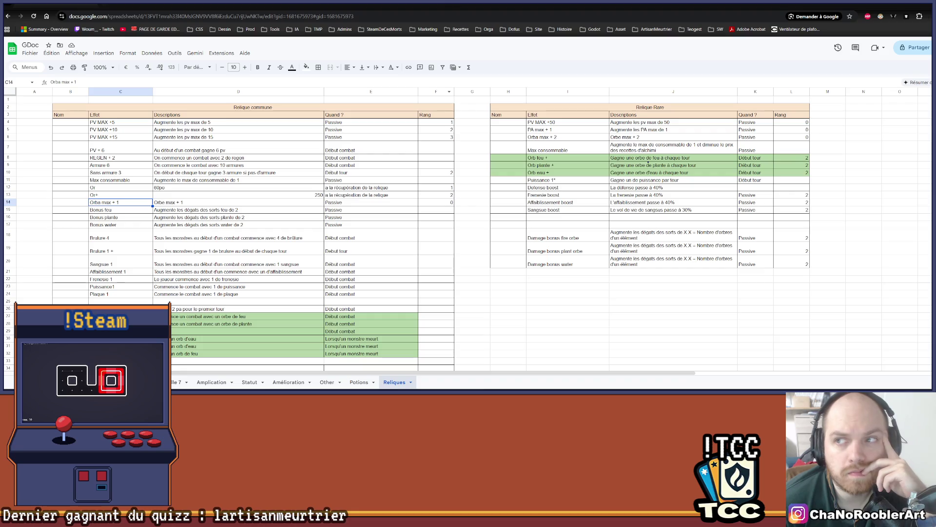
key(alt+Tab)
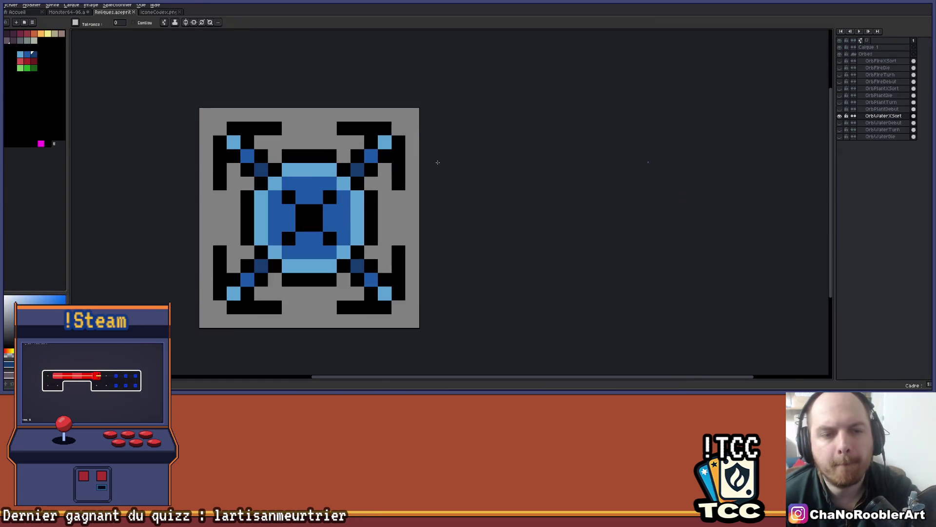
Hide OrbWaterXSort and show OrbFireXSort as the top layer
scroll(437, 161, up, 1)
drag(548, 126, 497, 140)
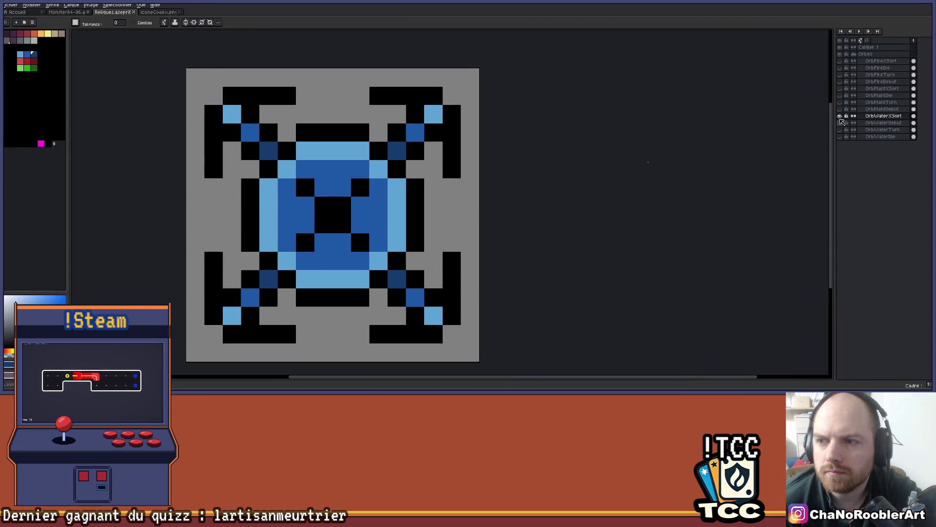
click(839, 116)
click(839, 61)
mouse_move(868, 61)
mouse_down()
mouse_move(885, 48)
mouse_move(873, 73)
mouse_move(868, 63)
mouse_up()
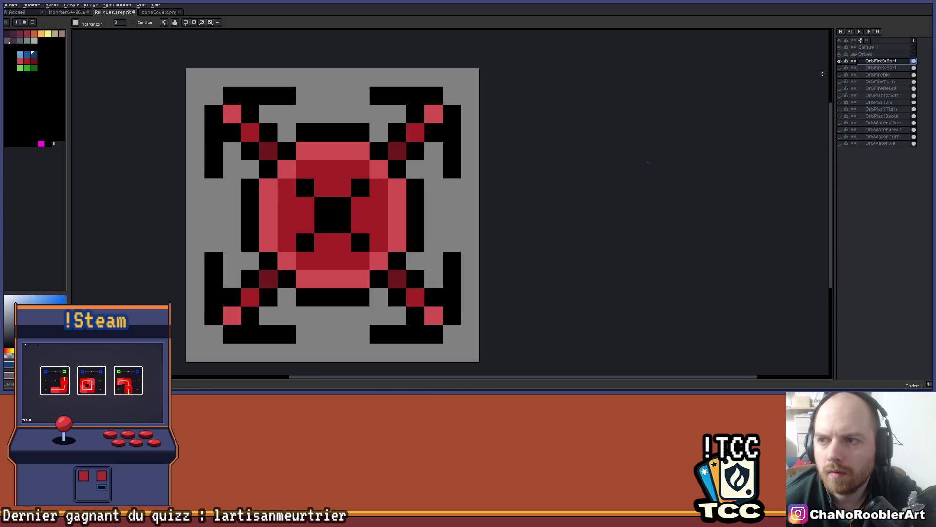
Paint the four X-bone arms grey using the pencil with mirror symmetry
scroll(439, 195, left, 2)
key(b)
scroll(451, 160, down, 1)
mouse_move(451, 159)
mouse_down()
mouse_move(437, 105)
mouse_move(423, 105)
mouse_move(459, 112)
mouse_move(450, 133)
mouse_move(439, 115)
mouse_move(479, 159)
mouse_move(463, 240)
mouse_move(382, 297)
mouse_up()
click(203, 23)
click(340, 242)
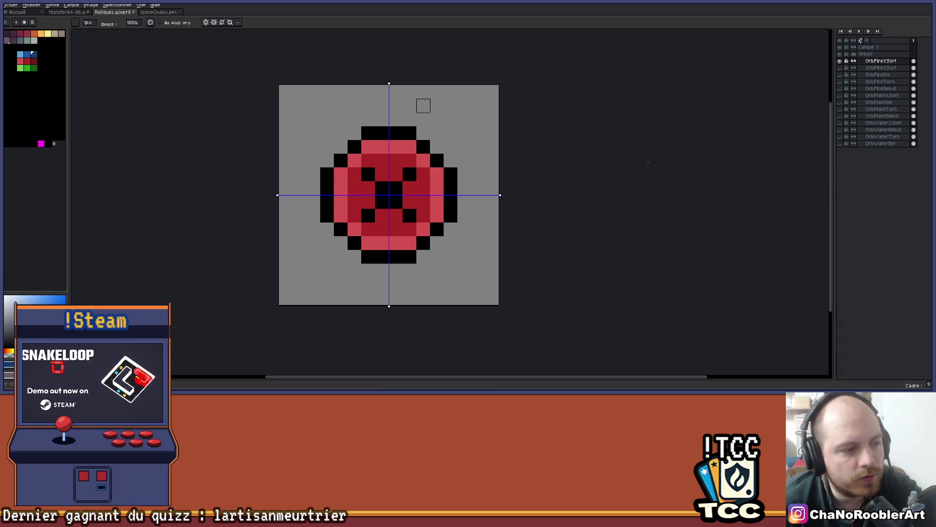
Try a blue pixel near the orb's top, undo it, and turn off both symmetry axes
scroll(423, 105, up, 1)
drag(315, 115, 361, 108)
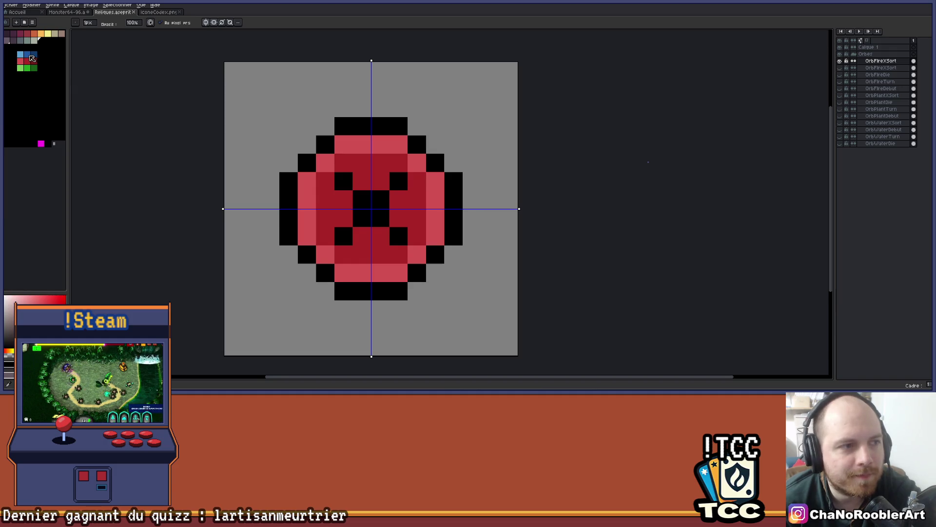
click(28, 55)
key(b)
click(379, 162)
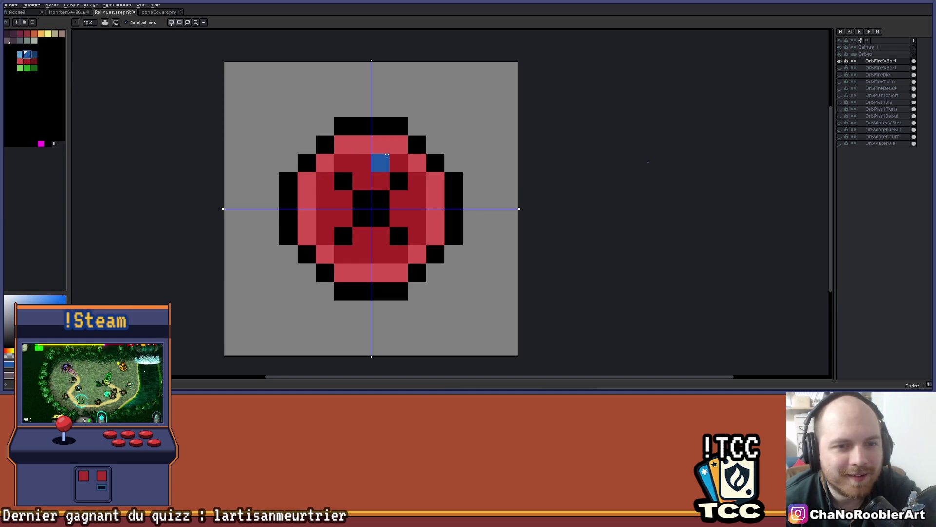
key(ctrl+z)
click(172, 24)
click(180, 22)
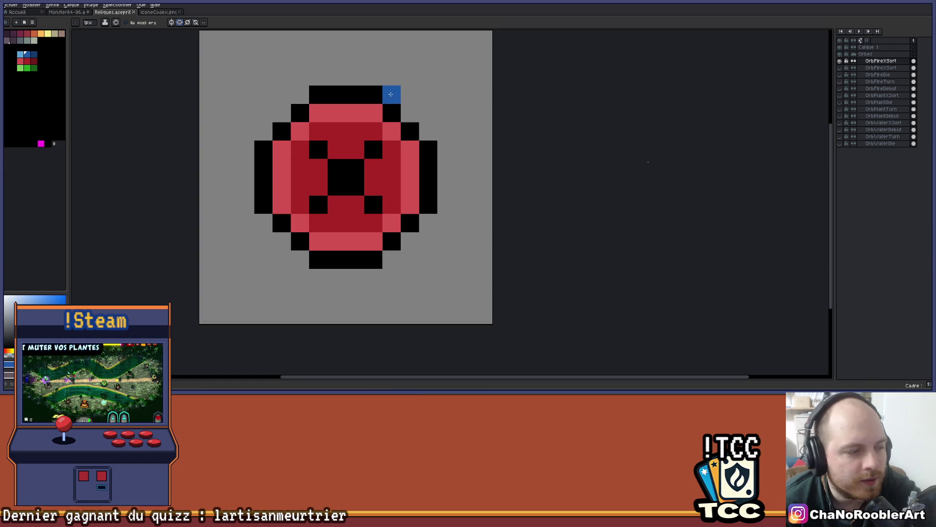
Paint the black centre pixels dark red and add a light-pink block at the orb's centre
alt+click(391, 149)
mouse_move(373, 149)
mouse_down()
mouse_move(335, 207)
mouse_move(373, 205)
mouse_move(318, 204)
mouse_move(318, 149)
mouse_move(355, 168)
mouse_move(354, 186)
mouse_up()
click(367, 155)
scroll(367, 155, down, 2)
scroll(367, 155, up, 3)
Add light-pink cells around the centre and restore one lower-left cell to dark red
click(279, 147)
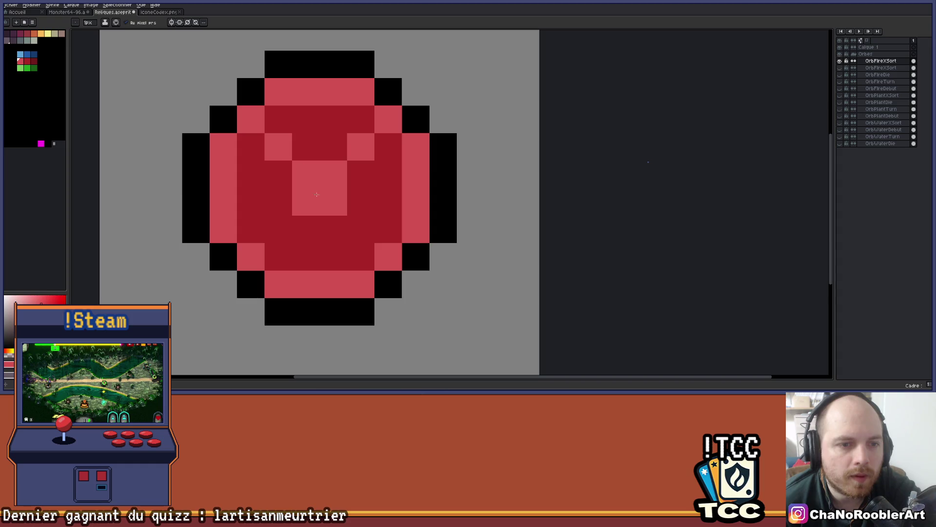
click(361, 229)
drag(251, 228, 279, 229)
click(279, 229)
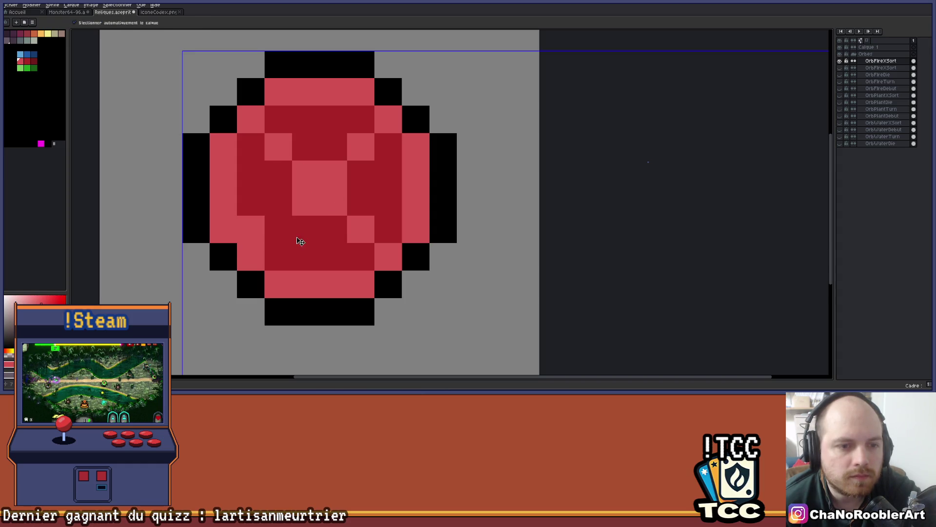
scroll(295, 216, down, 1)
scroll(295, 216, down, 1)
scroll(334, 183, up, 2)
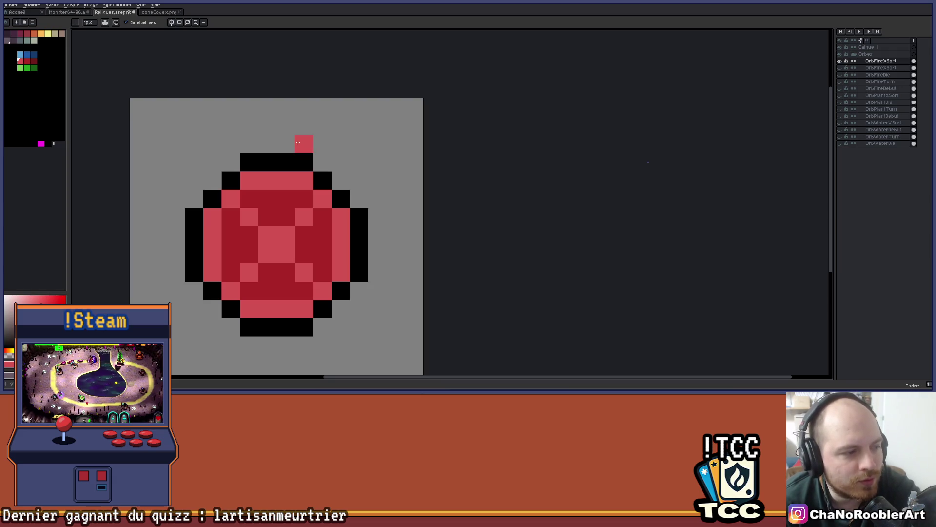
mouse_move(298, 143)
mouse_down()
mouse_move(368, 110)
mouse_move(326, 69)
mouse_move(329, 108)
mouse_up()
scroll(329, 108, up, 2)
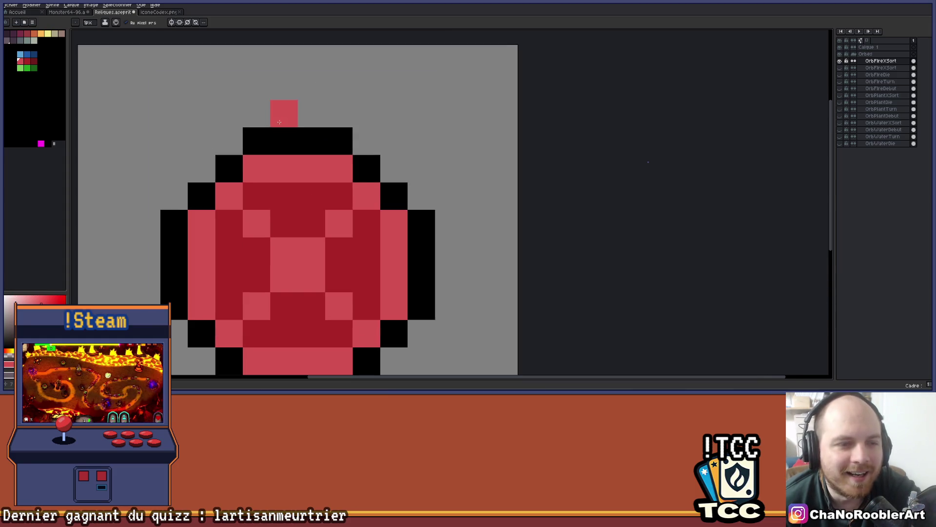
click(20, 54)
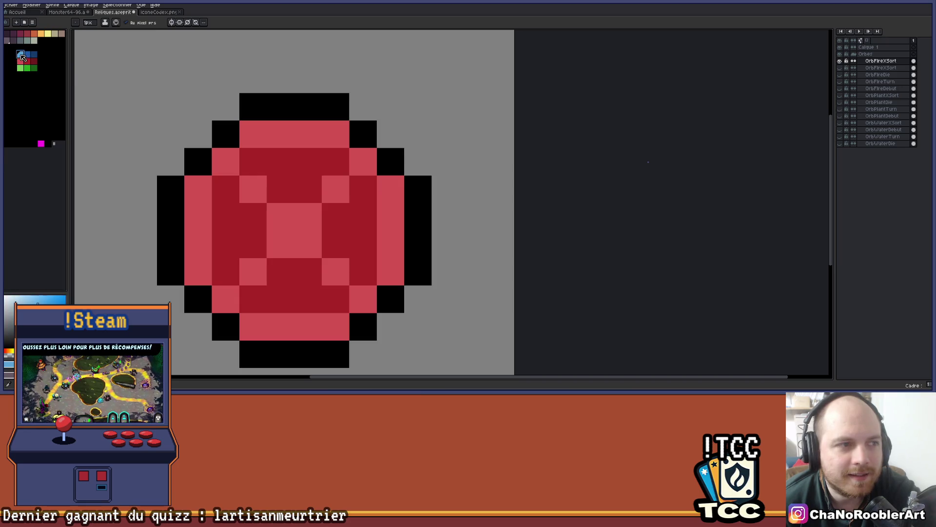
Paint the orb's top-right and right-side rim light blue, undoing one stray pixel
mouse_move(279, 139)
mouse_down()
mouse_move(327, 136)
mouse_move(379, 181)
mouse_up()
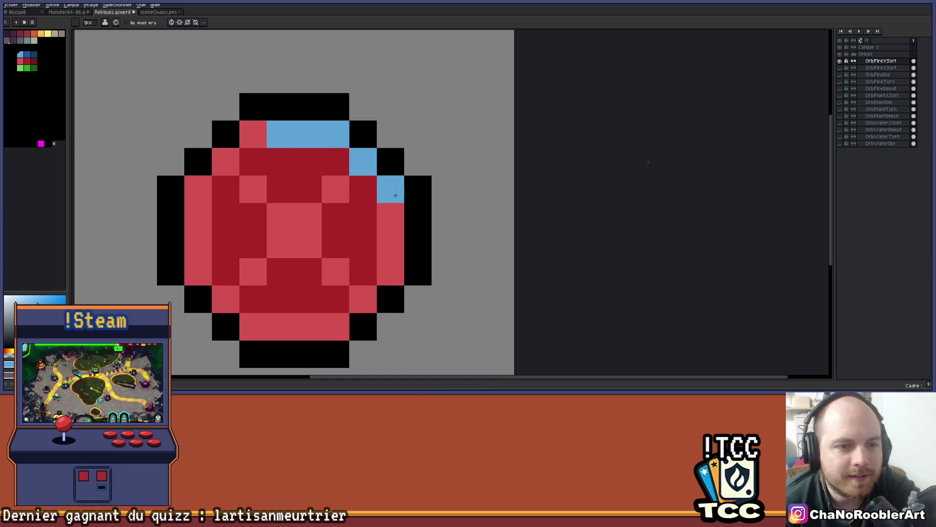
drag(395, 195, 389, 241)
scroll(399, 232, down, 2)
scroll(399, 233, up, 2)
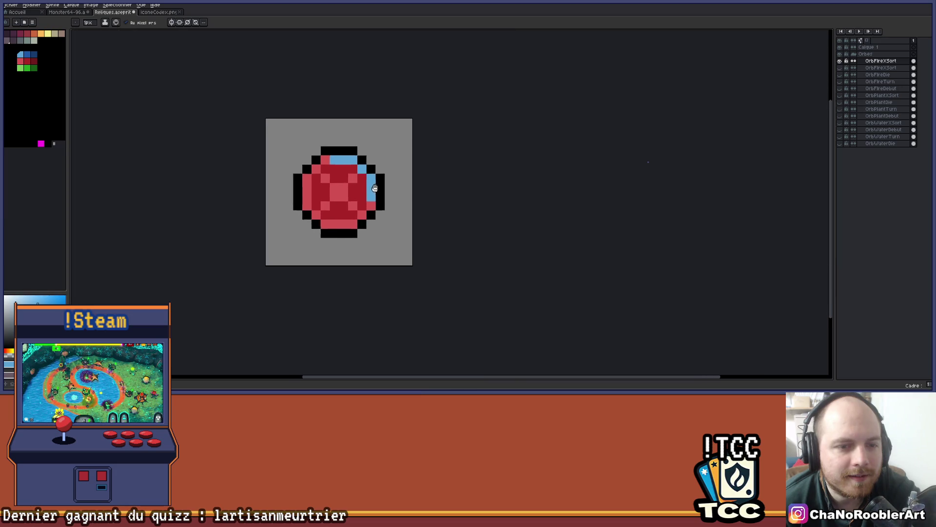
click(290, 114)
key(ctrl+z)
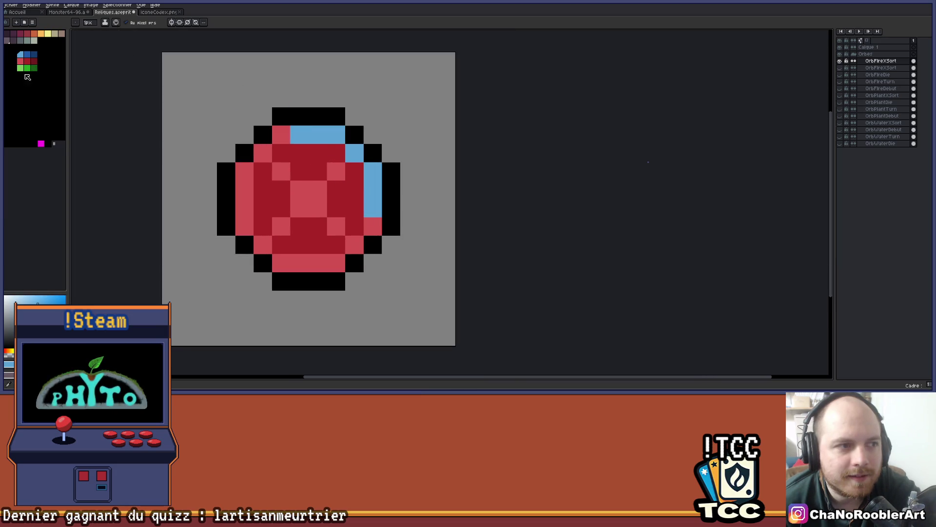
Paint the orb's lower-right and bottom rim light green, erasing a stray green pixel
click(20, 67)
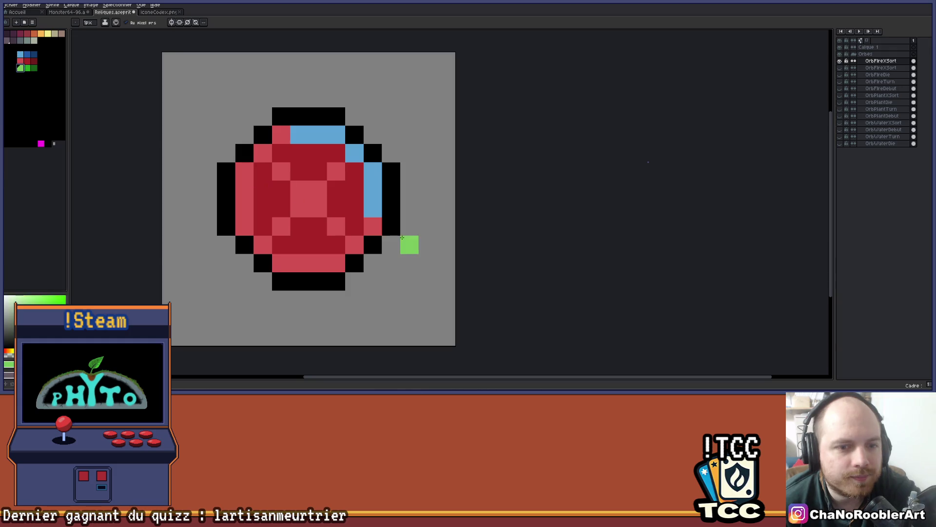
click(373, 225)
click(347, 245)
drag(329, 267, 285, 266)
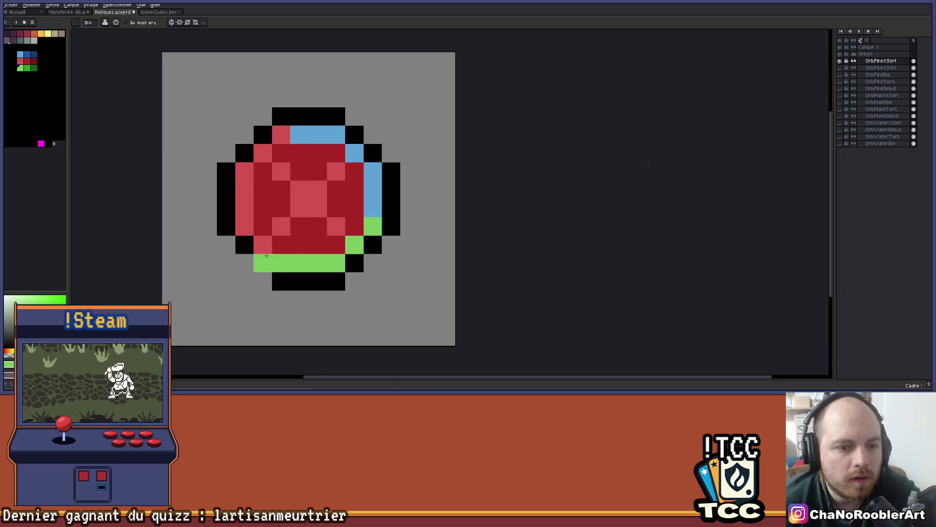
scroll(370, 208, down, 3)
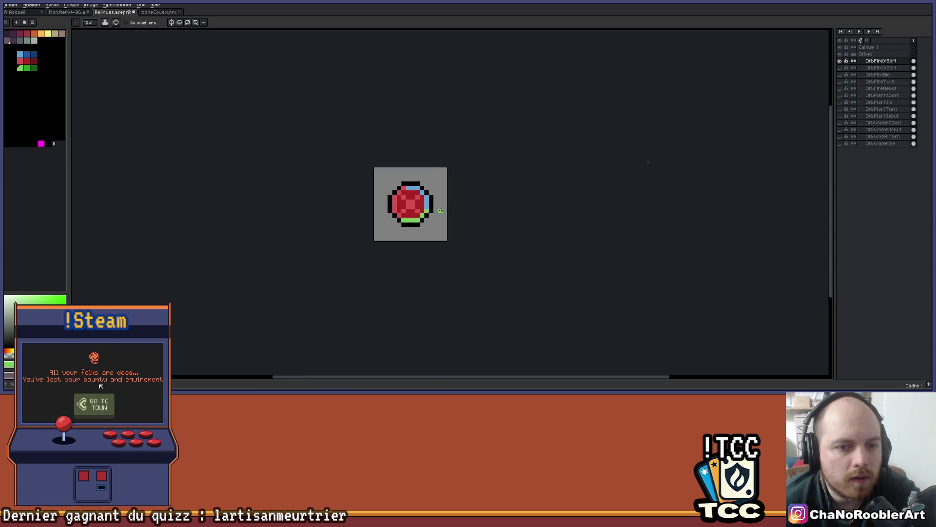
scroll(373, 213, up, 1)
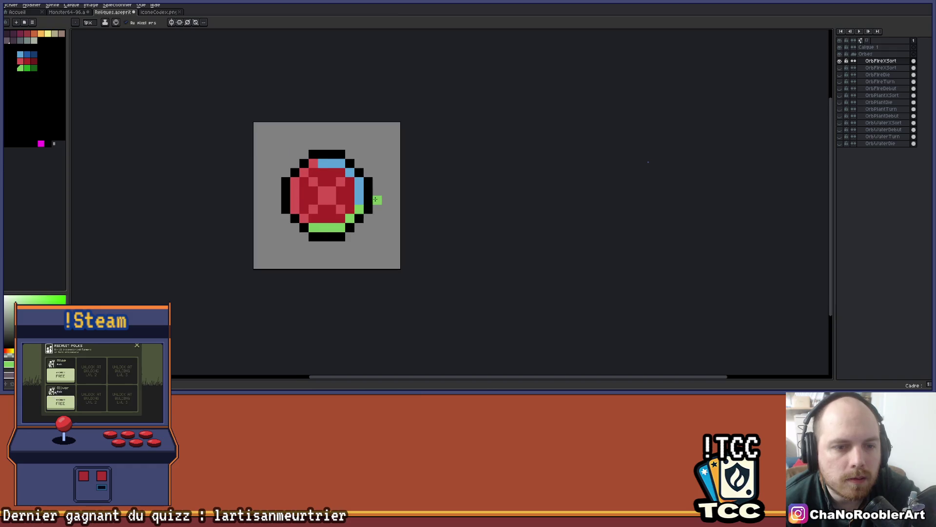
scroll(383, 201, up, 3)
right_click(380, 181)
Fill a dark-blue patch across the orb's upper and upper-right interior
click(280, 150)
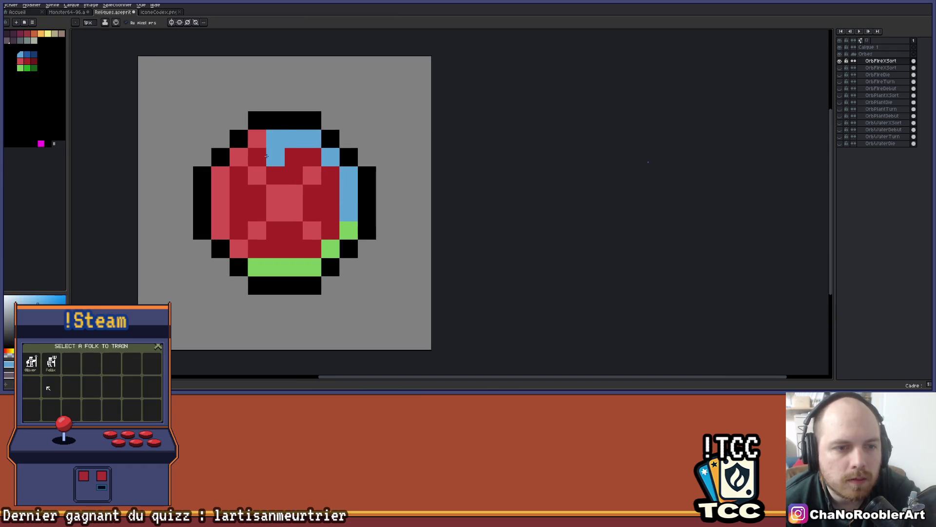
click(28, 55)
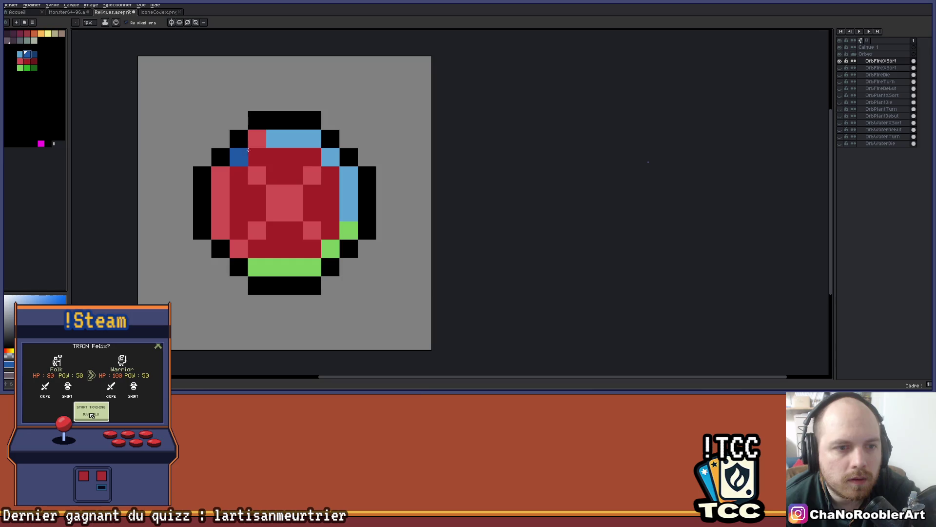
click(274, 155)
click(293, 175)
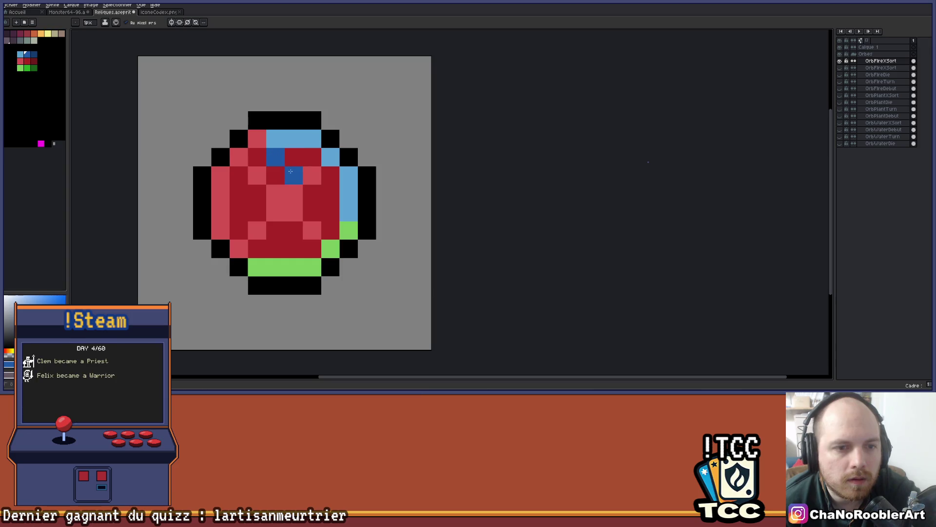
click(293, 157)
click(312, 160)
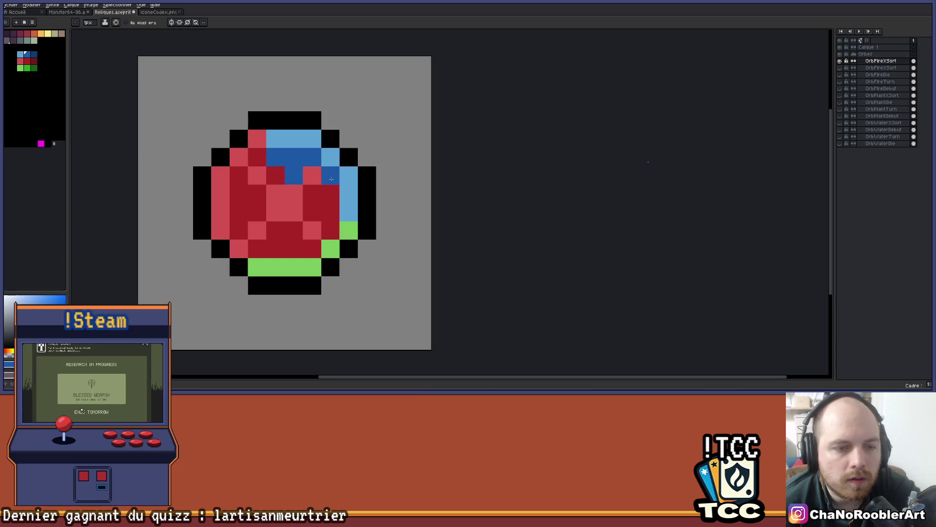
click(331, 197)
click(330, 175)
click(311, 193)
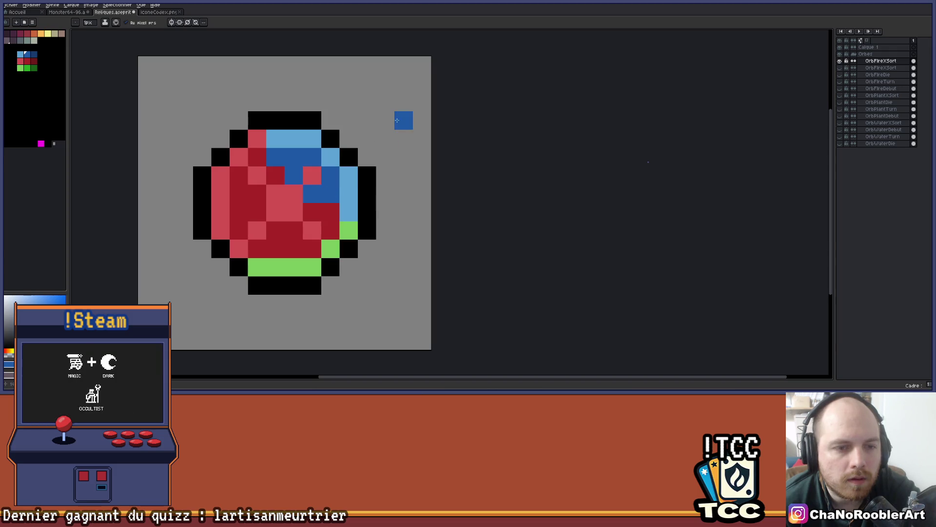
scroll(389, 128, down, 2)
scroll(389, 130, up, 2)
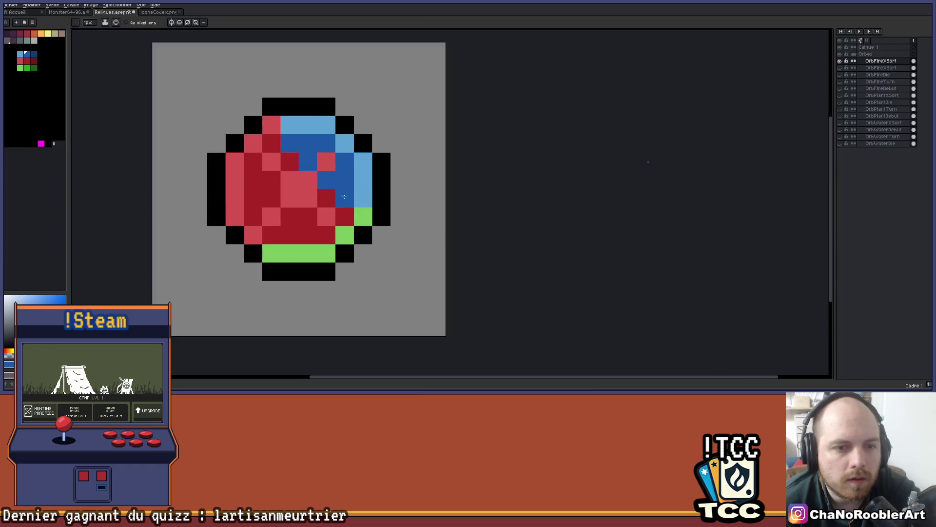
scroll(363, 178, down, 3)
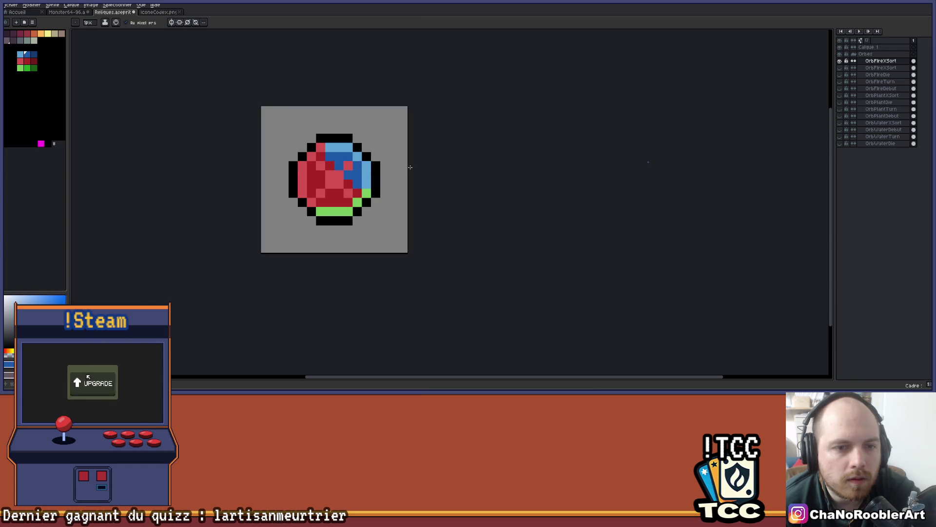
scroll(371, 172, up, 2)
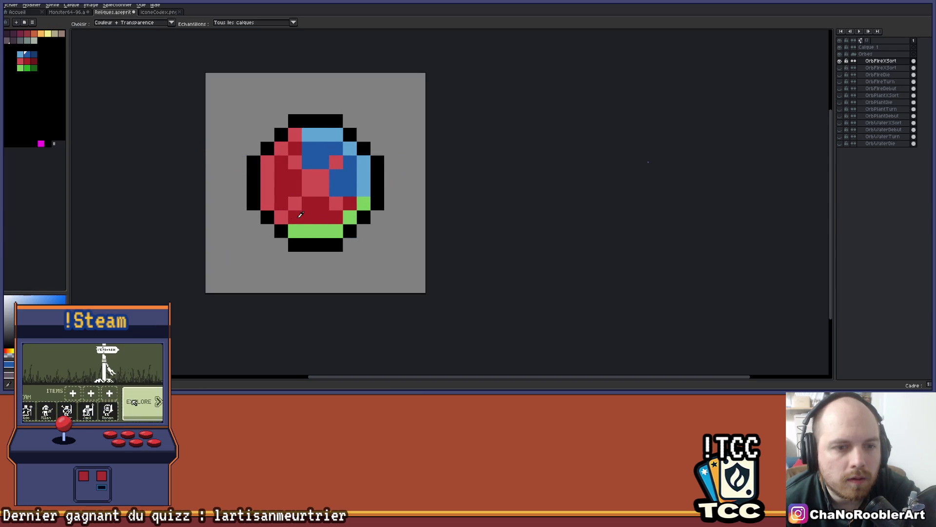
Extend green along the orb's lower row and turn one blue pixel green
click(27, 68)
click(349, 203)
drag(336, 217, 300, 213)
scroll(361, 174, down, 4)
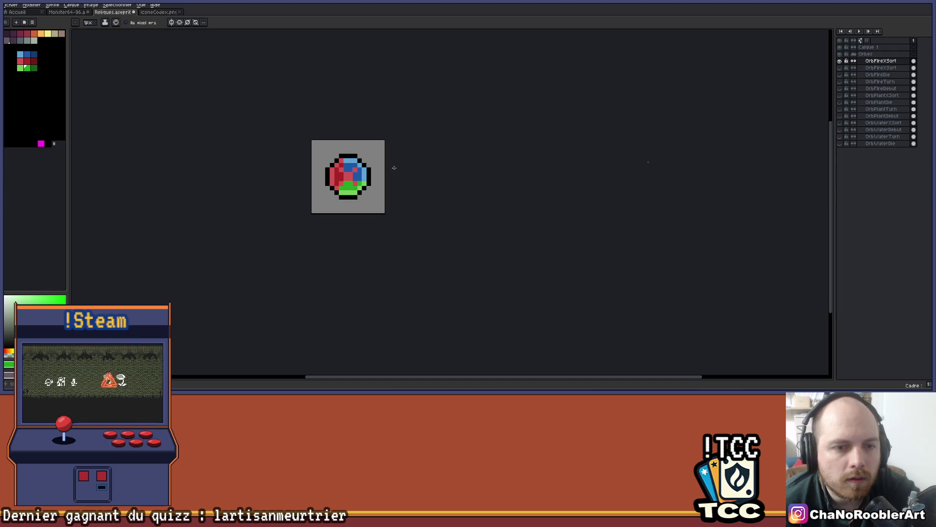
scroll(382, 169, up, 3)
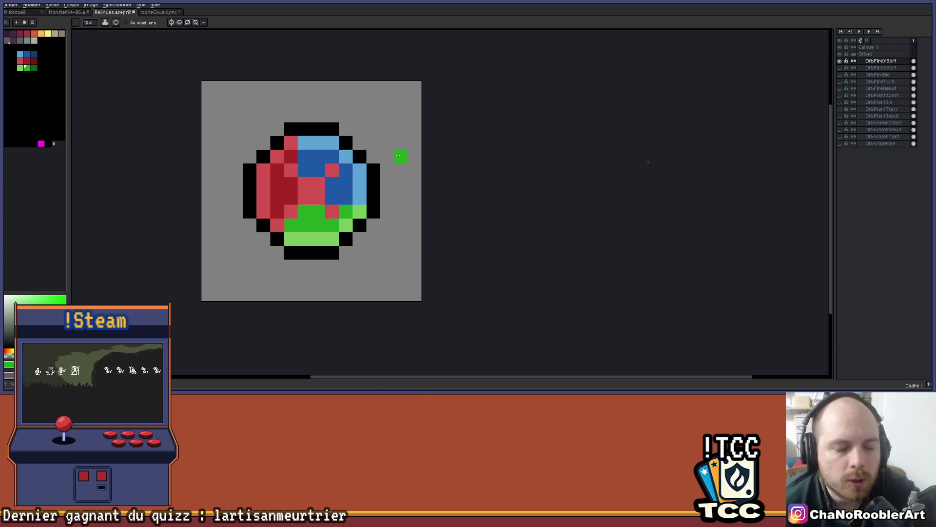
click(333, 198)
scroll(394, 159, down, 1)
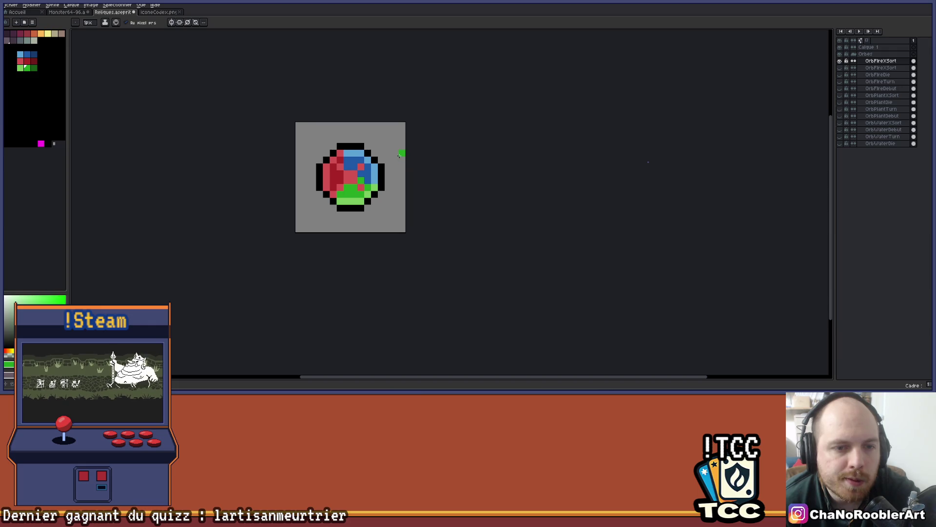
scroll(378, 156, up, 1)
Recolour centre pixels with eyedropped light blue and light green where sections meet
alt+click(308, 160)
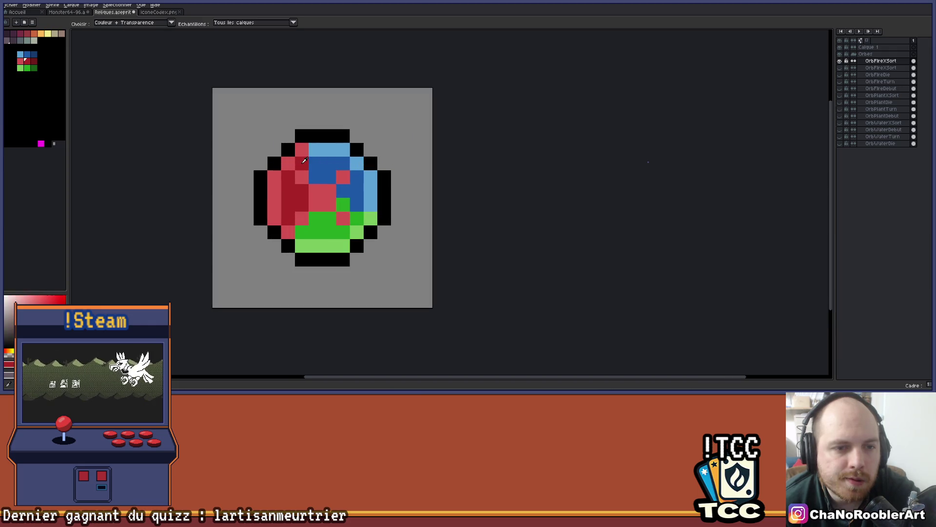
scroll(364, 150, down, 1)
scroll(398, 148, down, 1)
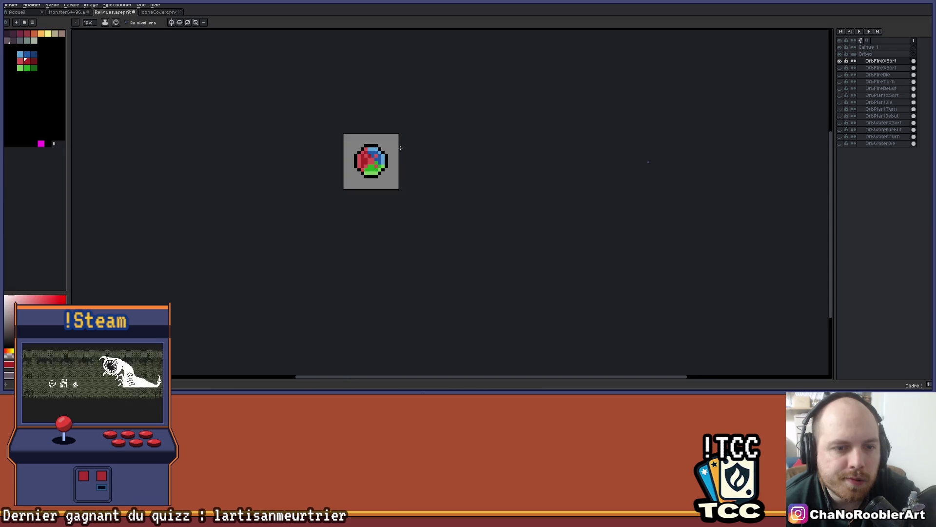
scroll(373, 152, up, 3)
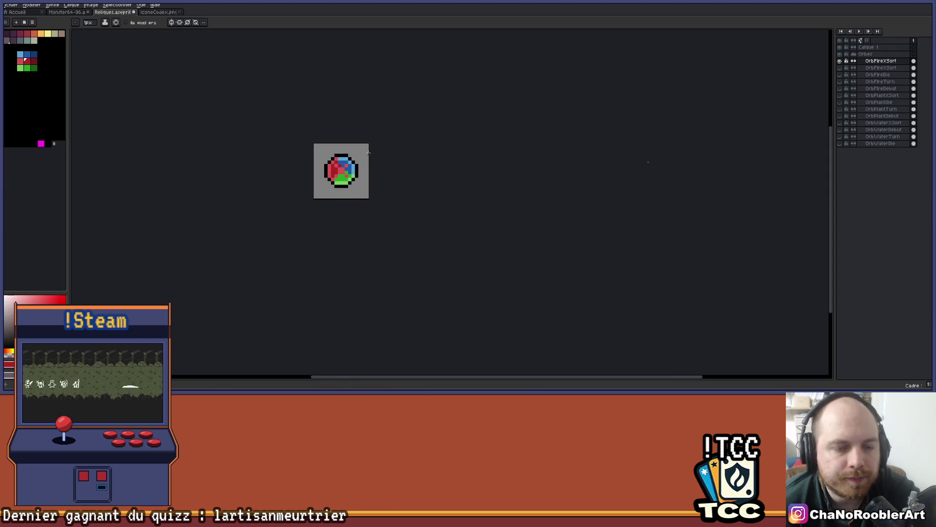
scroll(373, 152, up, 1)
alt+click(373, 152)
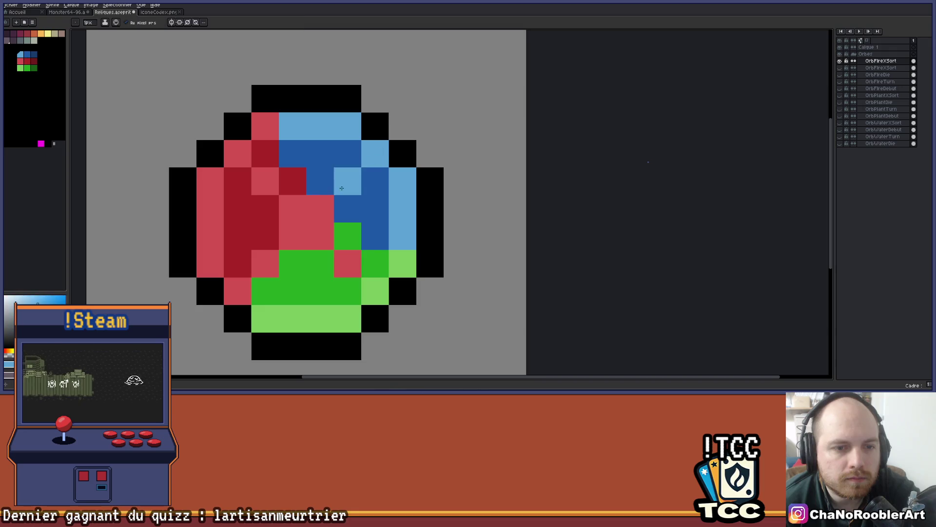
click(320, 209)
alt+click(347, 236)
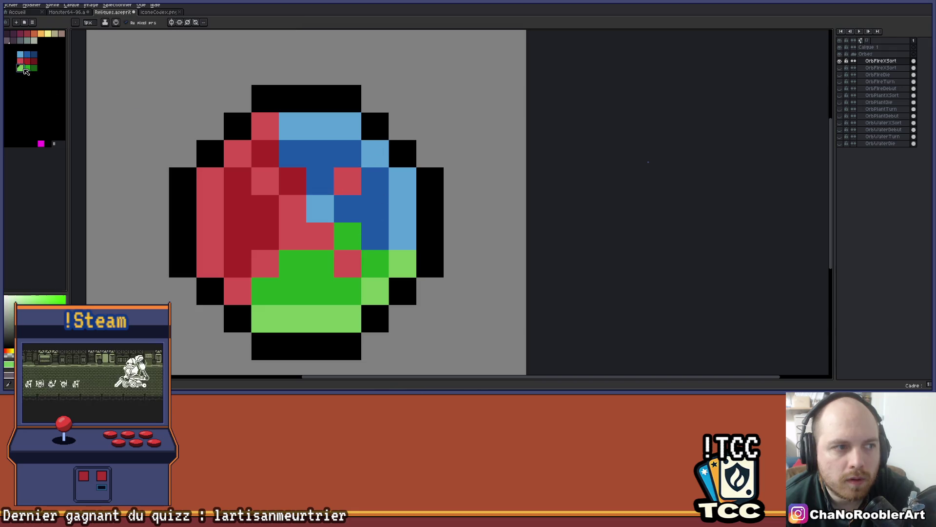
alt+click(375, 291)
click(329, 240)
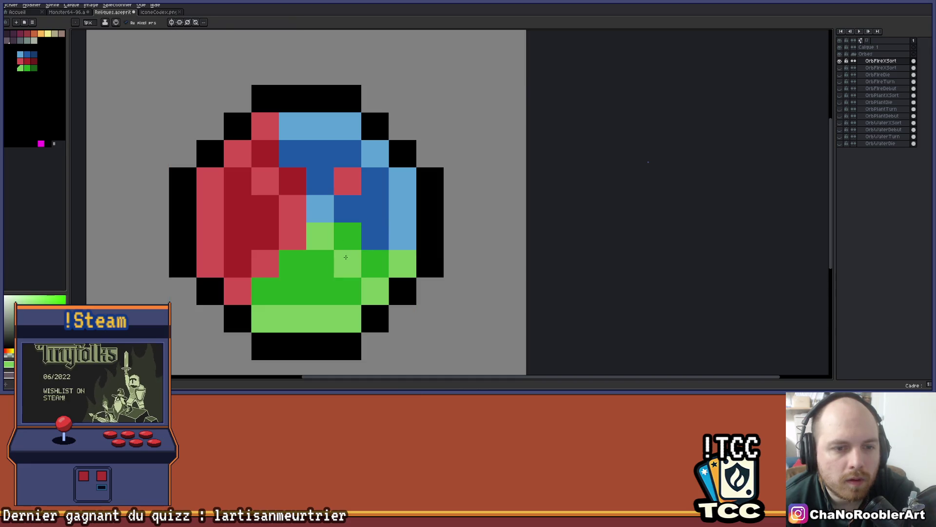
alt+click(376, 152)
click(347, 181)
Paint one centre pixel a darker red and reposition the view of the sprite
scroll(377, 197, down, 3)
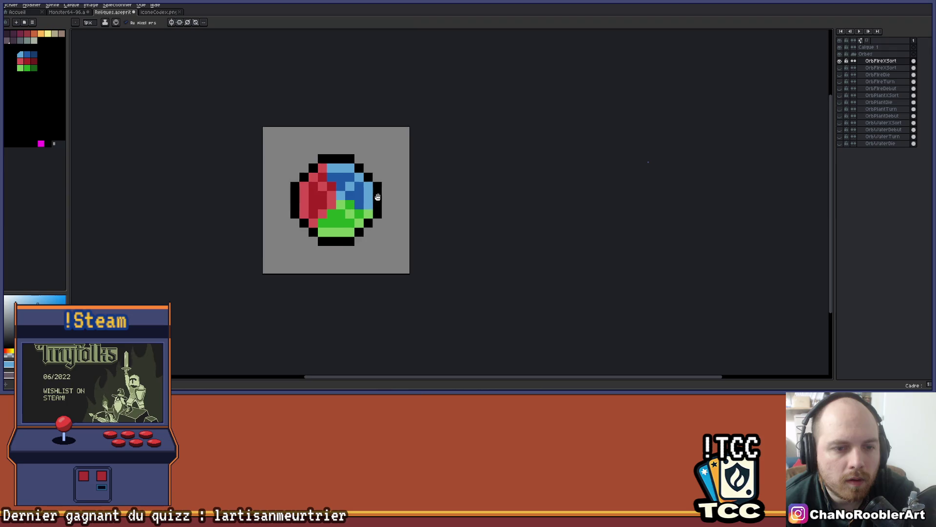
scroll(361, 196, up, 2)
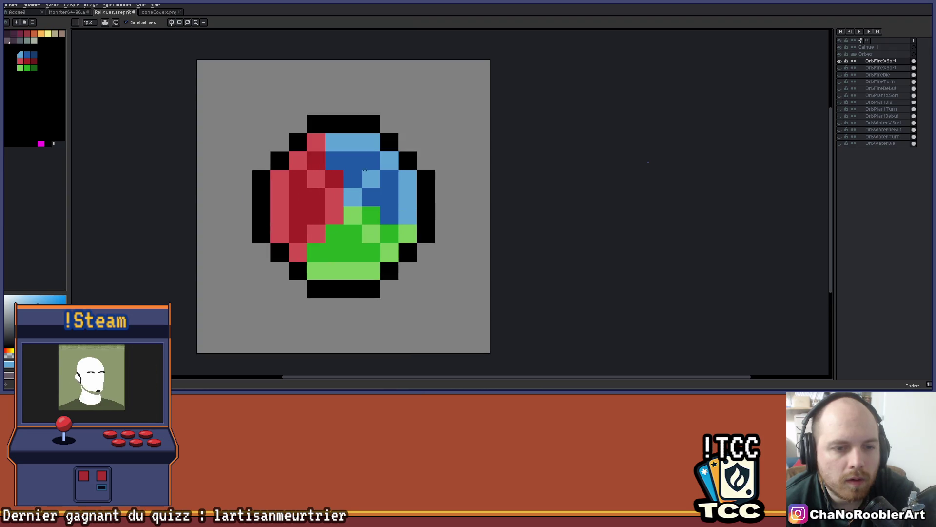
key(i)
click(20, 61)
key(b)
click(351, 238)
scroll(375, 257, down, 3)
scroll(431, 257, down, 1)
mouse_move(431, 257)
mouse_down()
mouse_move(441, 204)
mouse_move(435, 167)
mouse_move(399, 162)
mouse_up()
scroll(355, 166, up, 5)
Place an eyedropped black pixel beside the orb's top right, then undo it
key(i)
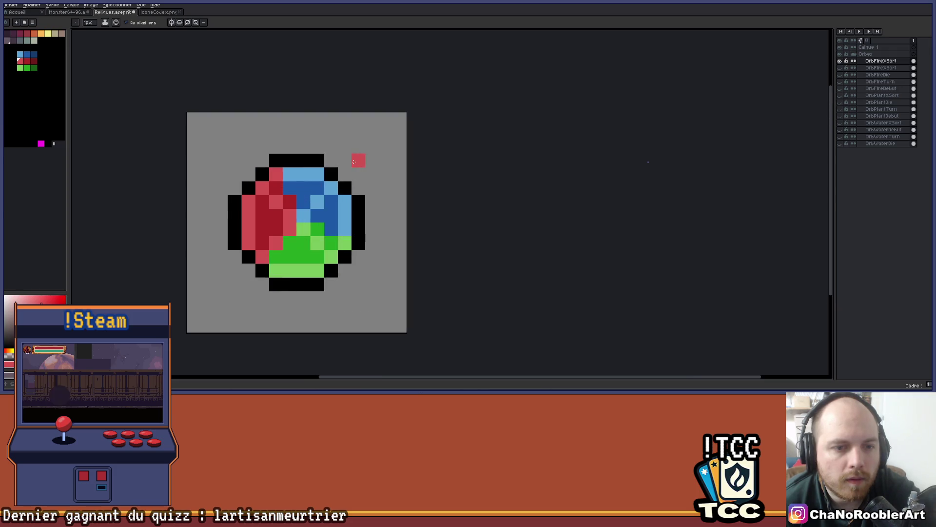
click(342, 172)
key(b)
click(390, 123)
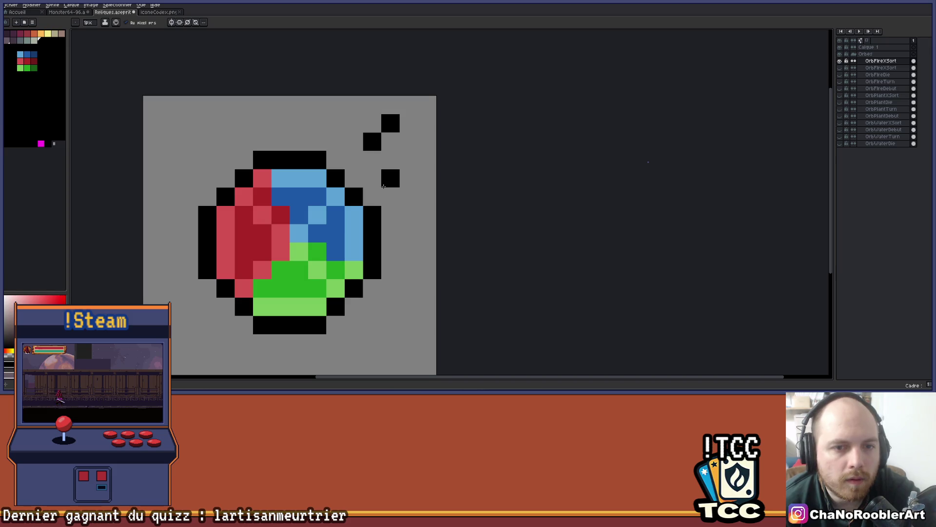
key(v)
key(ctrl+z)
key(b)
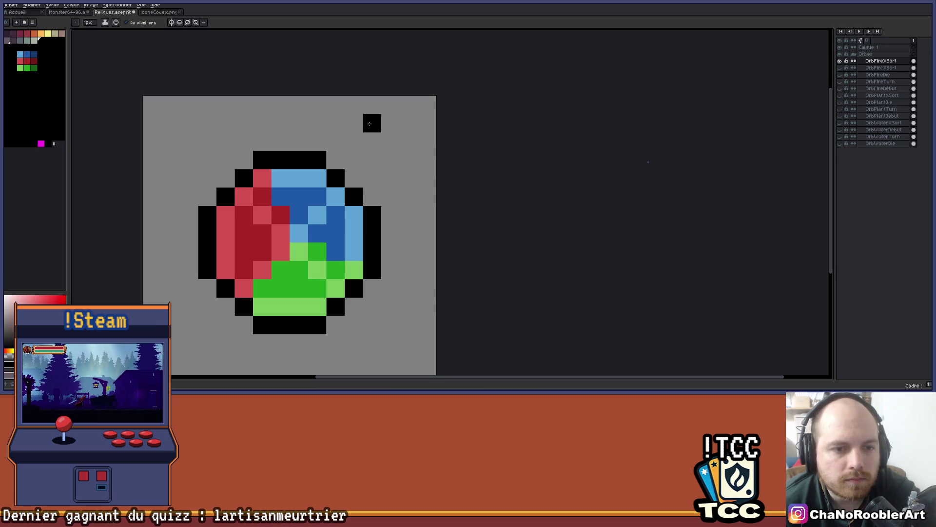
scroll(368, 146, up, 2)
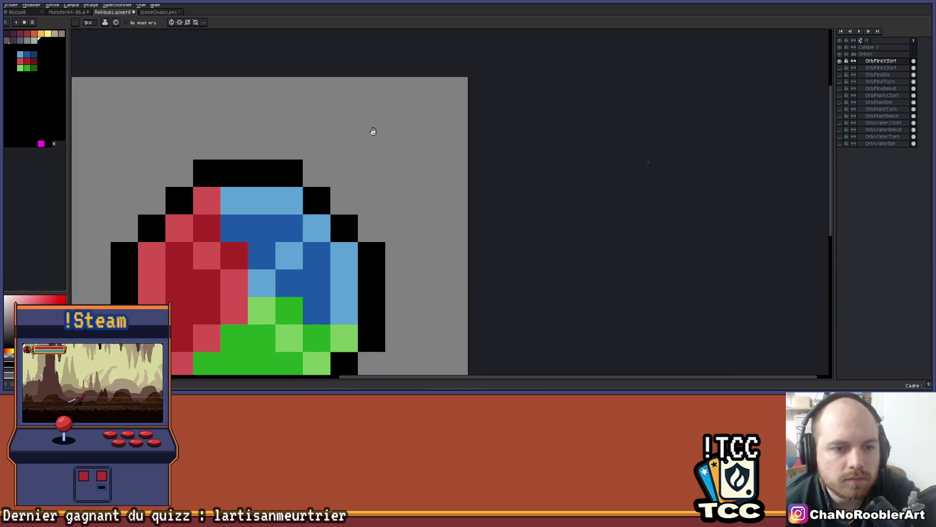
Draw a light-blue plus shape beside the orb and outline it in black
click(20, 54)
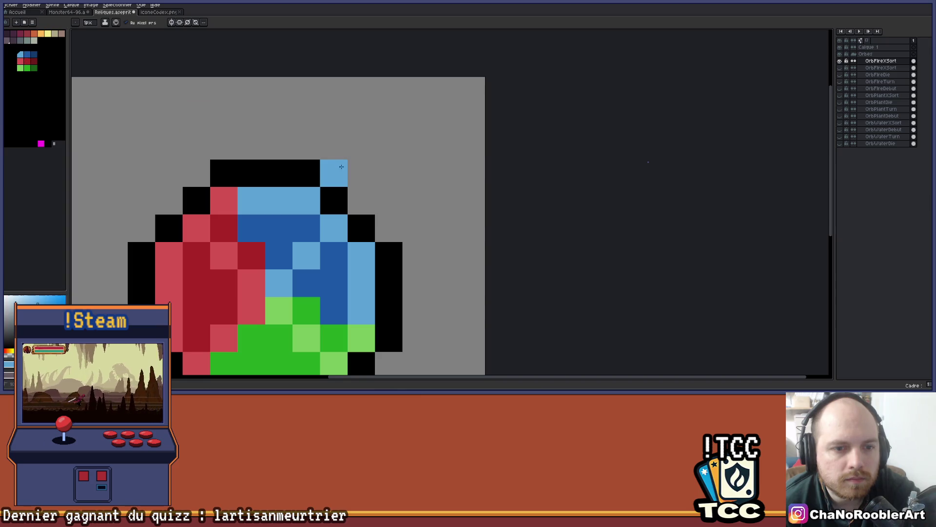
drag(334, 173, 389, 174)
drag(361, 145, 365, 197)
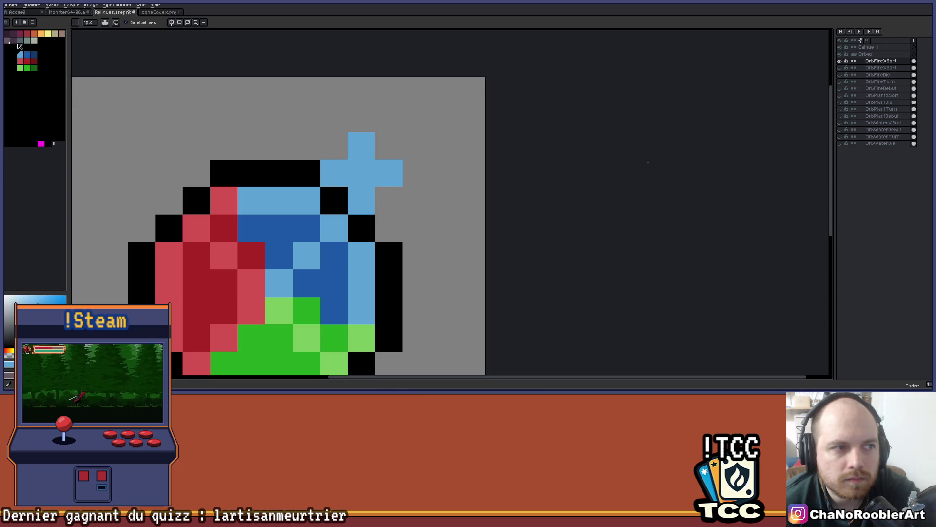
click(7, 61)
click(361, 118)
click(415, 173)
click(389, 201)
scroll(414, 216, down, 3)
mouse_move(415, 216)
mouse_down()
mouse_move(432, 137)
mouse_move(424, 119)
mouse_move(413, 162)
mouse_up()
scroll(414, 118, up, 2)
Nudge the blue plus shape down one pixel with the move tool
key(v)
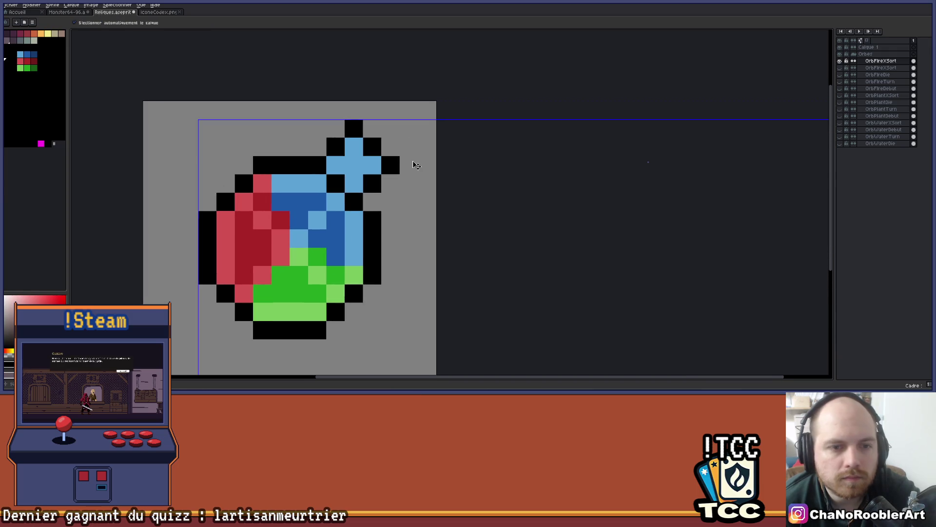
key(Down)
key(Down)
key(b)
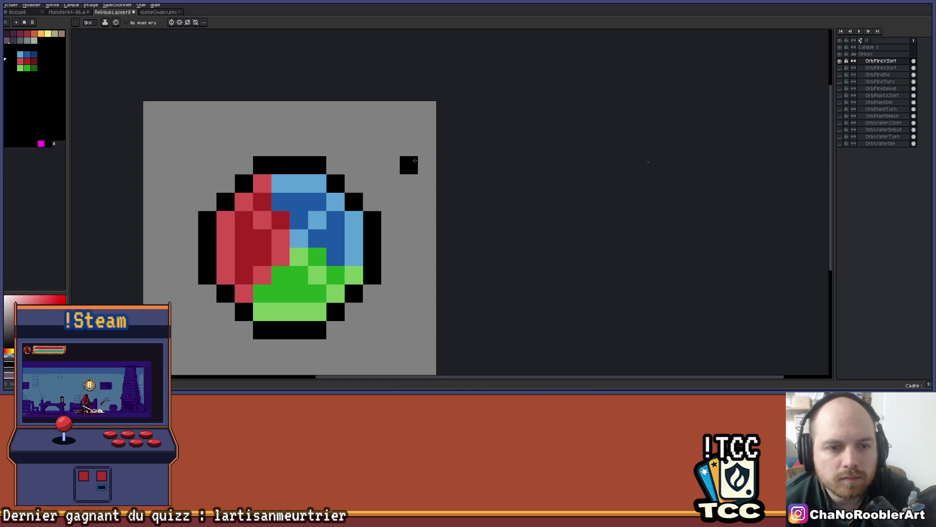
scroll(374, 146, down, 2)
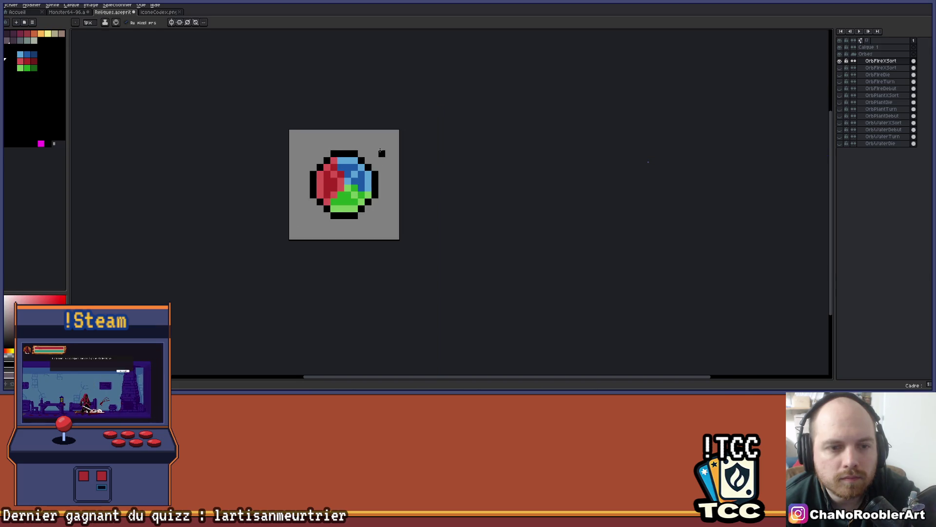
scroll(381, 150, up, 1)
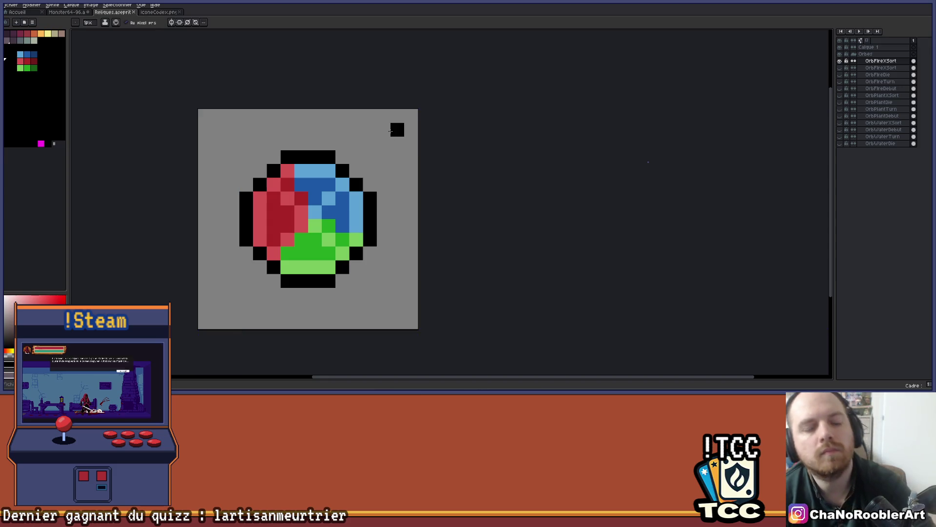
scroll(390, 131, down, 2)
scroll(361, 167, up, 2)
mouse_move(369, 142)
mouse_down()
mouse_move(383, 154)
mouse_move(372, 165)
mouse_up()
Eyedrop the orb's blue and recolour the red pixels at the orb's top blue
key(i)
click(375, 162)
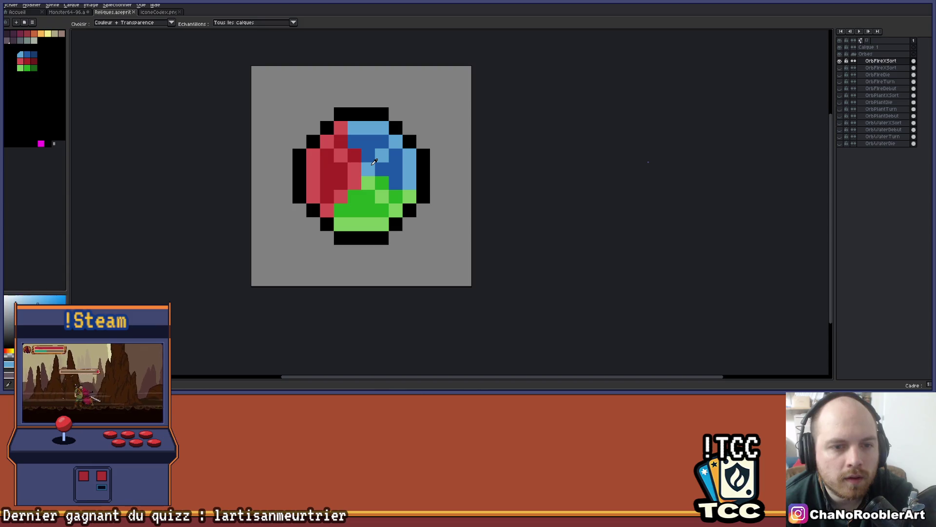
key(b)
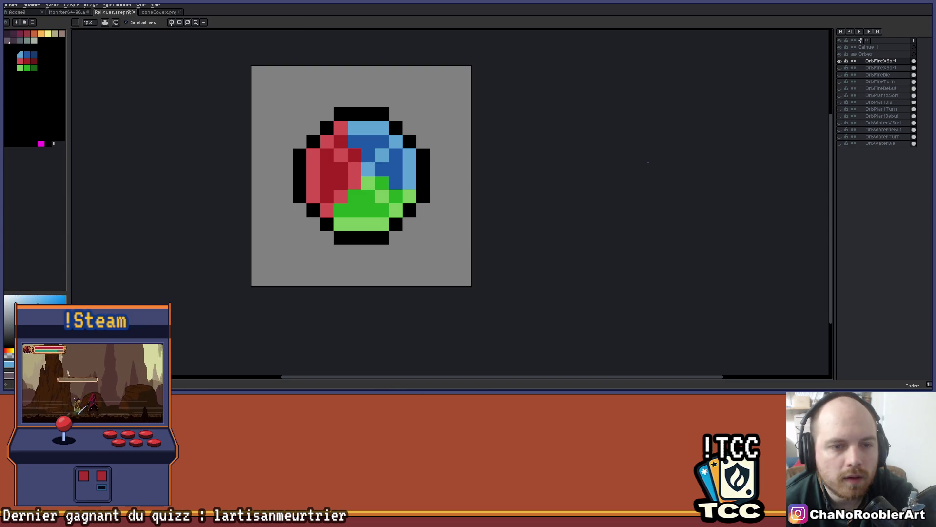
alt+click(375, 148)
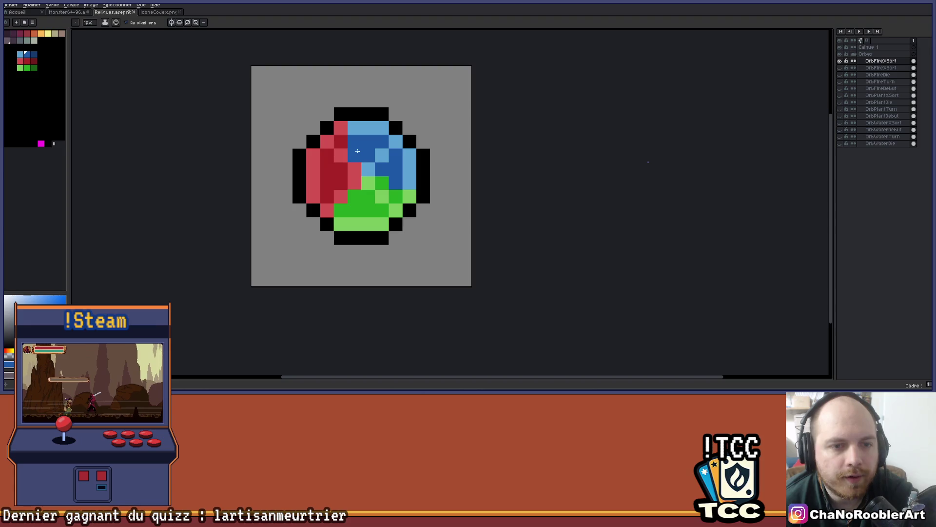
click(348, 141)
alt+click(361, 128)
click(341, 128)
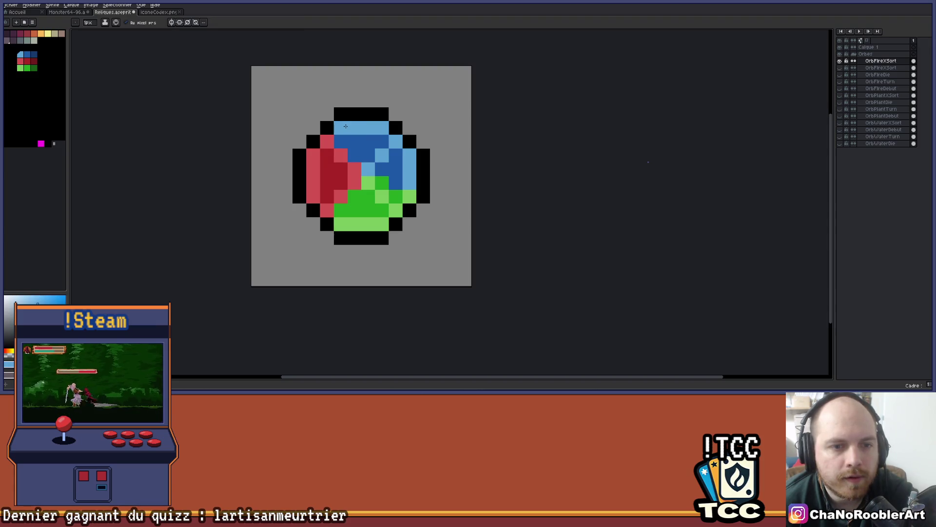
Save the sprite with Ctrl+S
scroll(397, 143, down, 2)
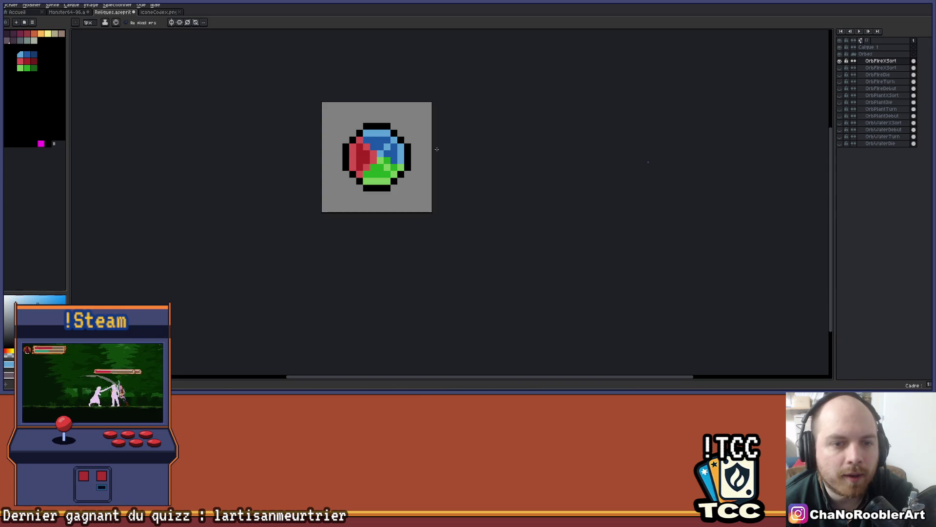
key(ctrl+s)
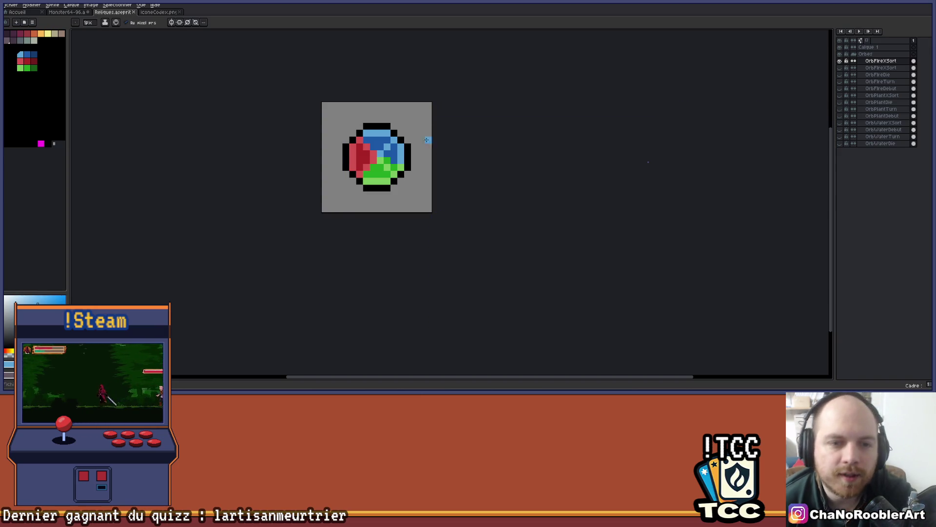
scroll(395, 143, up, 3)
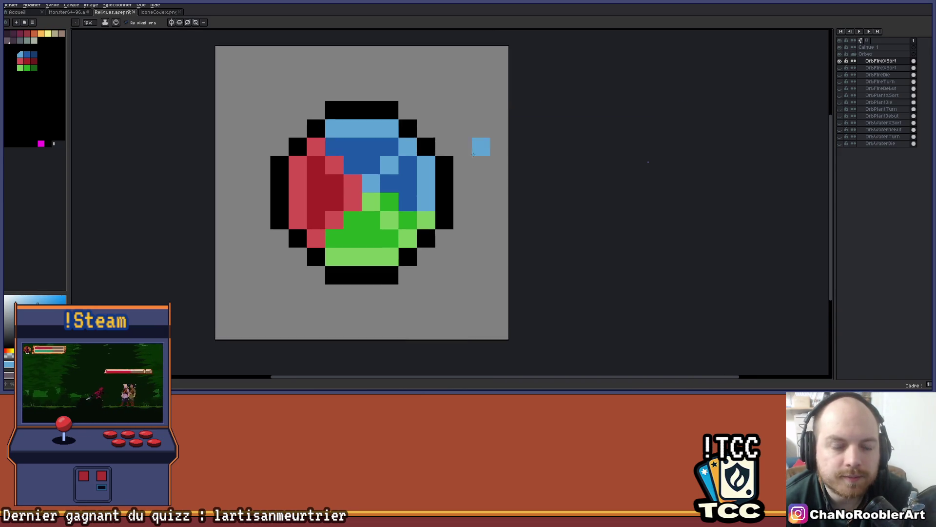
scroll(470, 163, down, 3)
scroll(454, 166, right, 1)
scroll(441, 170, down, 1)
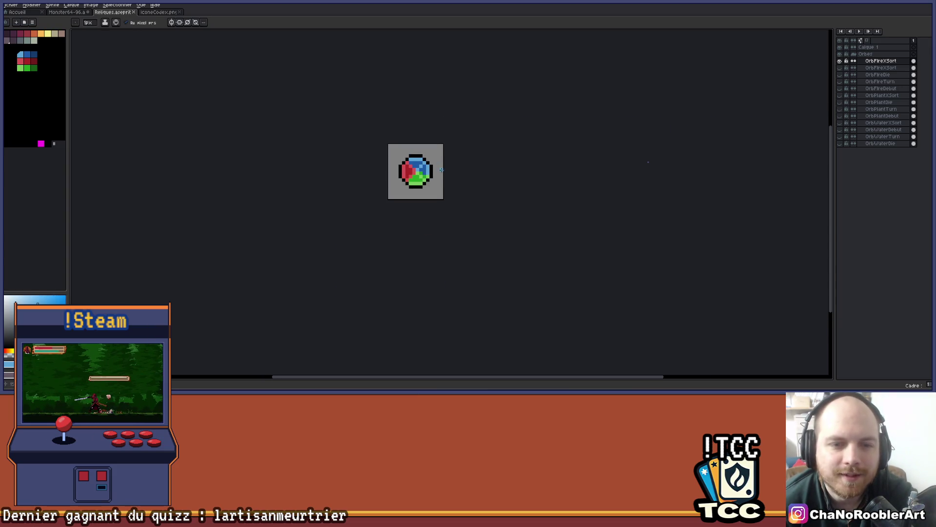
scroll(395, 163, up, 2)
scroll(425, 185, up, 1)
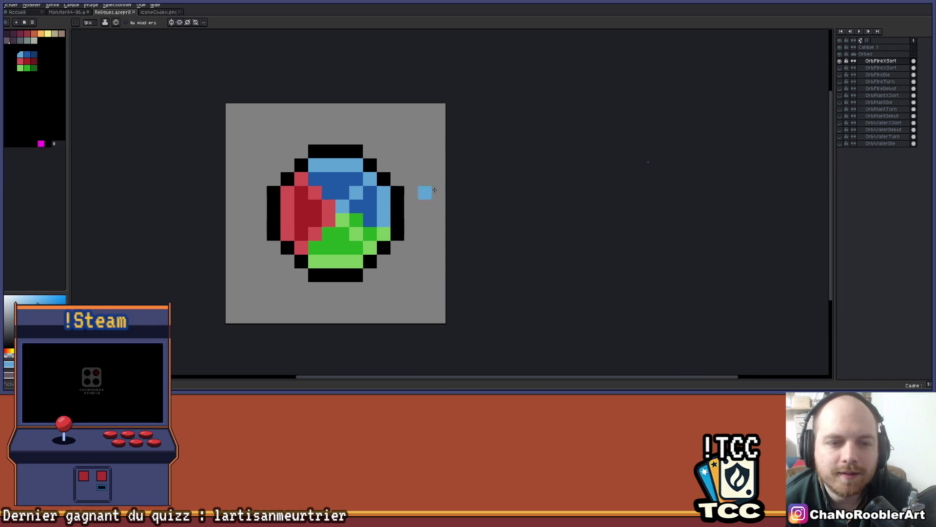
Rename the orb layer to OrbMax, then to OrbMax+1
double_click(881, 61)
text(OrbMax)
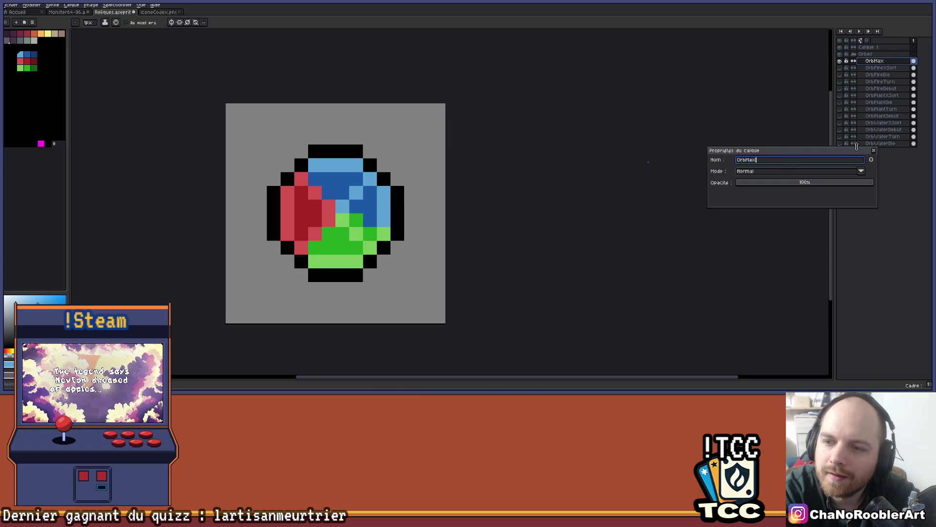
text(sk)
key(Return)
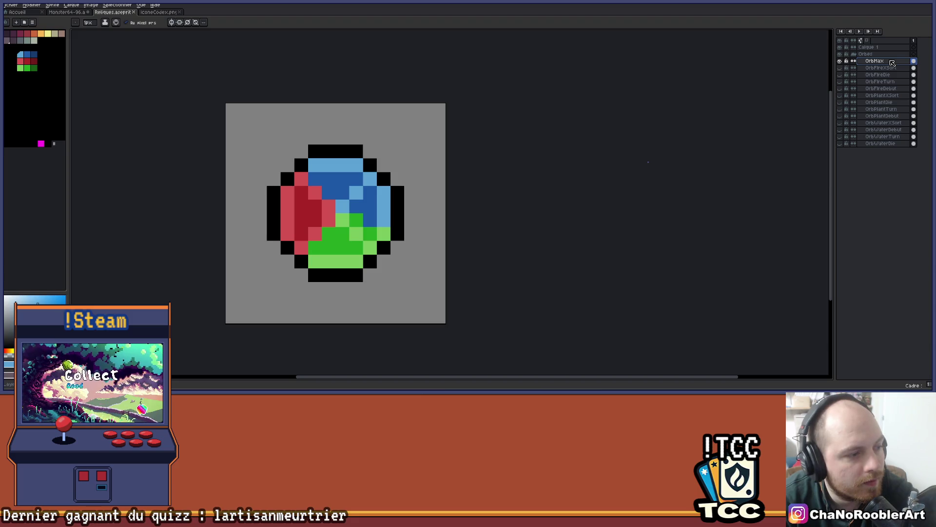
double_click(892, 62)
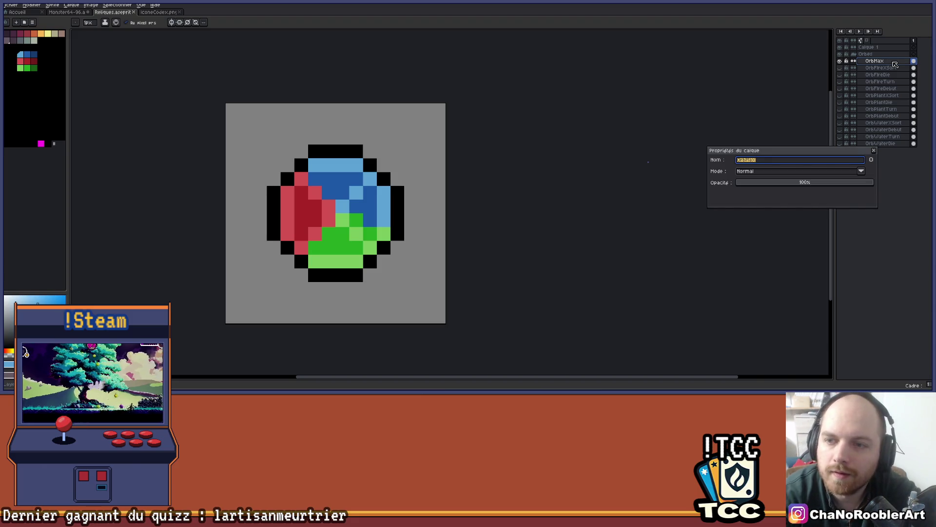
key(Return)
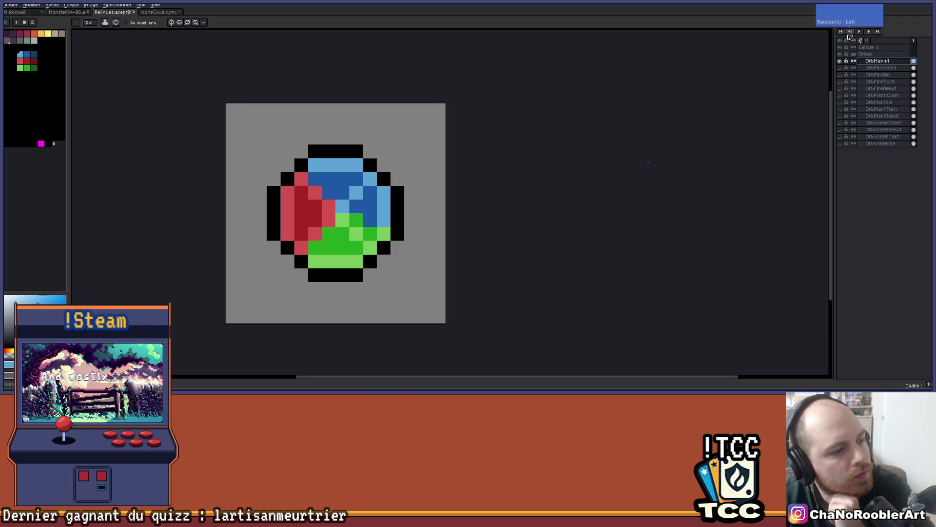
Flip the orb vertically and flip it back to its original orientation
scroll(429, 192, down, 4)
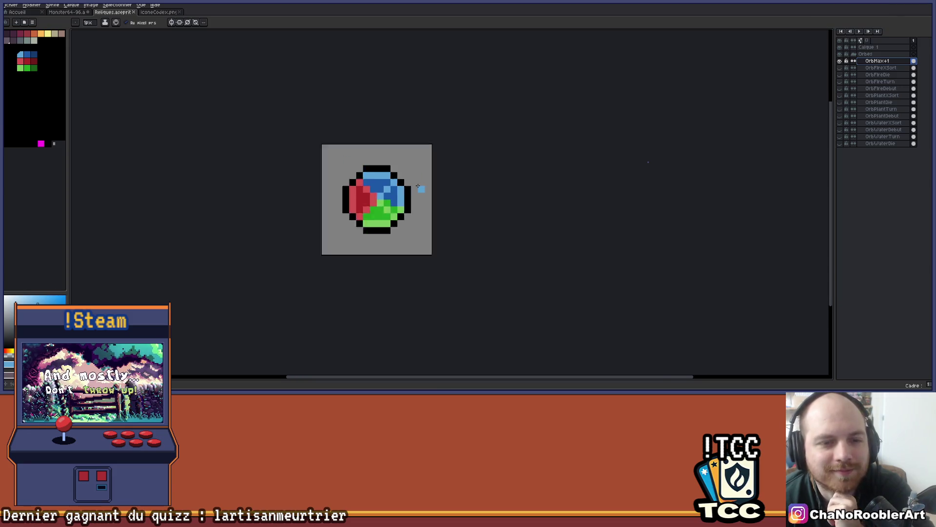
scroll(433, 194, up, 3)
drag(420, 176, 481, 199)
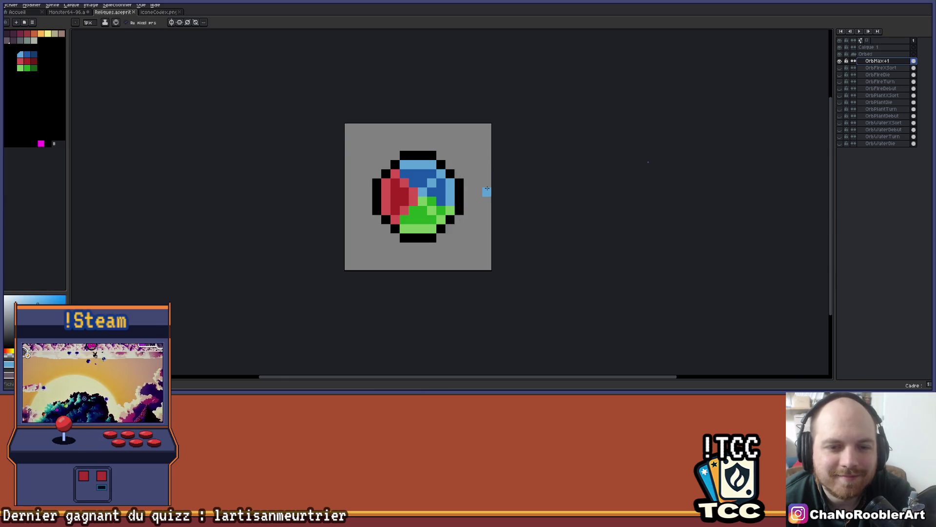
scroll(485, 192, up, 2)
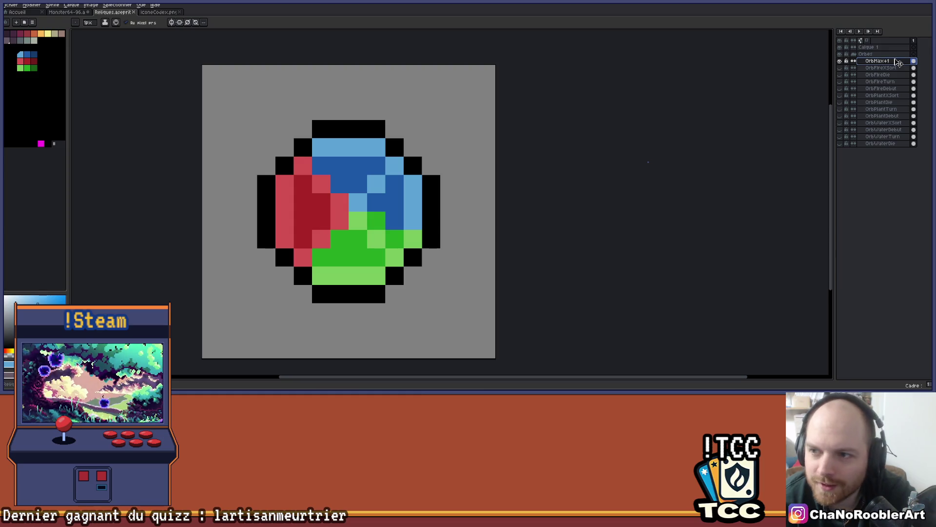
key(shift+v)
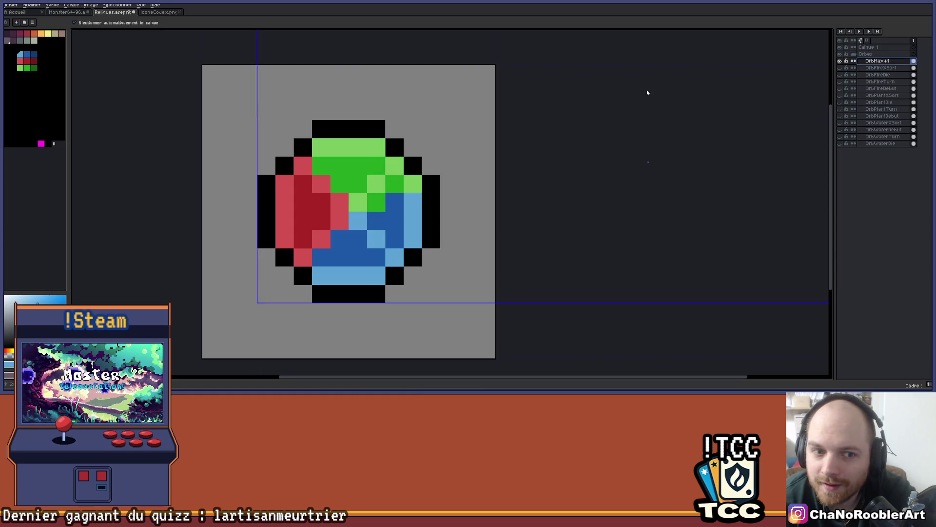
key(shift+v)
Move the layer copy to the top, rename it OrbMax+2, and save the sprite
mouse_move(872, 60)
mouse_down()
mouse_move(883, 49)
mouse_move(890, 71)
mouse_move(895, 63)
mouse_up()
double_click(898, 63)
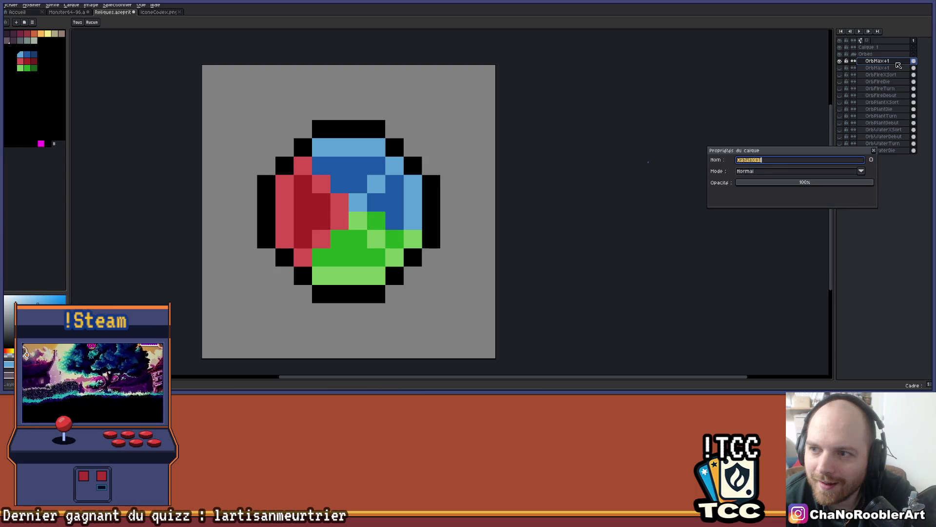
text(2)
key(Return)
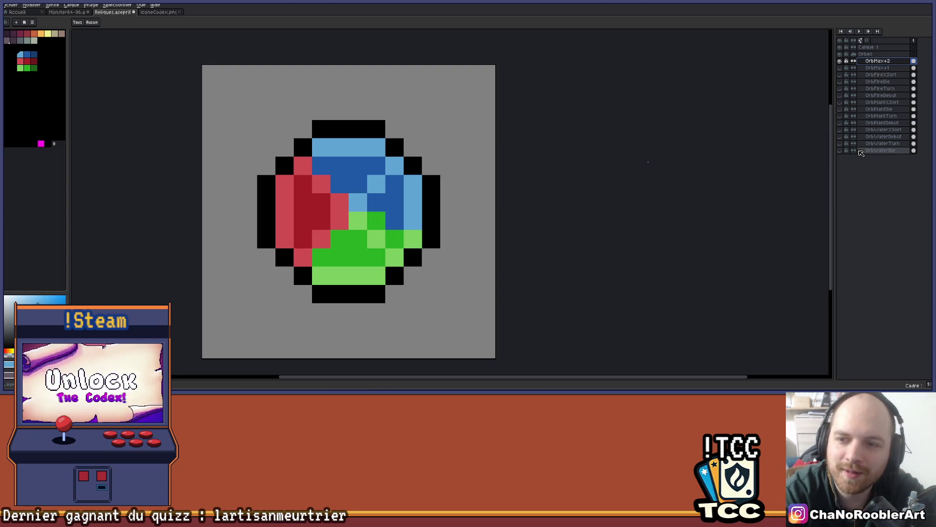
key(ctrl+s)
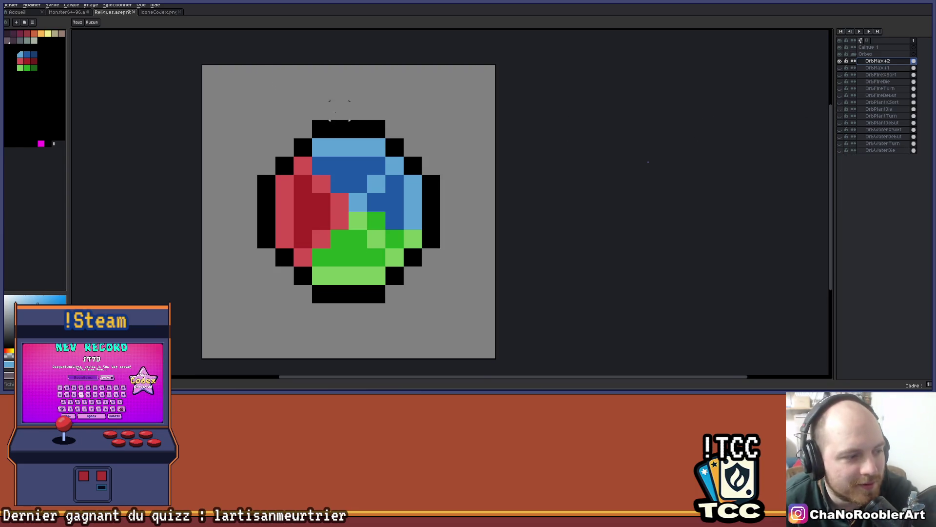
scroll(339, 110, up, 2)
key(b)
scroll(391, 190, down, 6)
scroll(425, 170, up, 3)
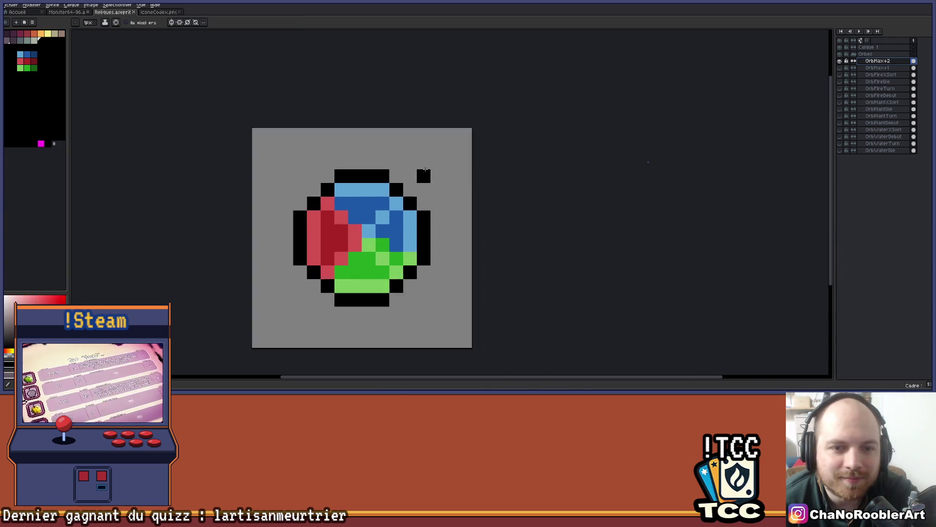
Draw a small black ring at the upper right of the orb with the pencil
scroll(425, 169, up, 1)
mouse_move(432, 141)
mouse_down()
mouse_move(459, 117)
mouse_move(433, 118)
mouse_move(468, 149)
mouse_move(473, 170)
mouse_move(445, 211)
mouse_move(395, 189)
mouse_move(391, 156)
mouse_up()
scroll(402, 164, down, 4)
scroll(402, 165, down, 1)
scroll(390, 166, up, 3)
Eyedrop the orb's dark blue and bucket-fill the ring's inside, undoing a background misfill
key(i)
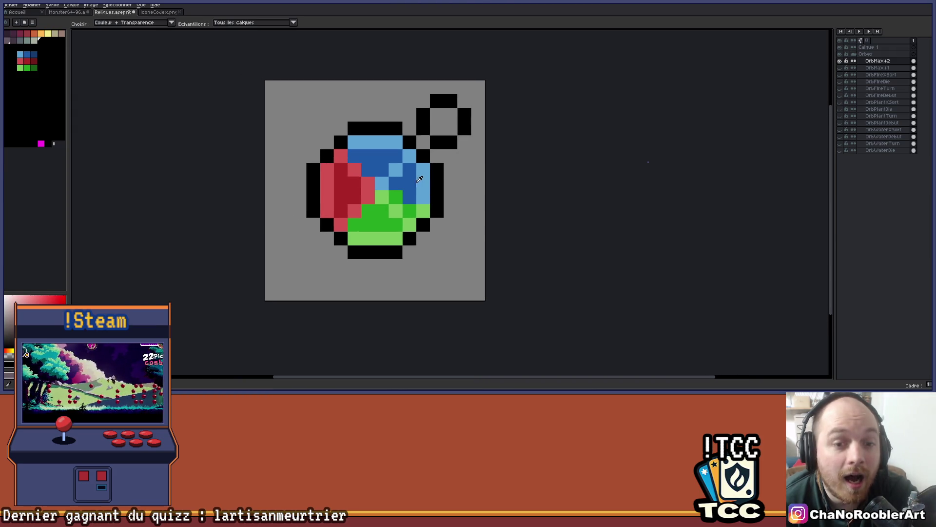
click(420, 180)
key(g)
click(463, 161)
key(ctrl+z)
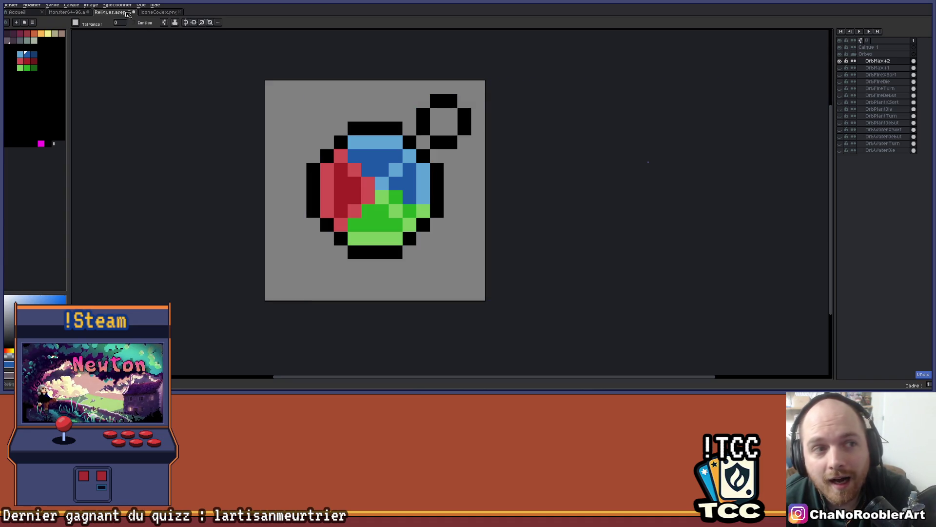
click(443, 121)
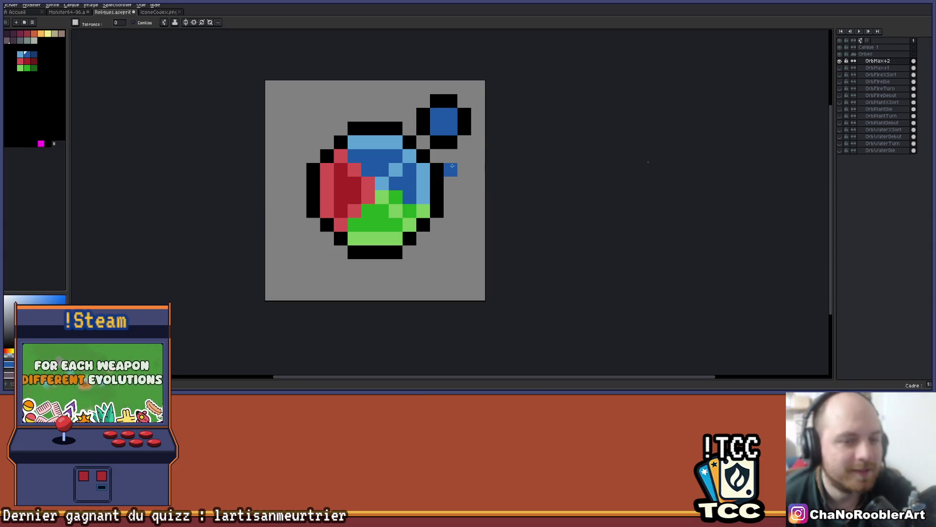
Eyedrop the orb's light blue and try a bucket fill of the satellite, then undo it
scroll(468, 161, up, 2)
key(i)
click(370, 172)
key(g)
click(424, 88)
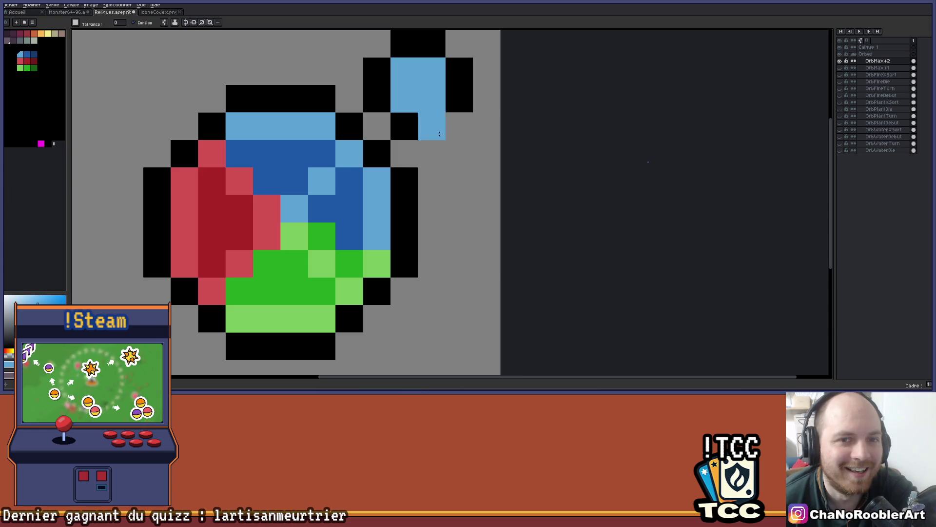
key(ctrl+z)
scroll(434, 49, down, 4)
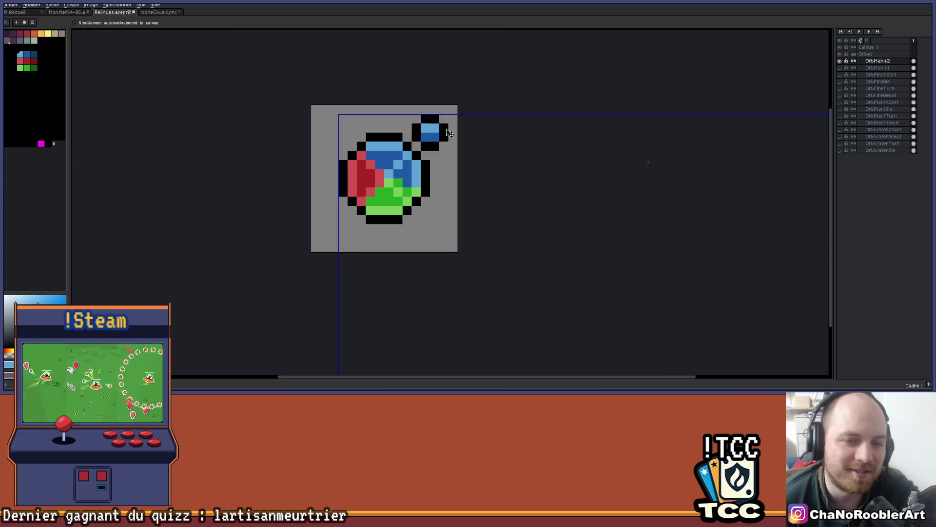
Zoom into the satellite and pencil a dark blue pixel to create the checkered shading
key(v)
key(b)
scroll(453, 128, down, 3)
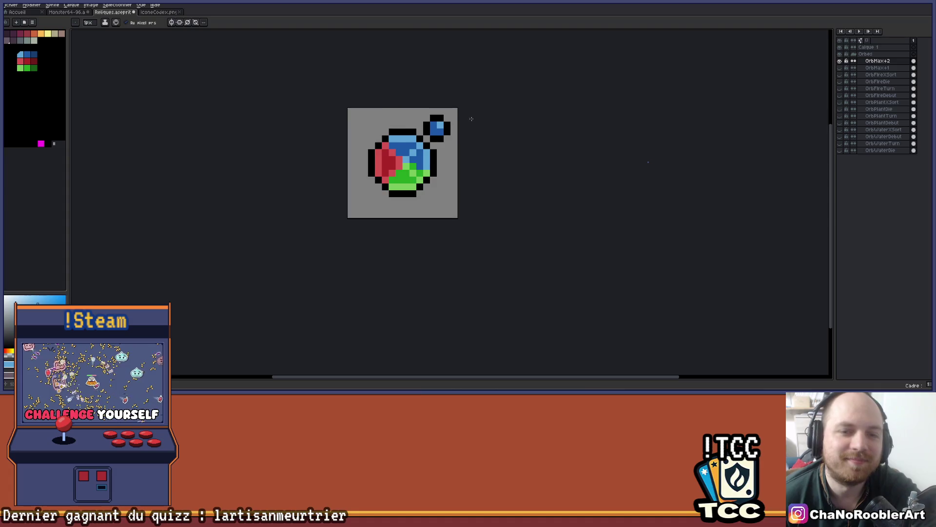
scroll(455, 157, up, 2)
mouse_move(455, 137)
mouse_down()
mouse_move(524, 202)
mouse_move(492, 225)
mouse_up()
scroll(490, 221, up, 1)
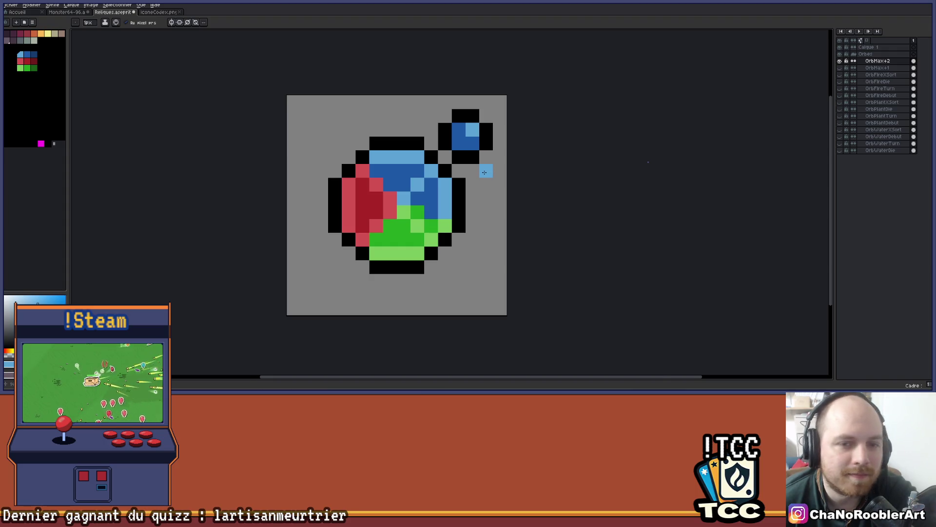
scroll(484, 172, down, 2)
scroll(487, 179, up, 2)
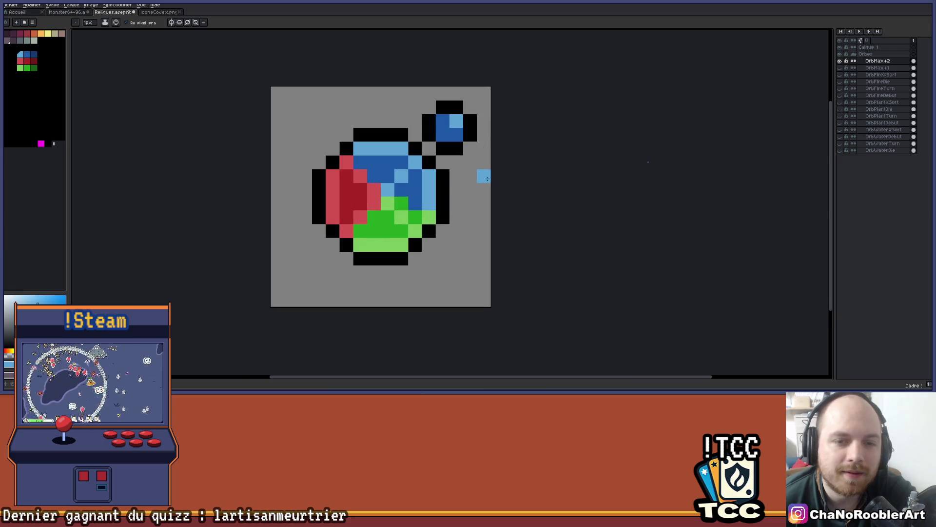
scroll(483, 190, down, 1)
scroll(476, 205, up, 1)
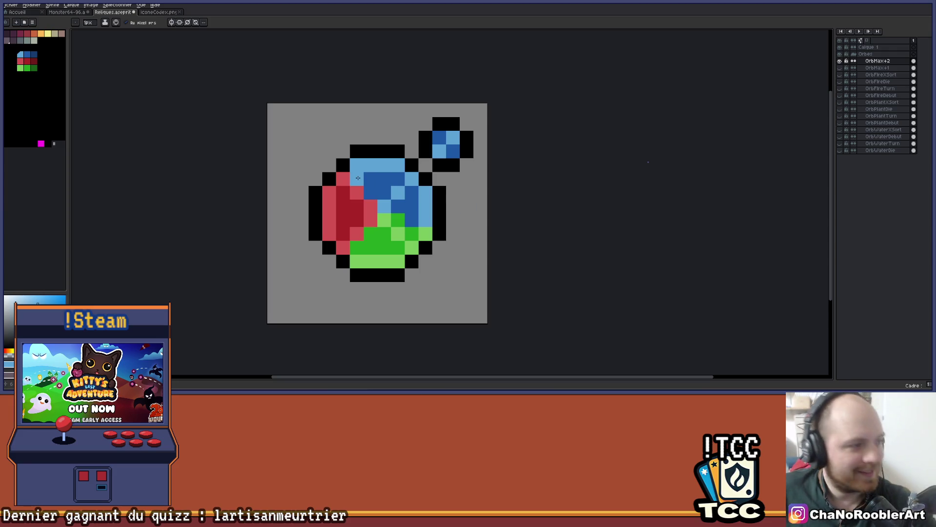
click(357, 178)
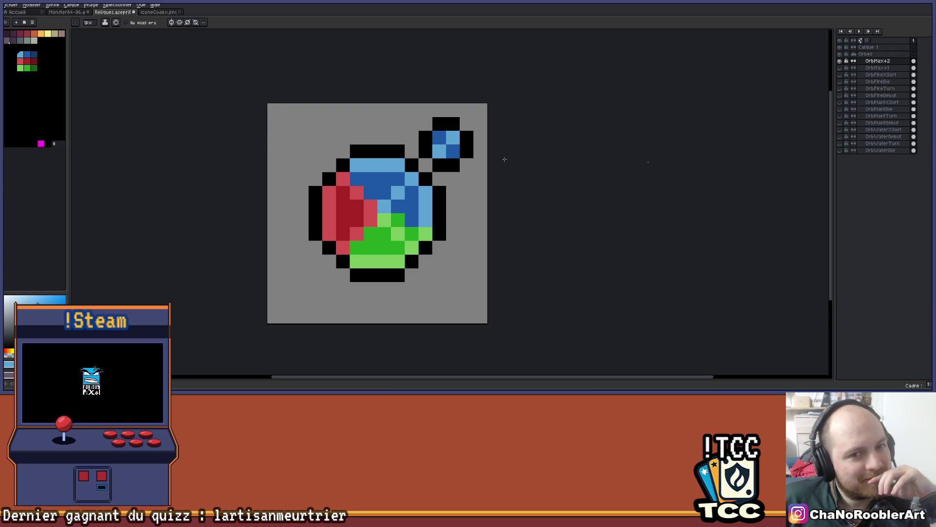
scroll(466, 190, down, 4)
scroll(399, 185, down, 1)
scroll(398, 189, up, 3)
mouse_move(404, 189)
mouse_down()
mouse_move(441, 207)
mouse_move(473, 194)
mouse_up()
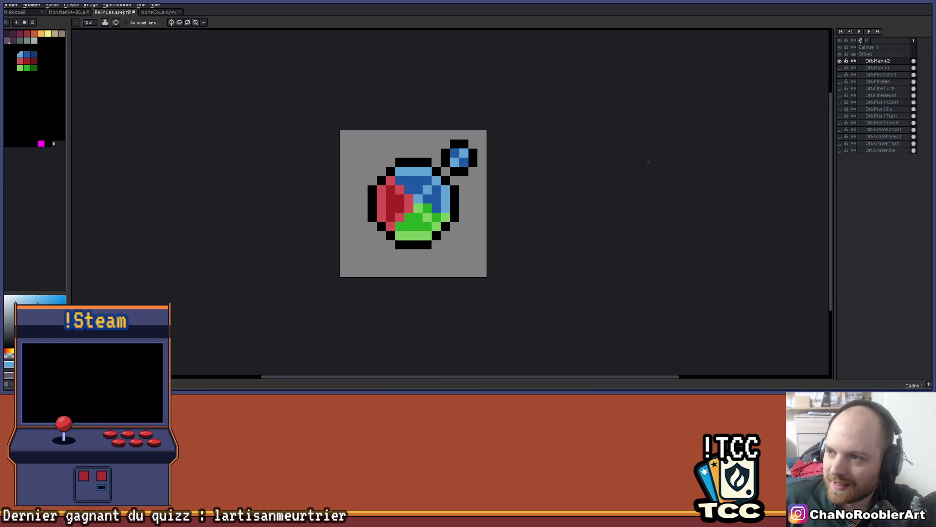
Marquee-select the blue satellite and drop a copy at the main orb's lower left
key(m)
scroll(476, 125, up, 1)
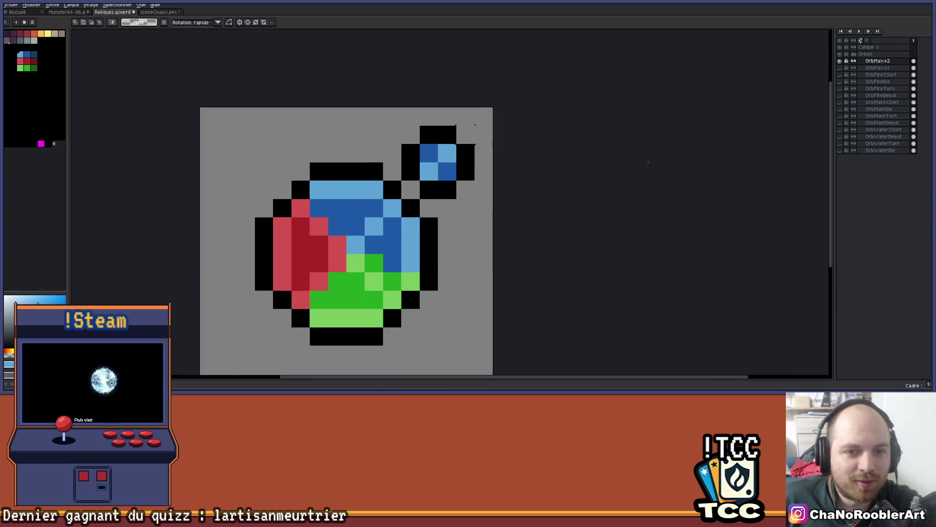
scroll(476, 125, up, 1)
drag(374, 118, 486, 229)
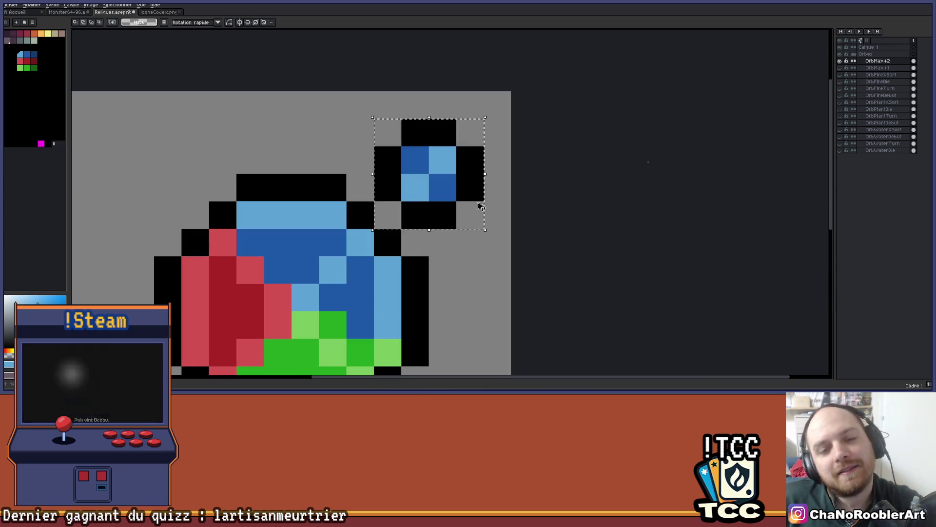
scroll(480, 207, down, 5)
mouse_move(472, 113)
mouse_down()
mouse_move(440, 166)
mouse_move(425, 164)
mouse_move(421, 149)
mouse_up()
scroll(425, 165, up, 1)
scroll(447, 157, up, 1)
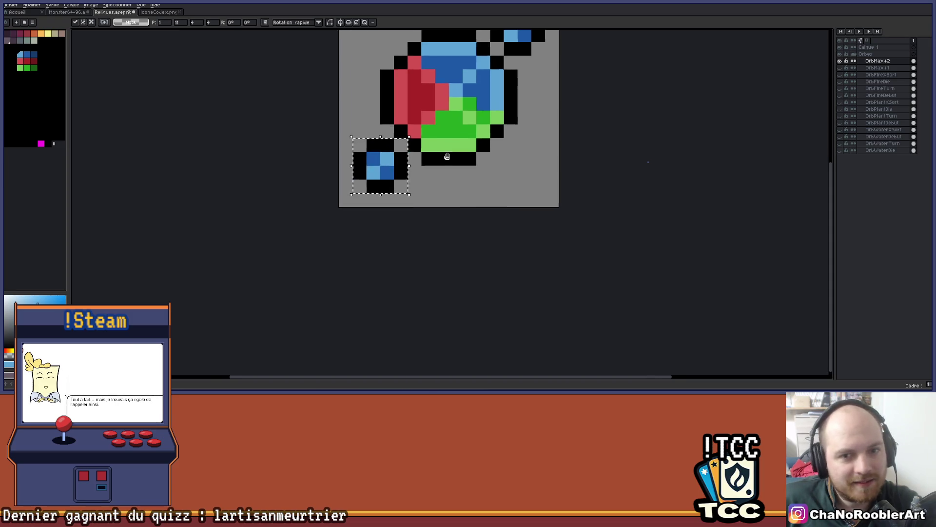
key(ctrl+d)
scroll(418, 151, up, 3)
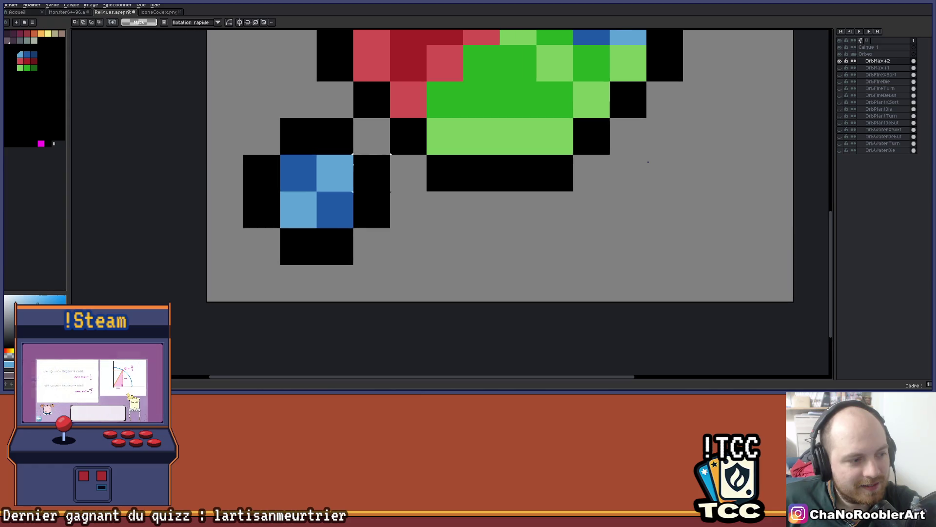
scroll(390, 154, down, 2)
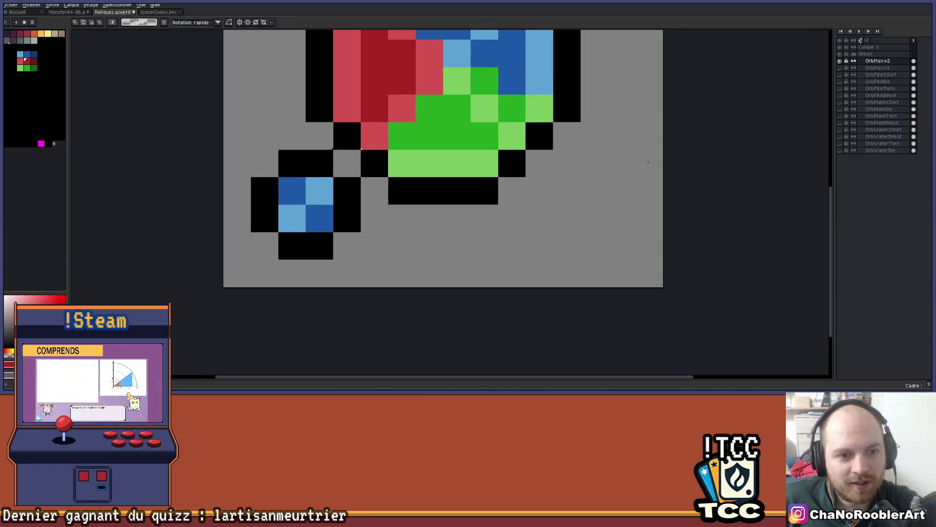
Bucket-fill the copy's dark blue pixels with dark red and its light blue pixels with light red
key(g)
click(291, 191)
click(320, 218)
click(369, 157)
alt+click(375, 144)
click(319, 190)
click(292, 218)
Recentre the sprite and fill one more pixel of the red satellite with light red
key(v)
scroll(347, 217, down, 3)
drag(398, 205, 347, 227)
click(321, 225)
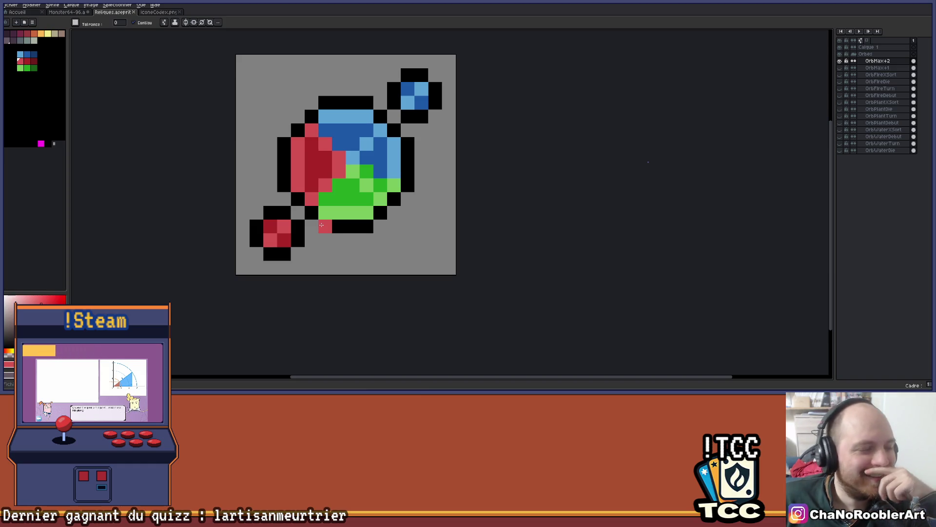
scroll(488, 194, down, 4)
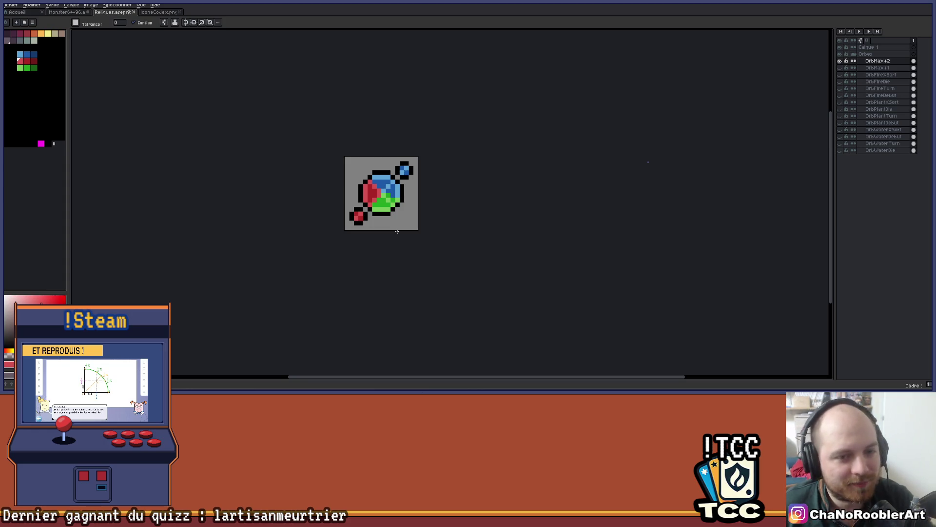
Zoom in and out to review the tri-colour orb with its blue and red satellites
scroll(430, 195, up, 3)
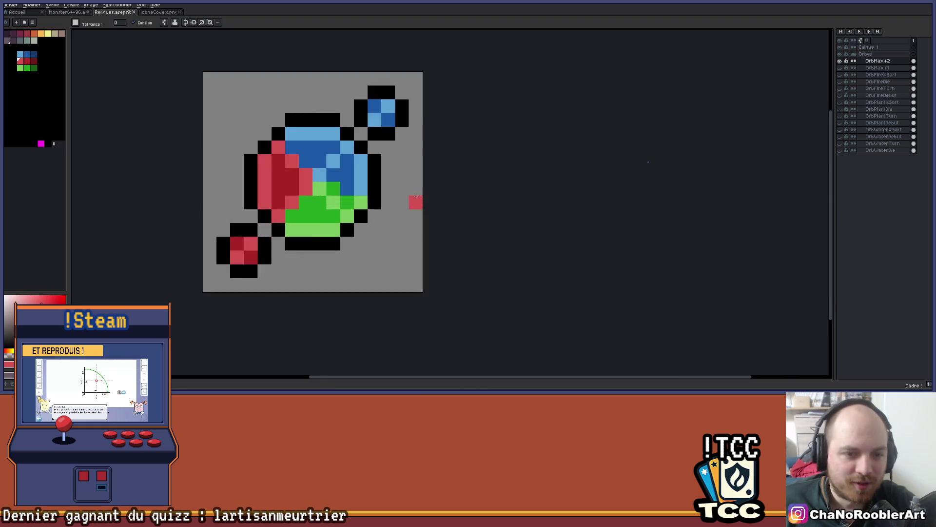
scroll(404, 183, down, 3)
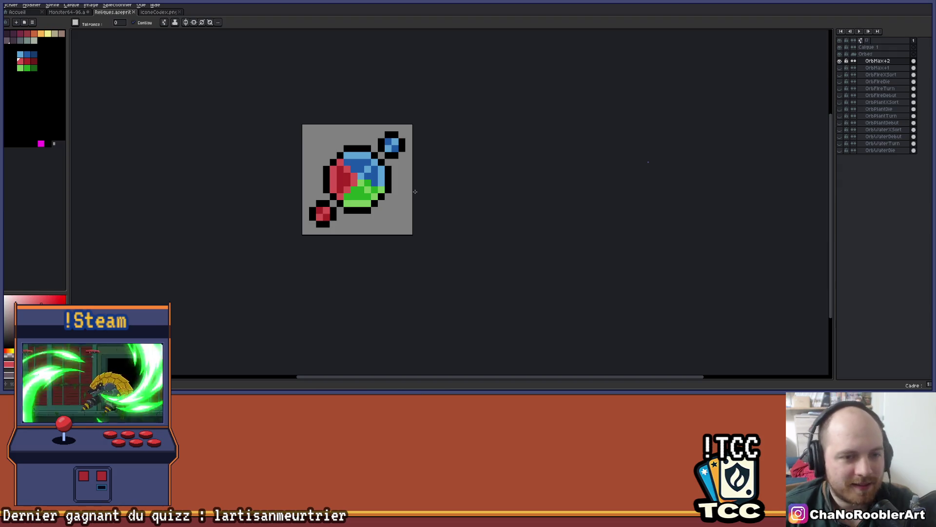
scroll(415, 192, up, 3)
Select the blue satellite, paste a copy at the top-left, then undo the paste
scroll(463, 190, down, 2)
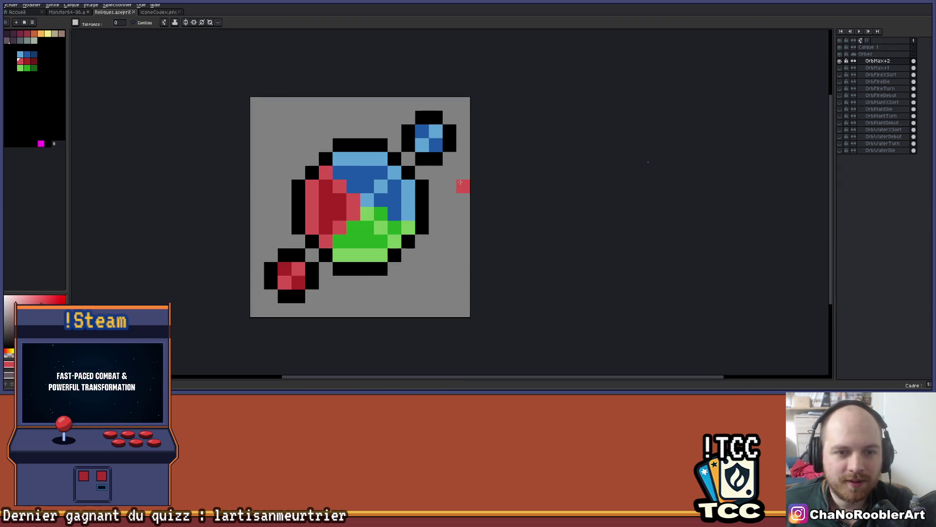
scroll(466, 194, up, 1)
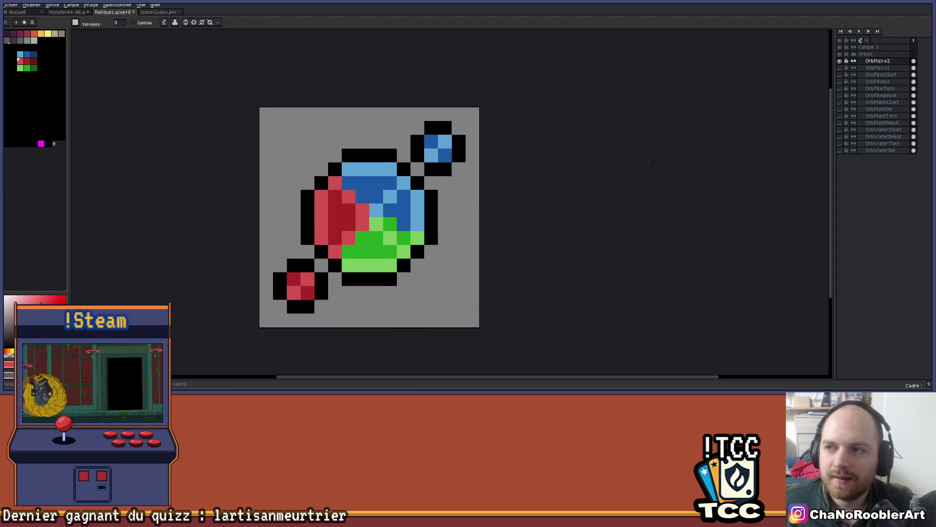
key(m)
scroll(436, 135, up, 1)
drag(385, 108, 496, 213)
scroll(497, 213, down, 2)
key(ctrl+v)
scroll(494, 160, down, 3)
mouse_move(472, 143)
mouse_down()
mouse_move(480, 207)
mouse_move(472, 235)
mouse_move(379, 145)
mouse_move(471, 200)
mouse_move(480, 236)
mouse_move(472, 237)
mouse_move(530, 200)
mouse_move(472, 233)
mouse_move(480, 233)
mouse_move(385, 137)
mouse_move(480, 240)
mouse_move(383, 138)
mouse_up()
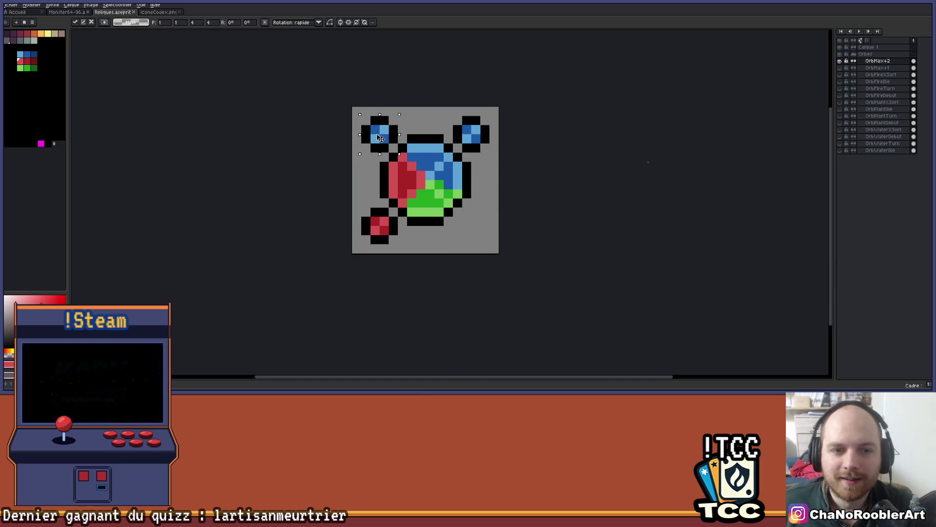
key(Return)
scroll(468, 195, down, 2)
scroll(483, 205, up, 2)
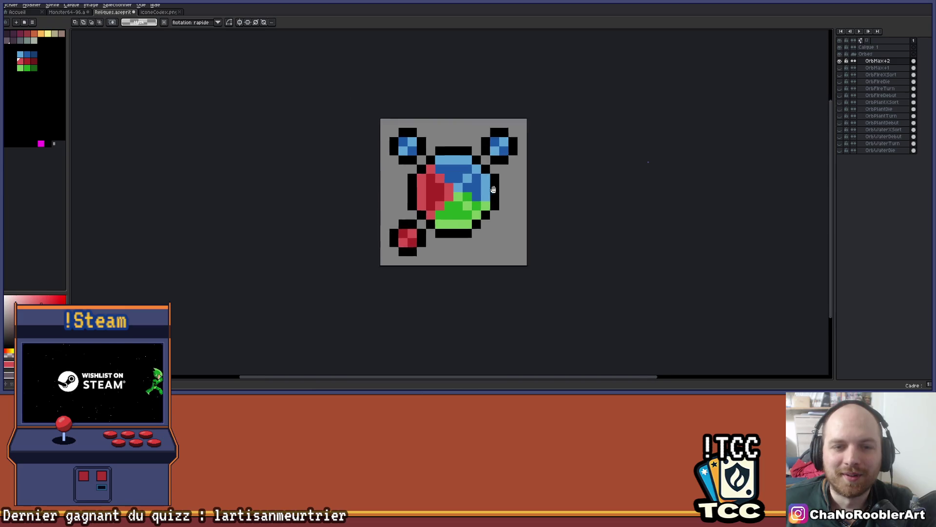
key(ctrl+z)
Pencil dark blue pixels under and around the blue satellite's outline, then undo the outline strokes
scroll(600, 197, up, 2)
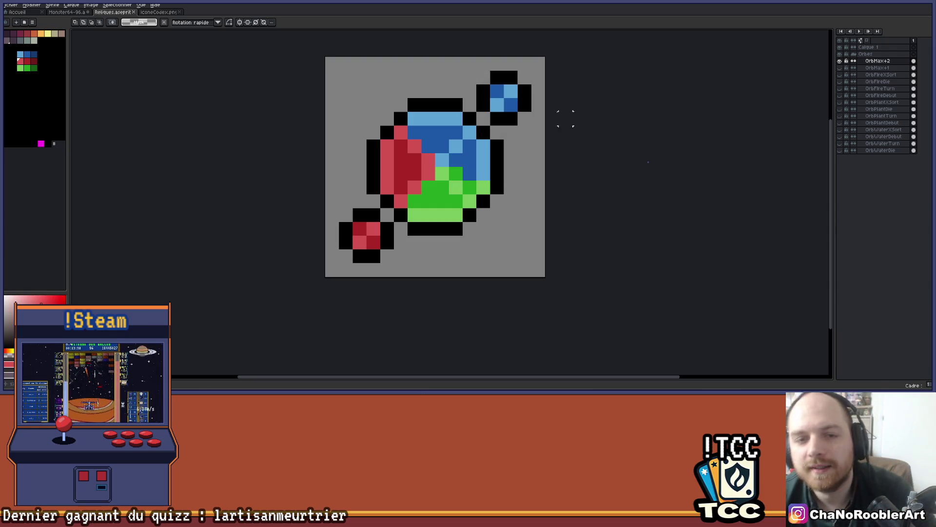
scroll(517, 95, down, 2)
scroll(520, 93, up, 4)
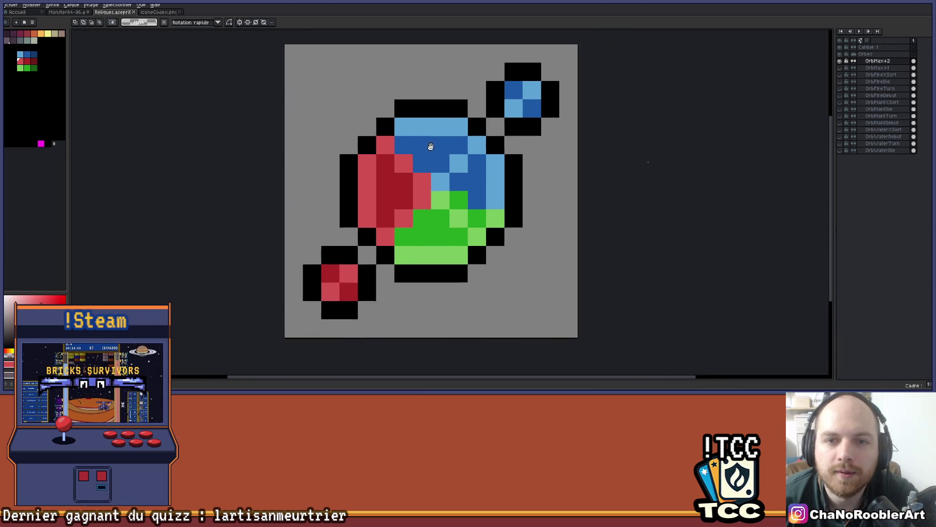
key(b)
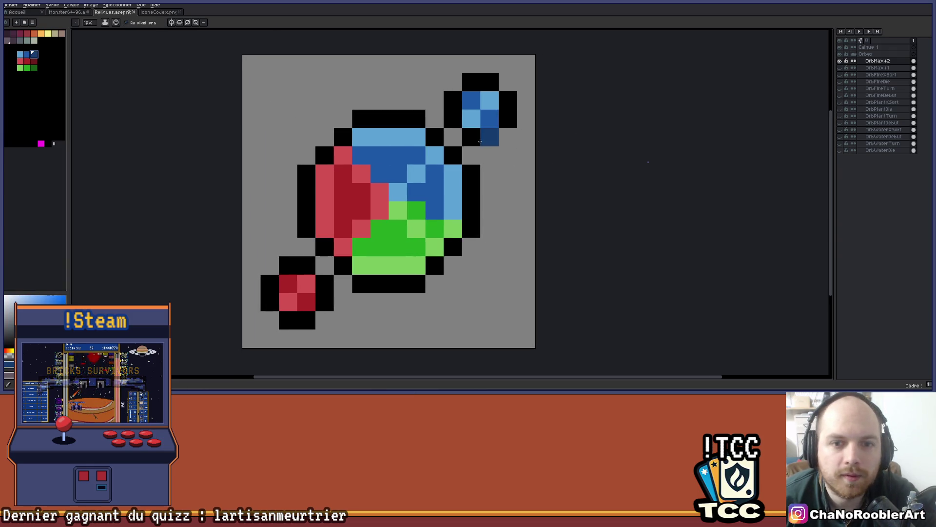
drag(471, 137, 492, 138)
drag(507, 100, 507, 120)
mouse_move(489, 82)
mouse_down()
mouse_move(471, 82)
mouse_move(458, 119)
mouse_up()
scroll(459, 119, down, 4)
drag(497, 191, 465, 201)
key(ctrl+z)
key(ctrl+z)
key(ctrl+z)
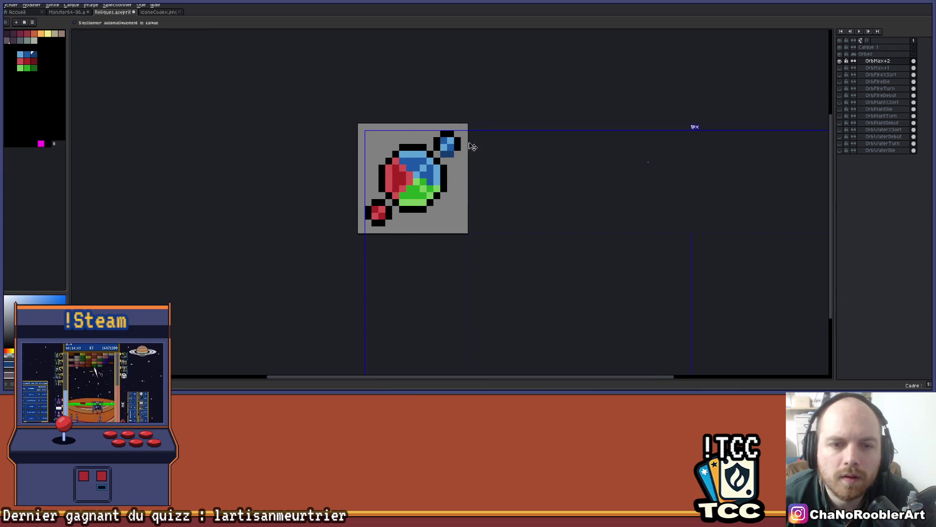
Paint an outline pixel right of the blue satellite and turn two of its pixels dark blue
right_click(460, 143)
scroll(452, 144, up, 2)
click(457, 152)
scroll(457, 151, down, 5)
scroll(451, 134, up, 4)
click(458, 137)
click(450, 128)
Add a short run of black outline pixels at the blue satellite's right edge
scroll(453, 146, down, 3)
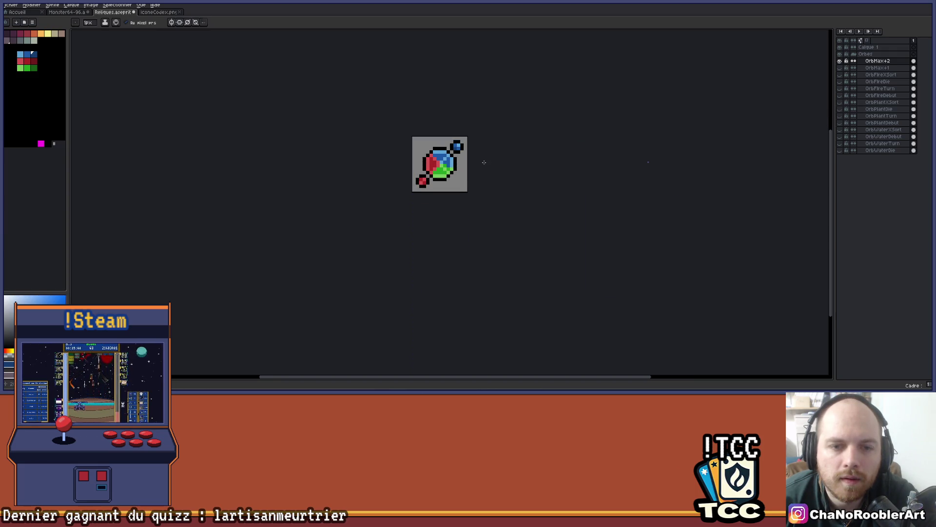
scroll(461, 154, up, 3)
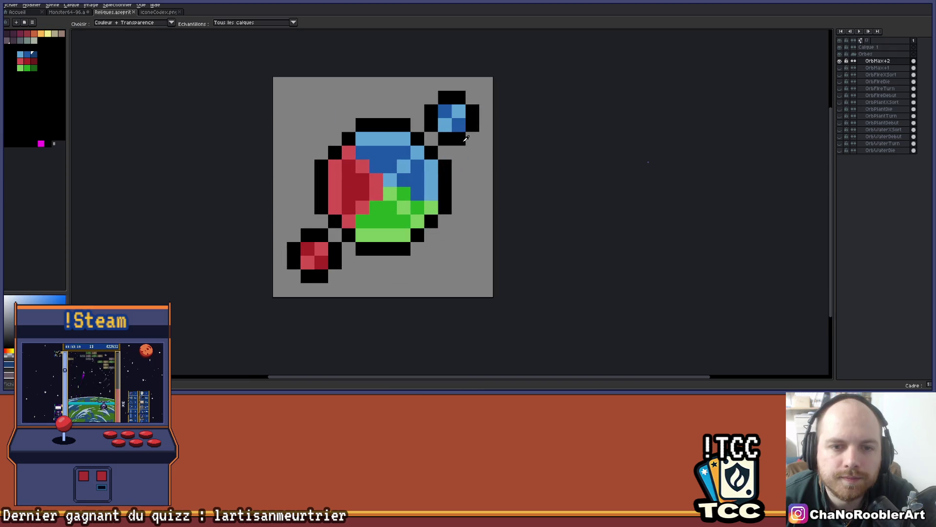
drag(467, 139, 466, 153)
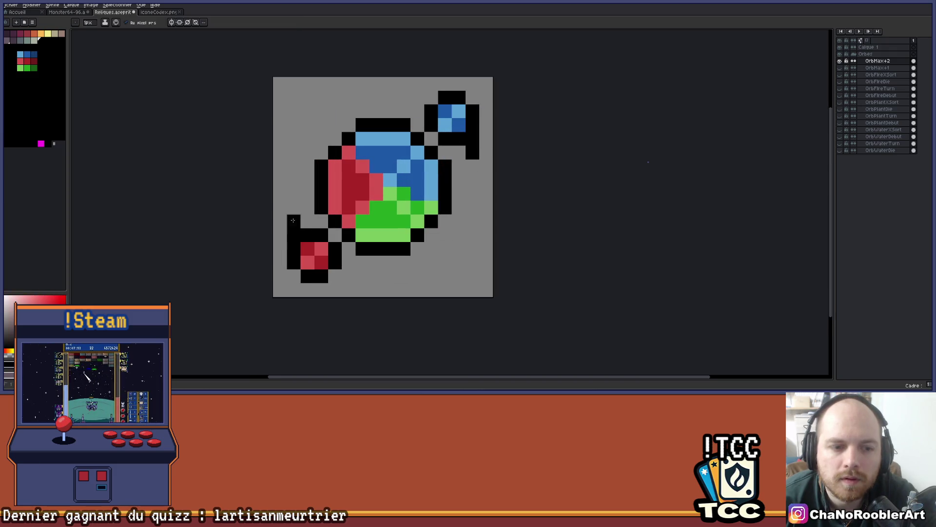
scroll(312, 215, down, 2)
scroll(383, 250, down, 1)
scroll(400, 229, up, 3)
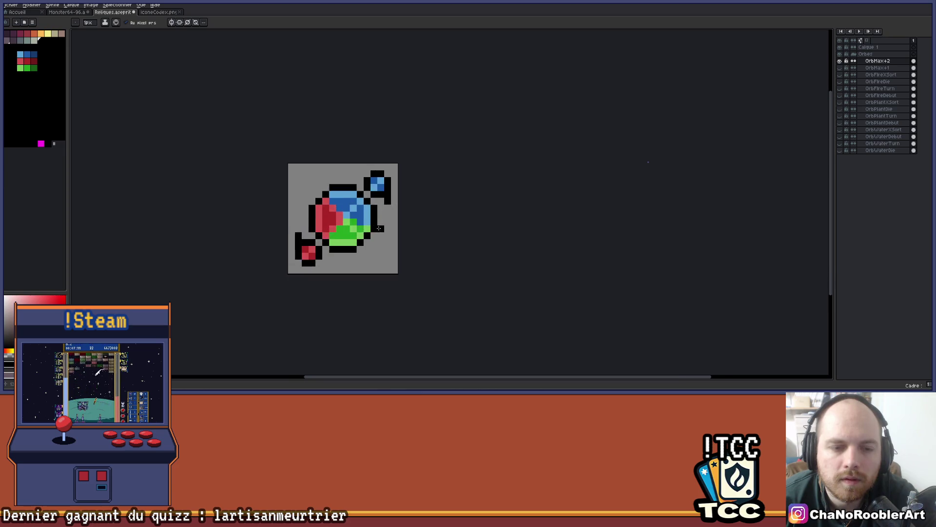
key(ctrl)
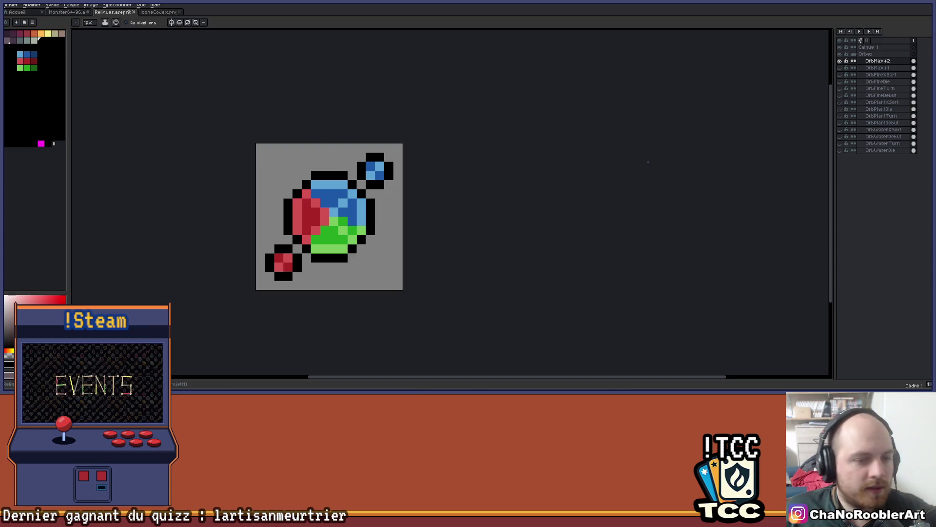
Select the blue satellite and move it to the canvas's top-left corner
scroll(443, 255, up, 3)
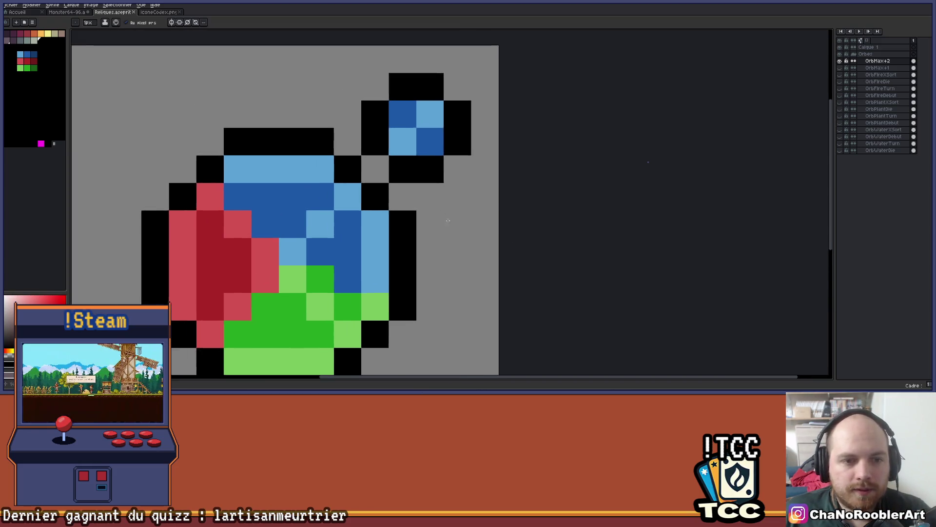
scroll(449, 219, down, 2)
key(m)
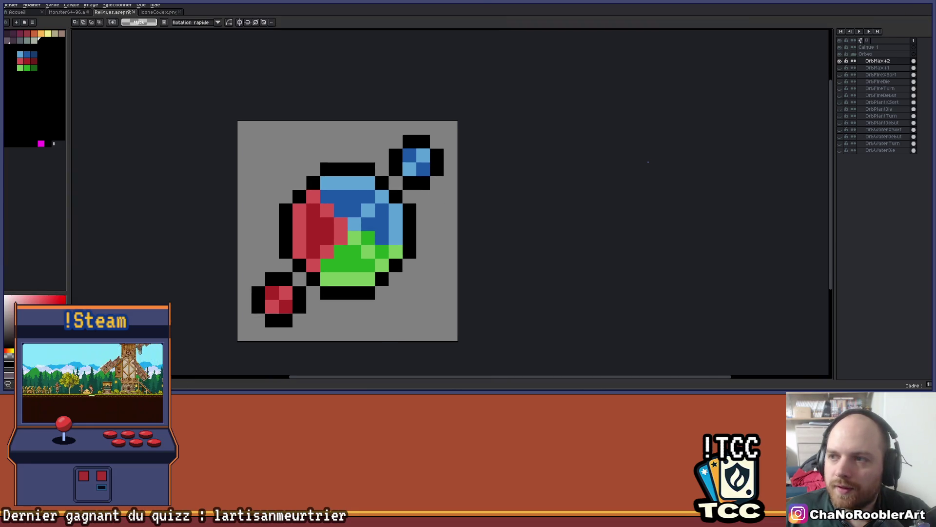
scroll(414, 133, up, 2)
drag(347, 147, 454, 253)
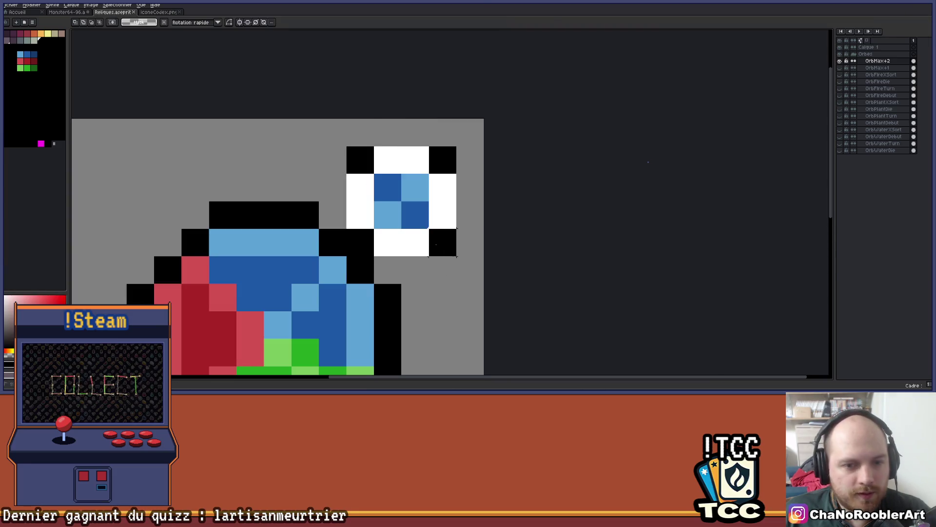
scroll(487, 238, down, 3)
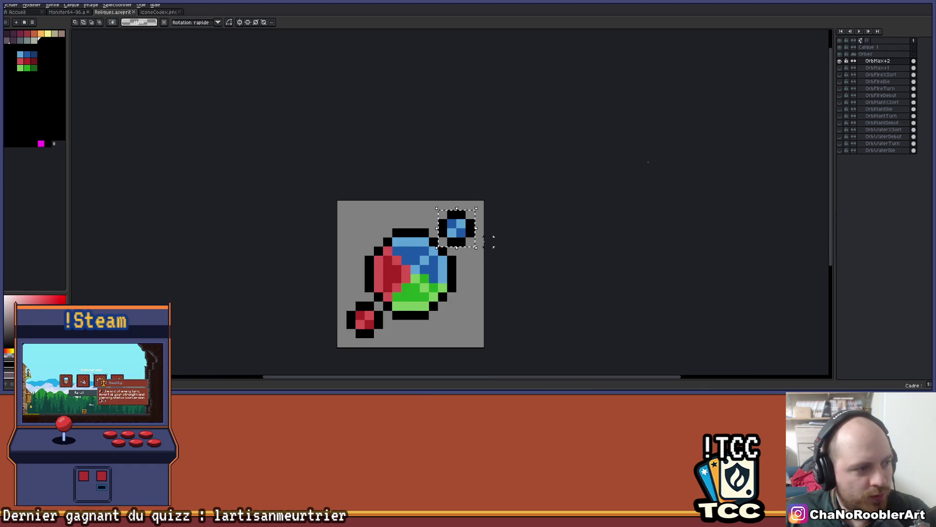
scroll(416, 173, up, 2)
mouse_move(416, 173)
mouse_down()
mouse_move(265, 159)
mouse_move(287, 166)
mouse_move(276, 160)
mouse_up()
key(ctrl+d)
Duplicate the blue satellite and place the copy to the right of the main orb
scroll(368, 176, right, 1)
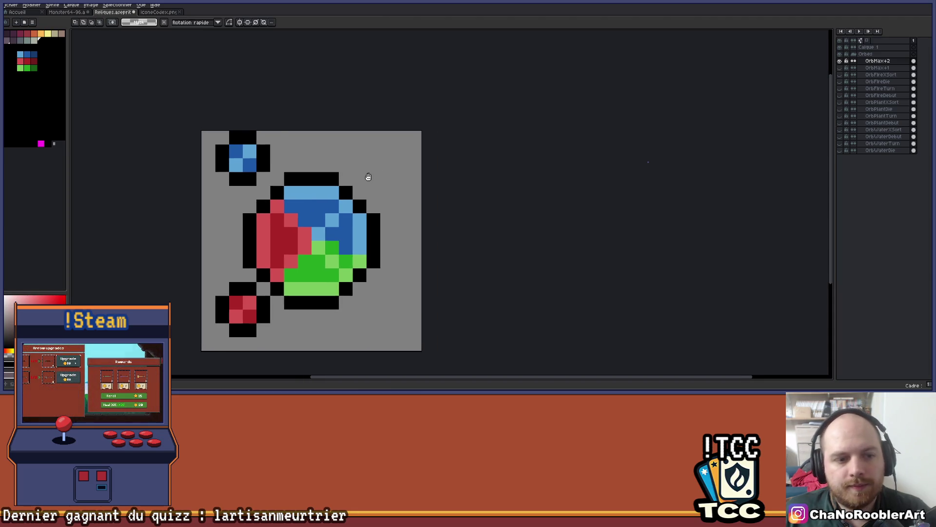
scroll(368, 175, down, 1)
scroll(343, 200, up, 2)
key(ctrl+shift+d)
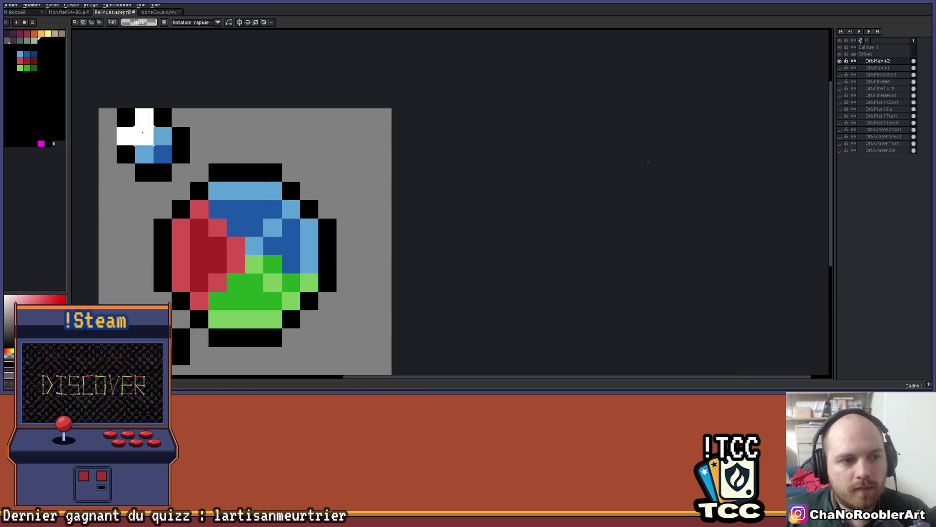
scroll(466, 228, down, 2)
mouse_move(189, 126)
mouse_down()
mouse_move(371, 308)
mouse_move(391, 309)
mouse_move(399, 158)
mouse_move(399, 331)
mouse_move(402, 134)
mouse_move(400, 314)
mouse_move(401, 140)
mouse_move(401, 156)
mouse_up()
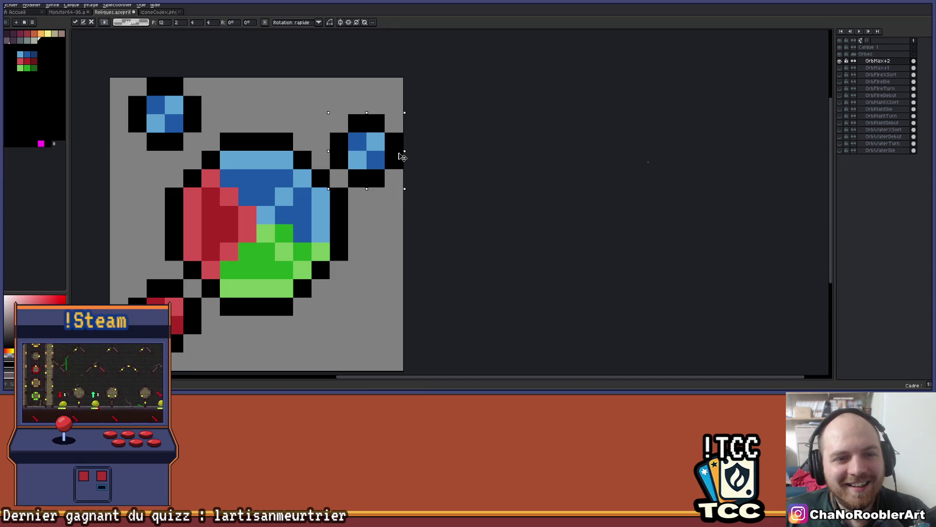
key(Return)
Select the red satellite and nudge it down one pixel
scroll(401, 154, down, 4)
scroll(382, 202, up, 5)
drag(200, 174, 312, 287)
mouse_move(298, 249)
mouse_down()
mouse_move(298, 276)
mouse_move(315, 274)
mouse_up()
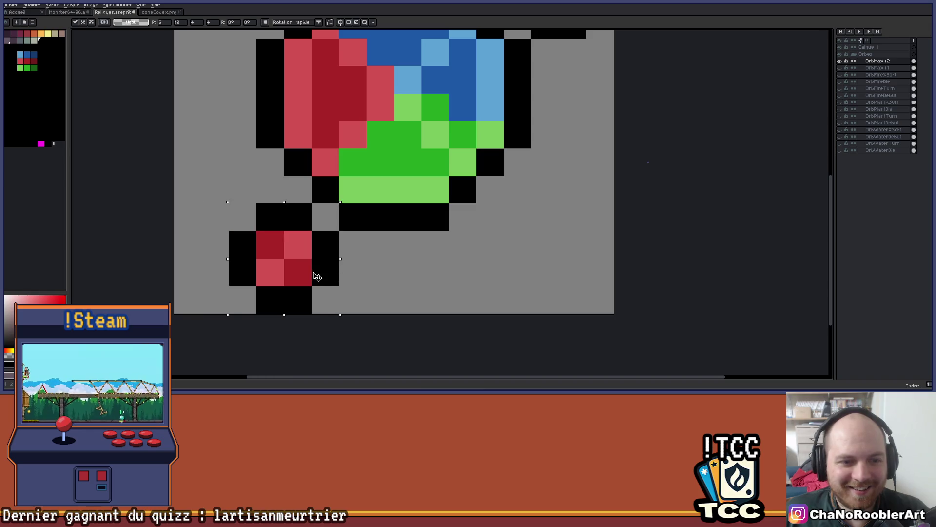